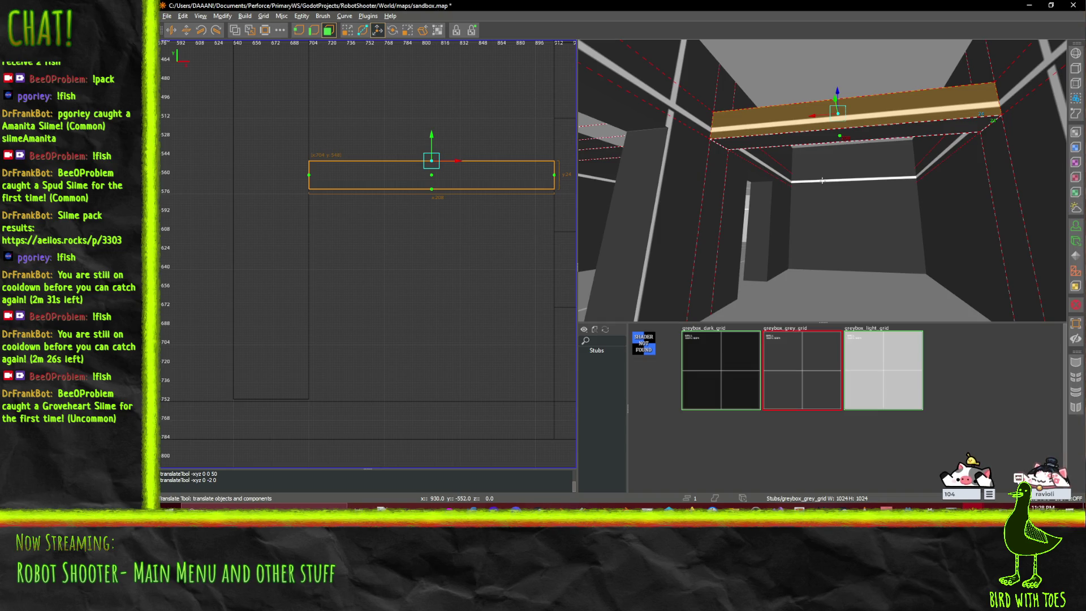
# - Leave face mode and raise the whole ceiling beam 10 units
pyautogui.moveTo(822, 180); pyautogui.dragTo(769, 212)
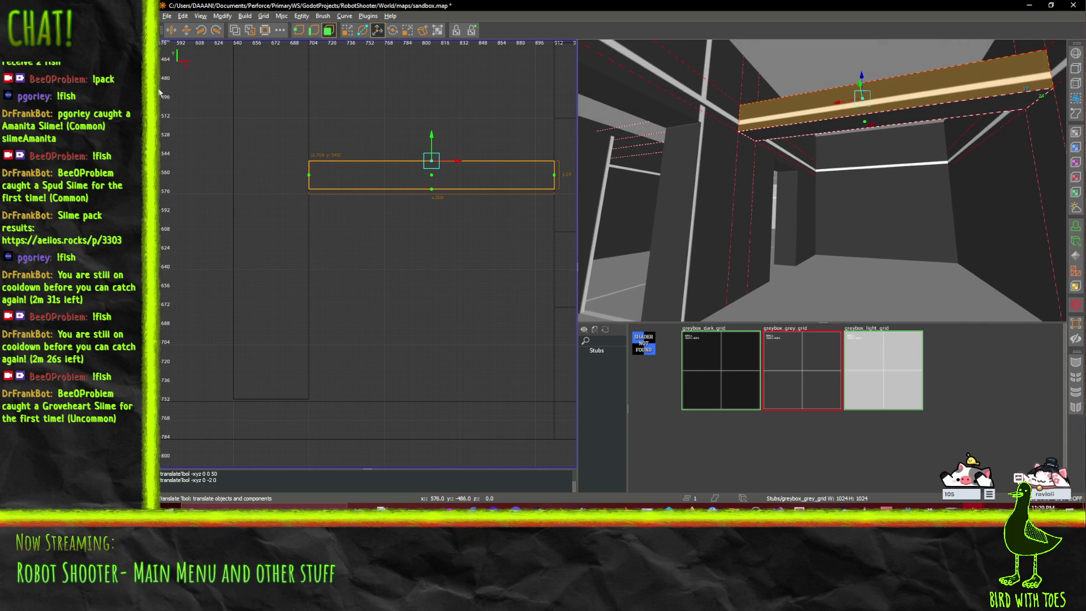
pyautogui.click(335, 32)
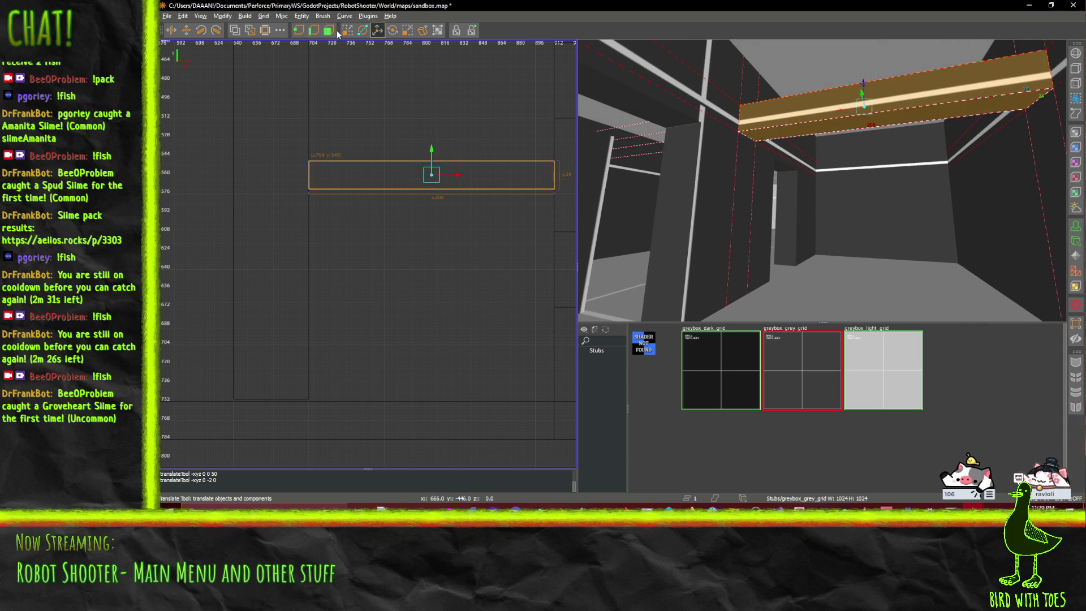
pyautogui.moveTo(866, 84); pyautogui.dragTo(867, 75)
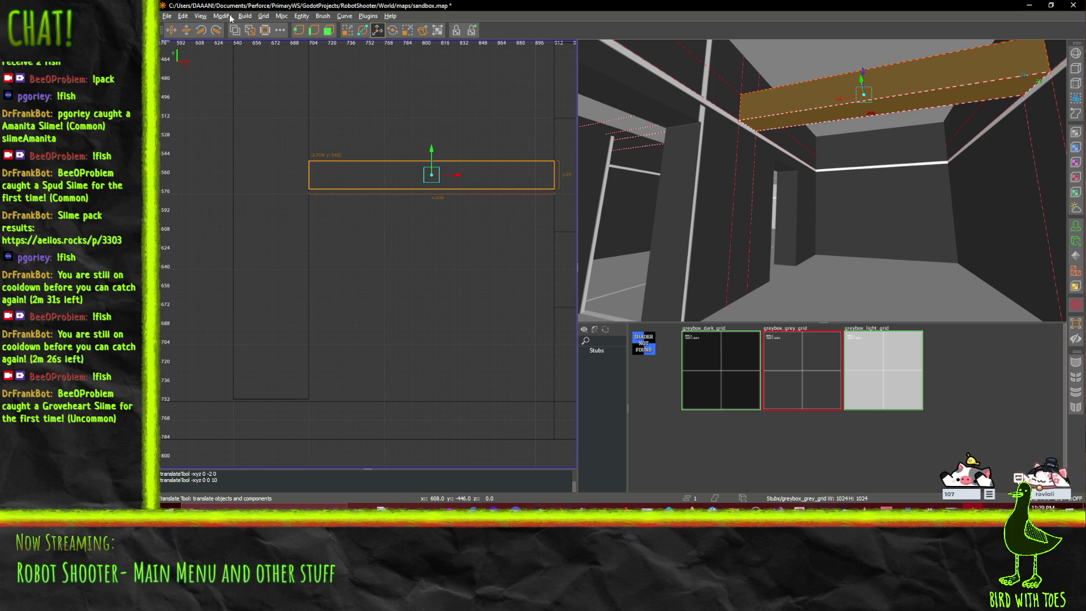
# - Check the Edit menu without choosing anything, then paste a copy of the beam
pyautogui.click(182, 17)
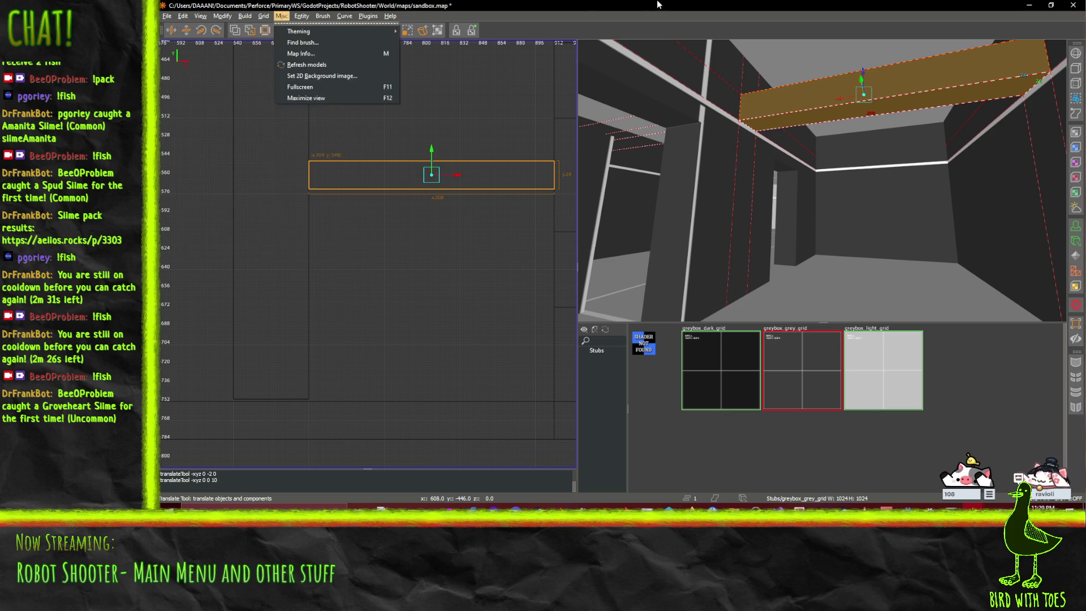
pyautogui.click(933, 156)
pyautogui.hotkey('ctrl', 'v')
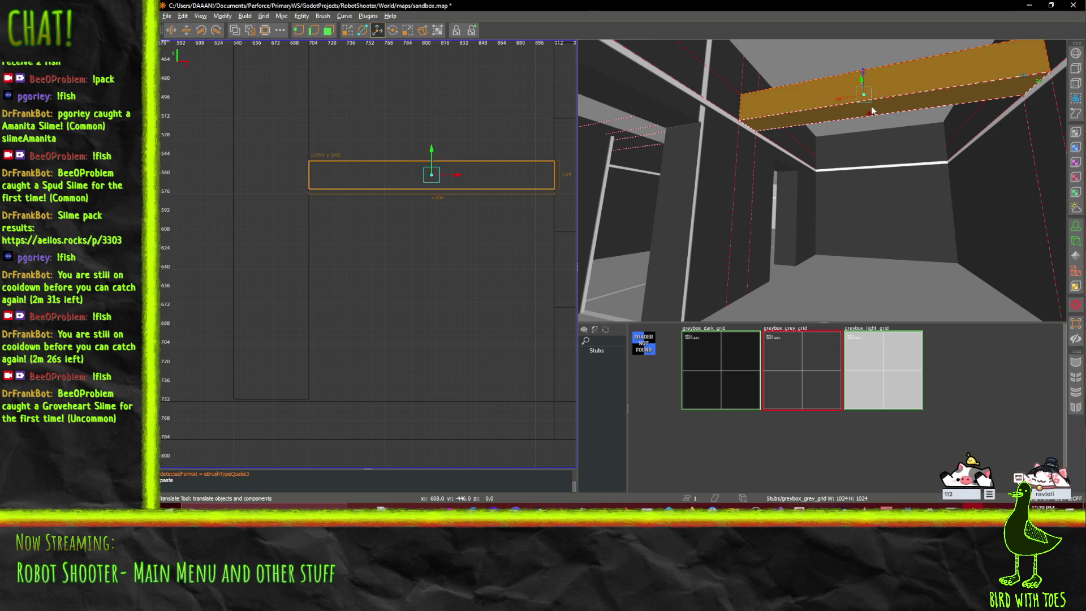
# - Drop the pasted beam down near the floor and undo an accidental upper-beam move
pyautogui.moveTo(862, 77); pyautogui.dragTo(867, 263)
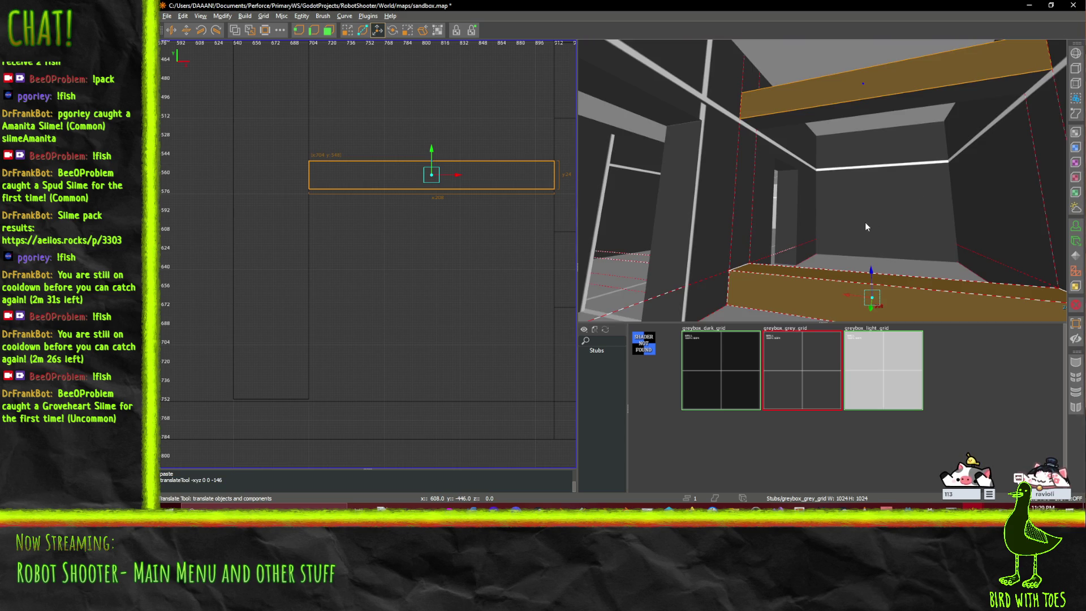
pyautogui.click(824, 103)
pyautogui.moveTo(821, 217)
pyautogui.mouseDown()
pyautogui.moveTo(823, 291)
pyautogui.moveTo(860, 279)
pyautogui.moveTo(881, 114)
pyautogui.moveTo(892, 207)
pyautogui.mouseUp()
pyautogui.hotkey('ctrl', 'z')
# - Fly the camera down the corridor to the pillars and select the front pillar
pyautogui.press('w')
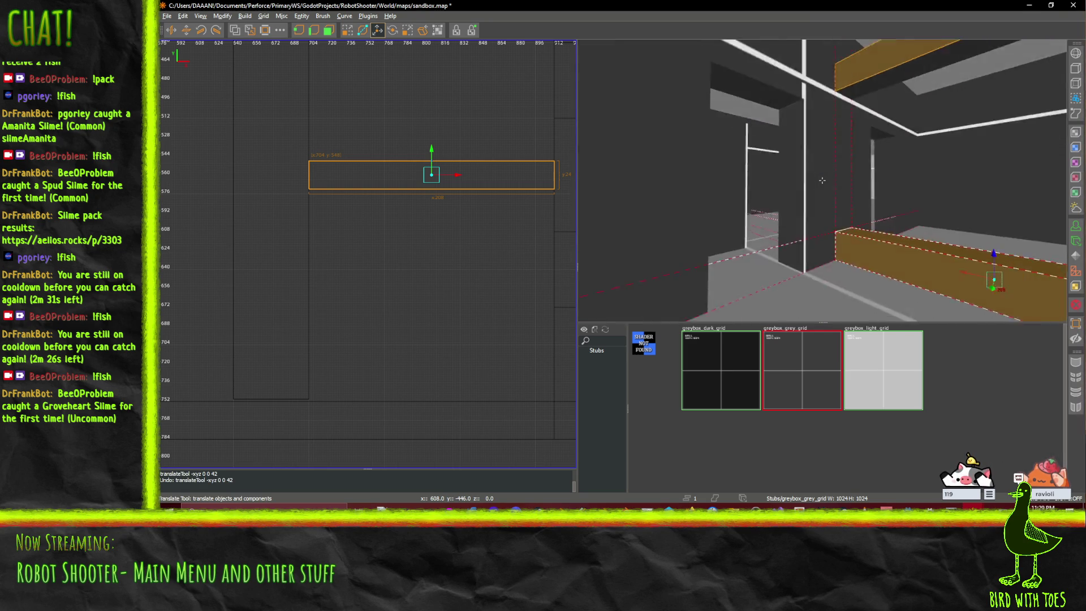
pyautogui.press('w')
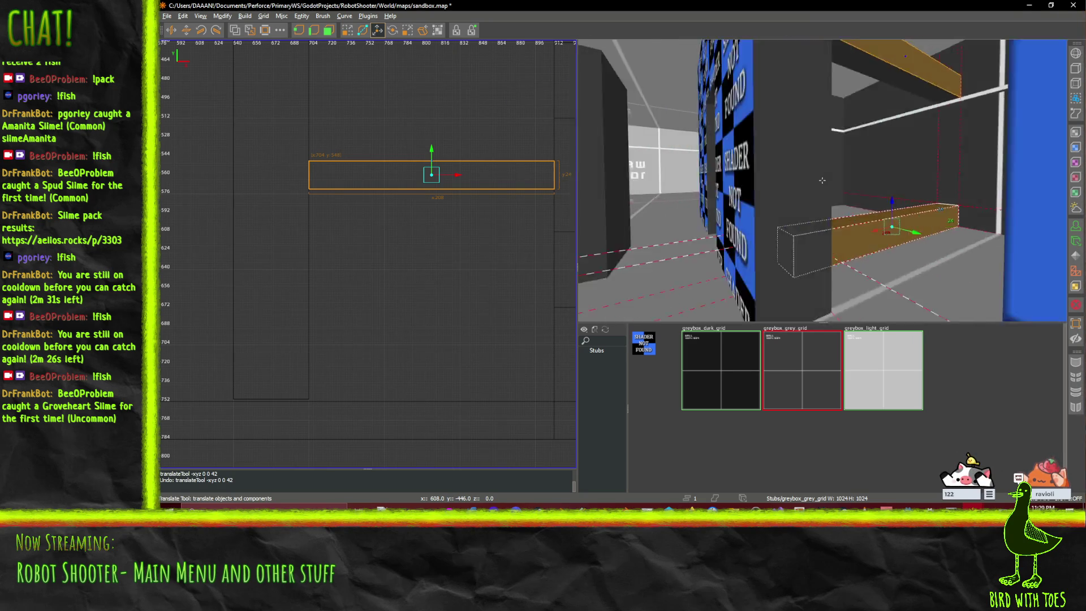
pyautogui.press('w')
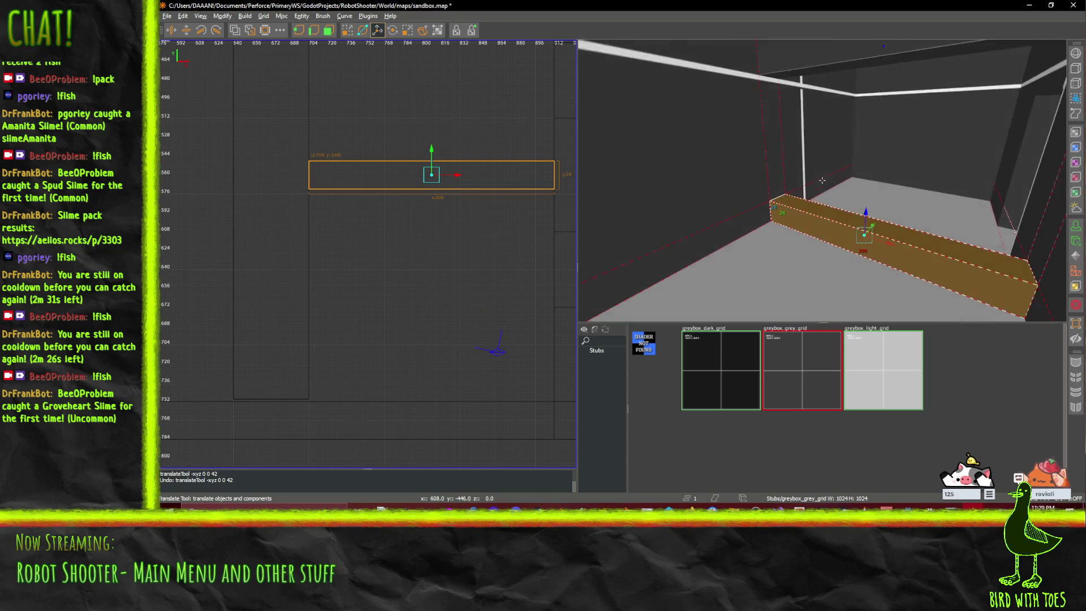
pyautogui.press('w')
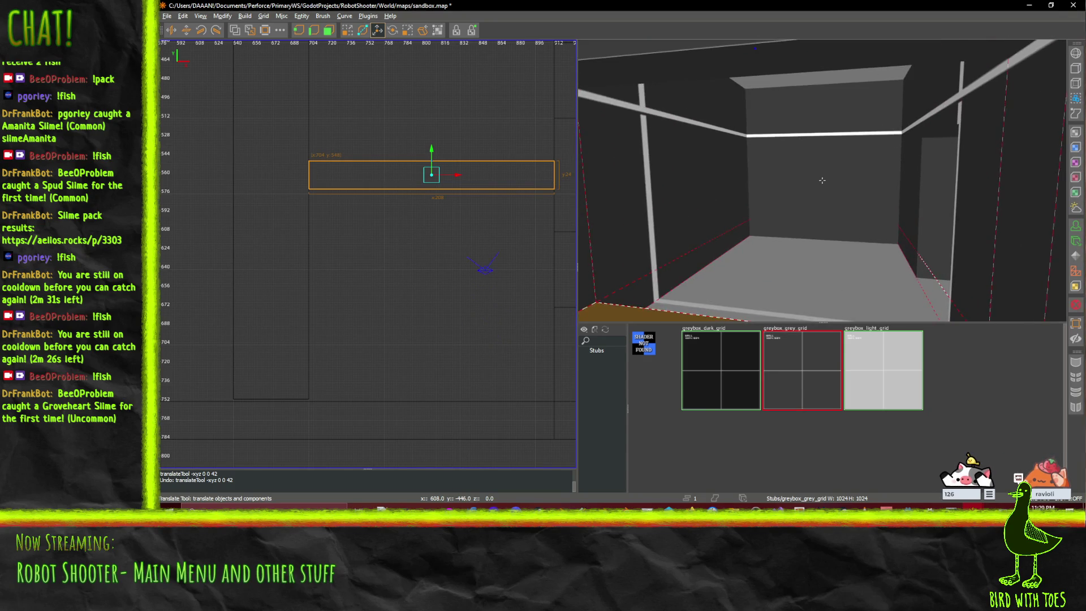
pyautogui.press('w')
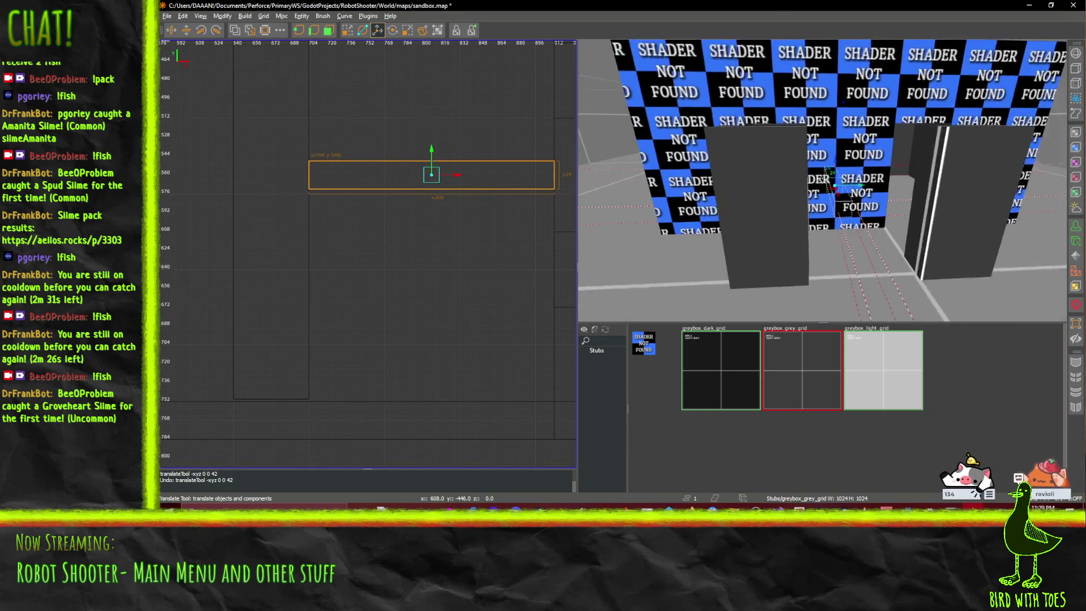
pyautogui.press('w')
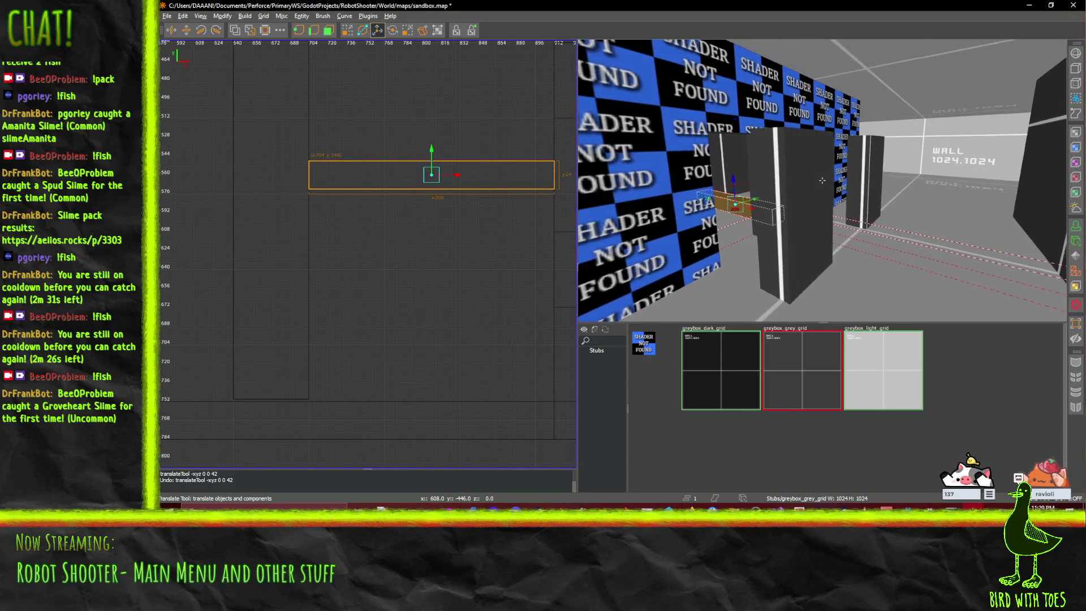
pyautogui.click(785, 182)
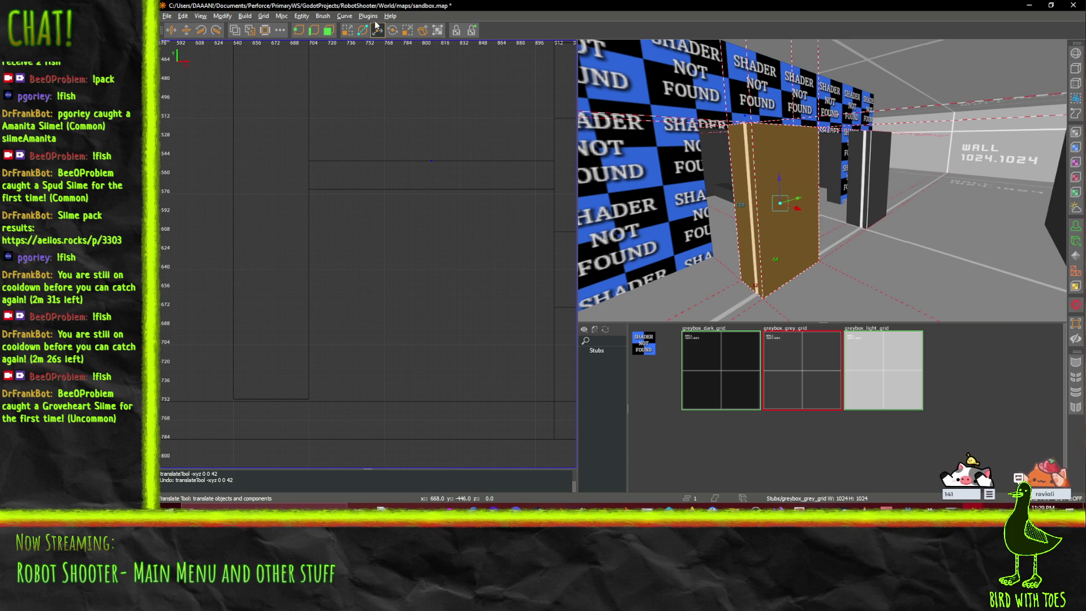
# - Hollow the front pillar with Make Room and delete wall brushes for a doorway
pyautogui.click(326, 33)
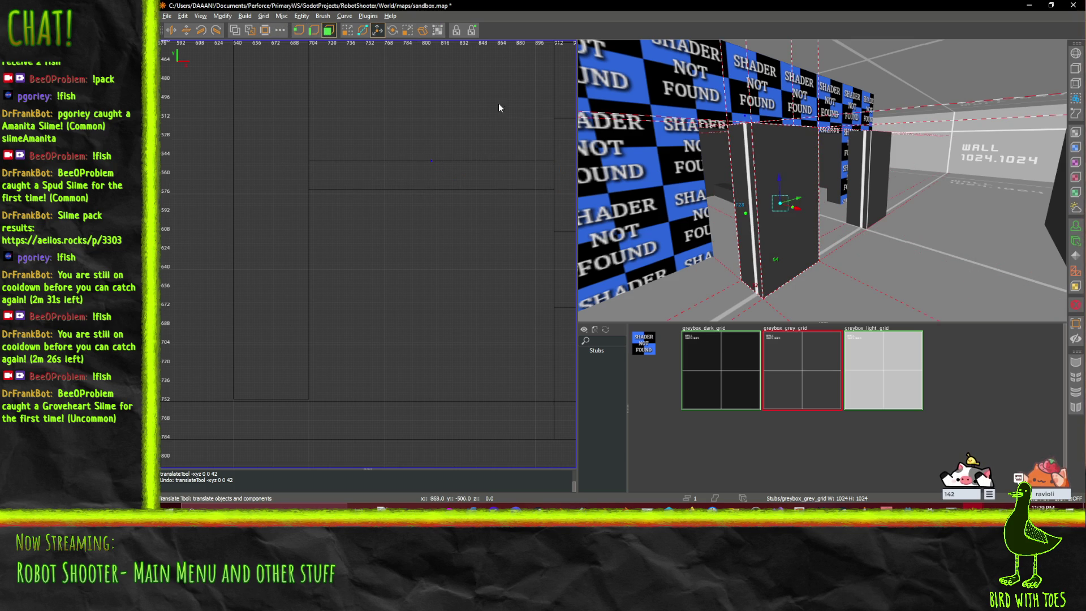
pyautogui.click(328, 31)
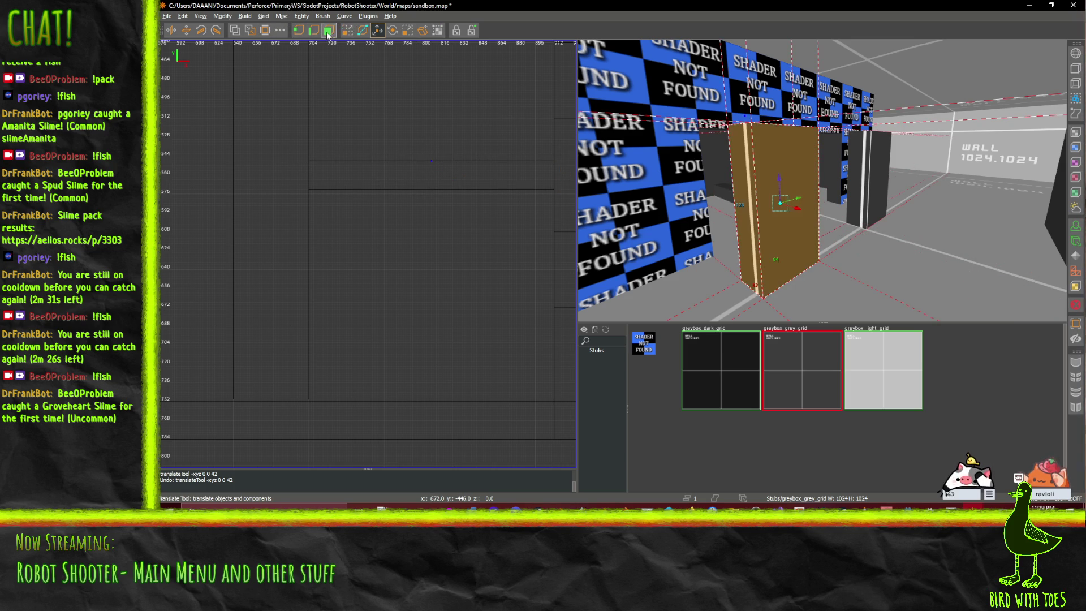
pyautogui.click(265, 32)
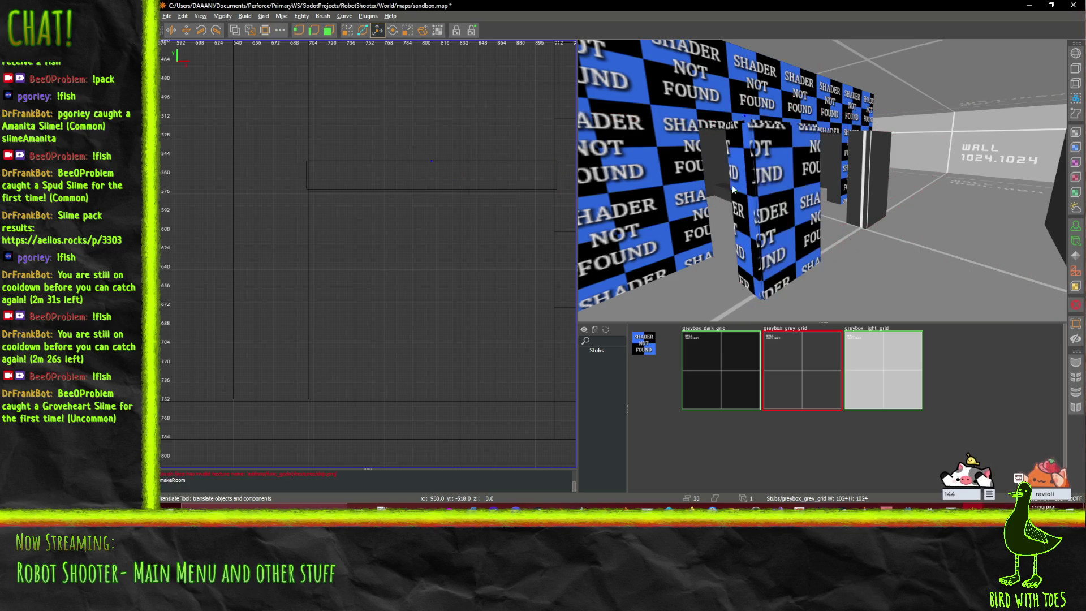
pyautogui.press('Delete')
pyautogui.click(784, 183)
pyautogui.press('Delete')
# - Select the next pillar and hollow it into a room with Make Room
pyautogui.click(881, 168)
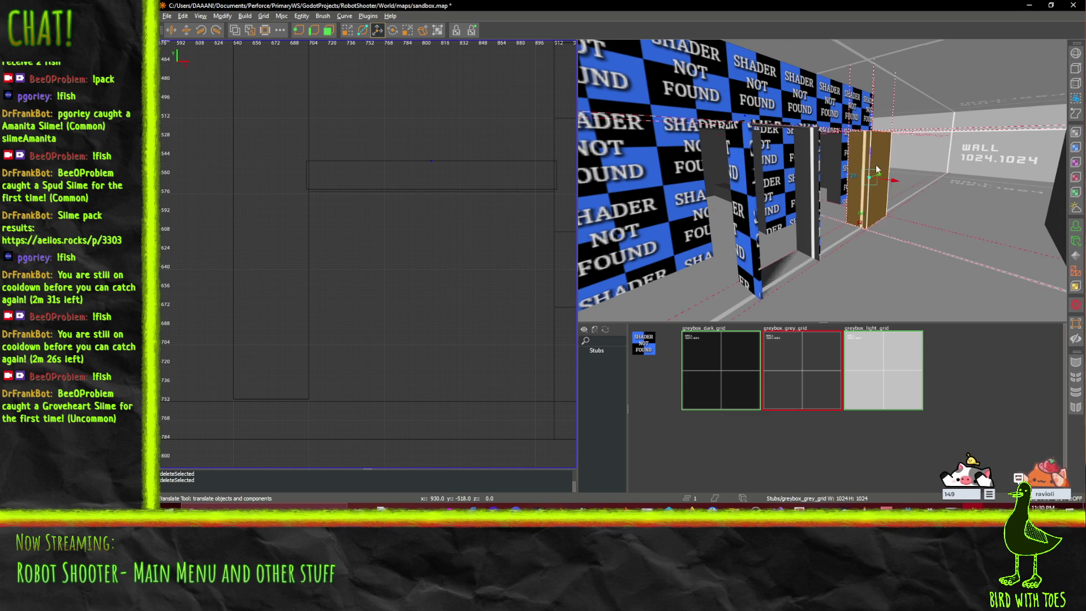
pyautogui.click(764, 274)
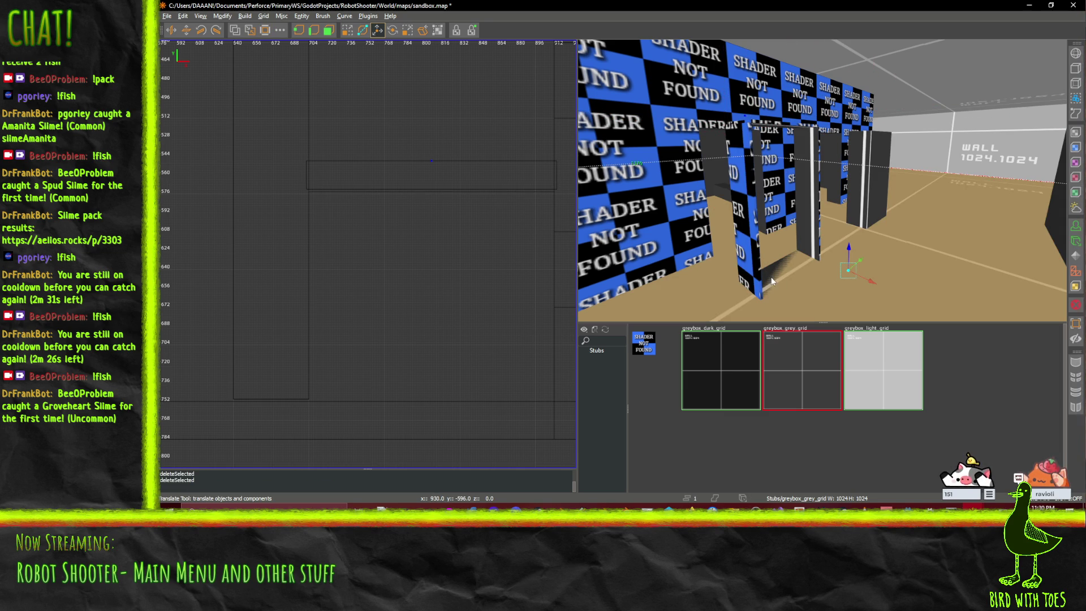
pyautogui.click(881, 175)
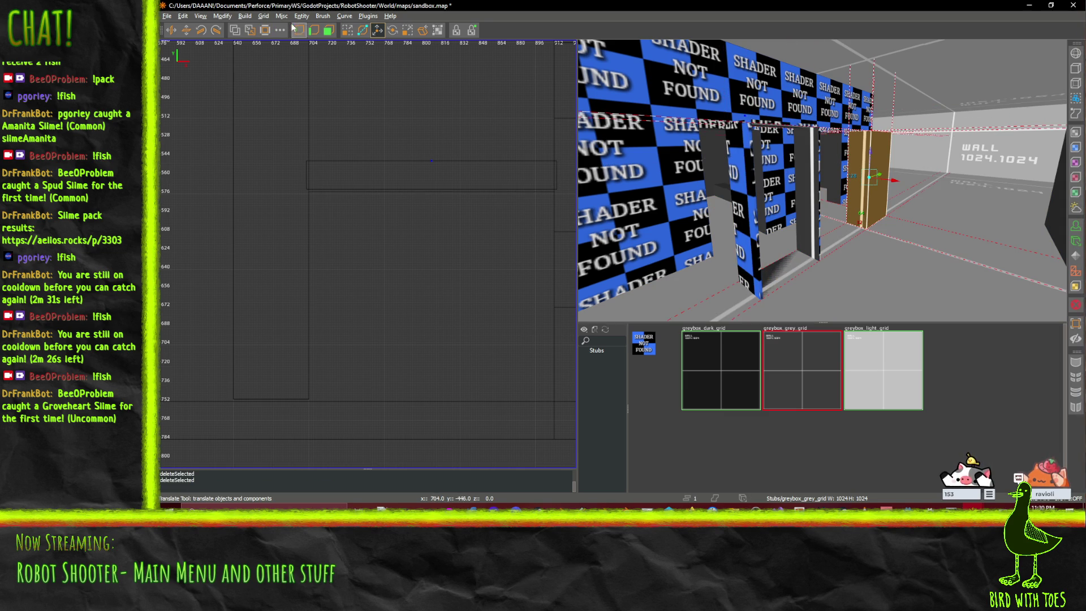
pyautogui.click(262, 31)
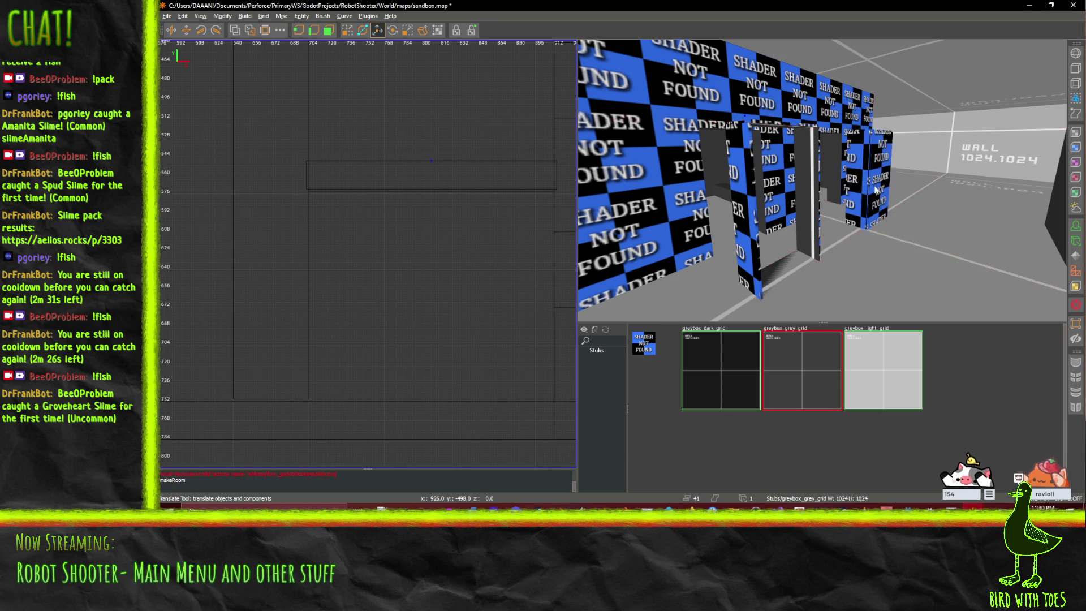
pyautogui.scroll(5, 871, 170)
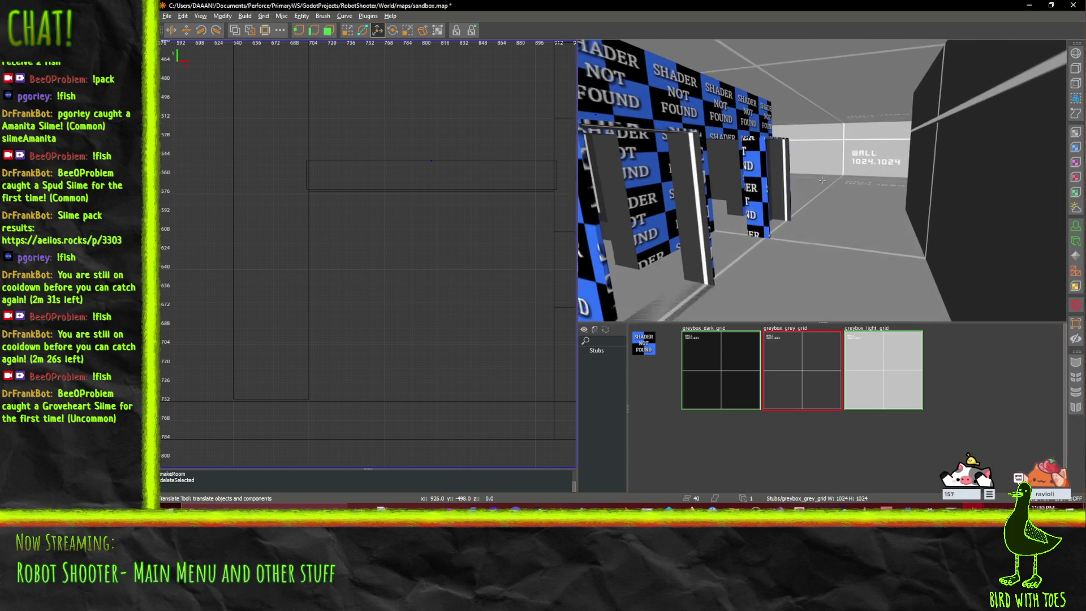
# - Delete the brush filling the first doorway
pyautogui.moveTo(822, 180); pyautogui.dragTo(781, 187)
pyautogui.click(714, 175)
pyautogui.press('Delete')
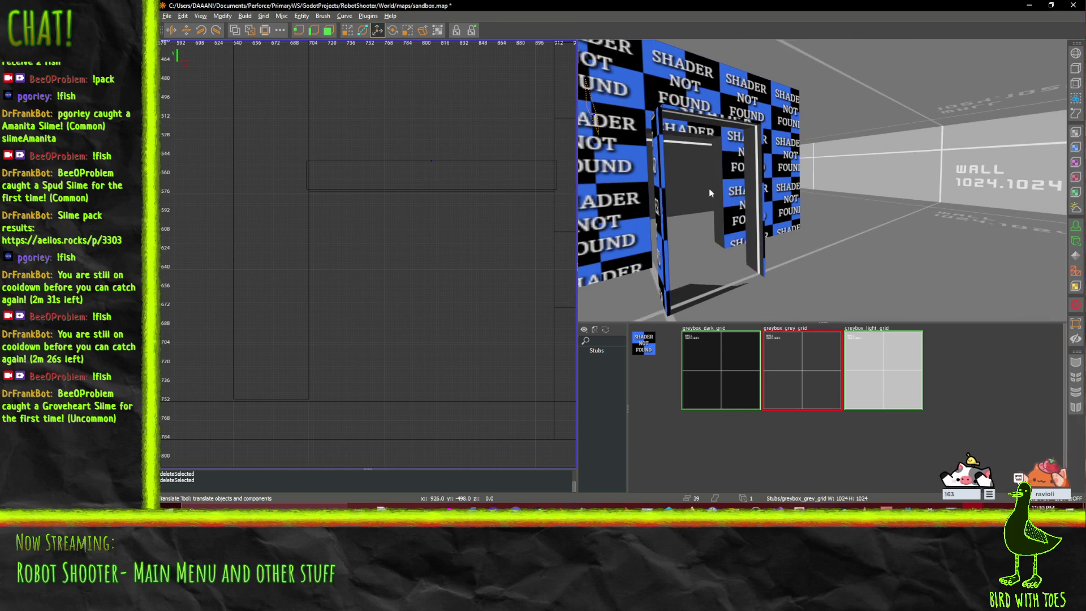
# - Delete the middle doorway's threshold brush, then select another doorway threshold
pyautogui.click(693, 286)
pyautogui.click(686, 299)
pyautogui.moveTo(729, 251); pyautogui.dragTo(822, 180)
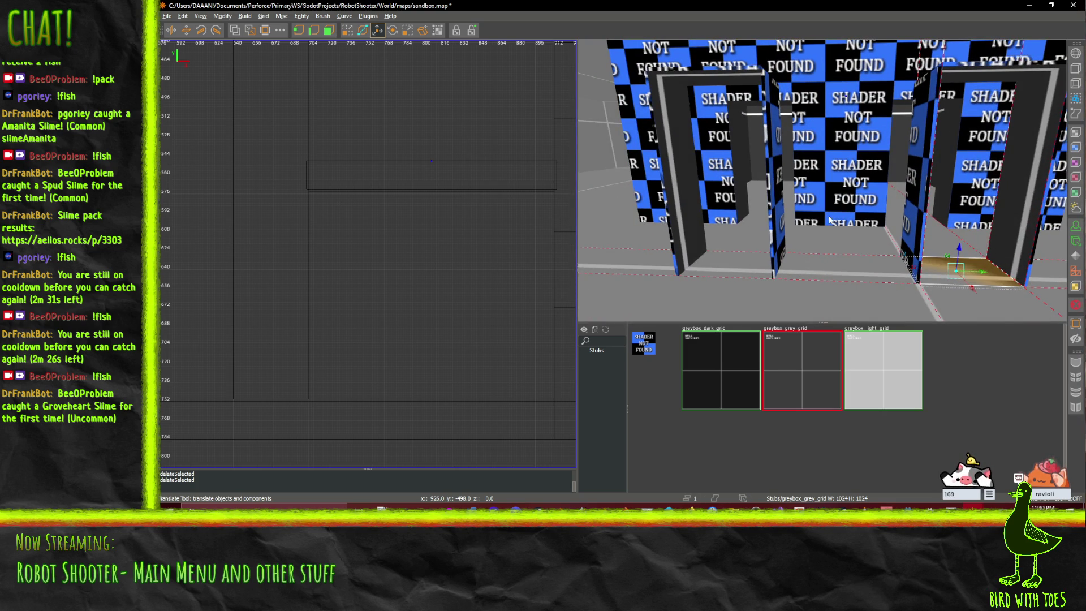
pyautogui.press('Escape')
pyautogui.click(710, 268)
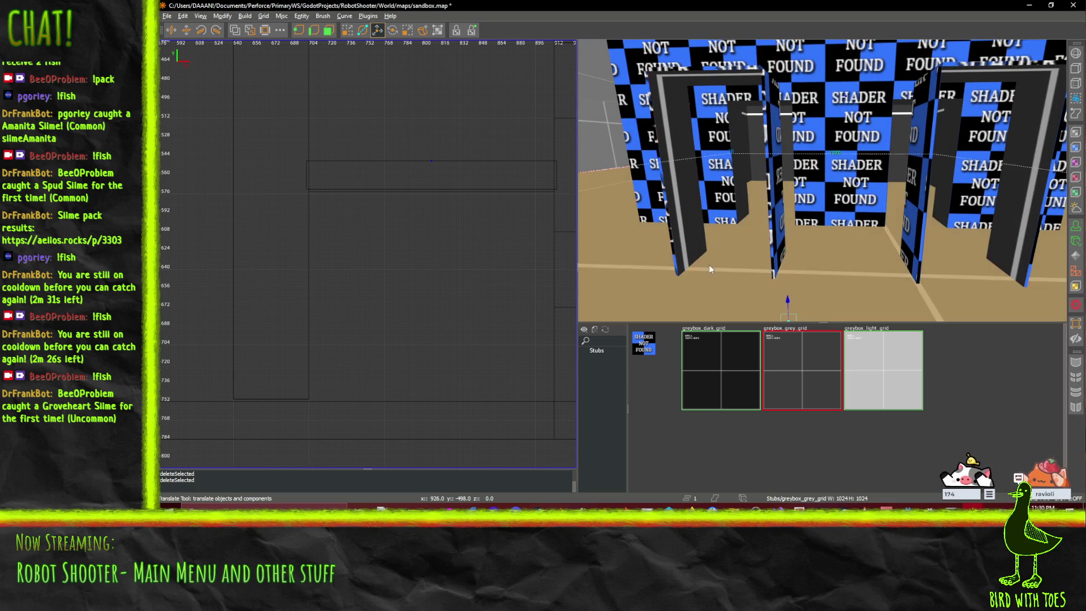
pyautogui.press('Delete')
pyautogui.moveTo(822, 181); pyautogui.dragTo(823, 180)
pyautogui.click(891, 180)
# - Duplicate the door frame and slide the copy into place along X
pyautogui.doubleClick(823, 181)
pyautogui.hotkey('ctrl', 'd')
pyautogui.moveTo(874, 266)
pyautogui.mouseDown()
pyautogui.moveTo(943, 252)
pyautogui.moveTo(988, 209)
pyautogui.moveTo(1010, 235)
pyautogui.mouseUp()
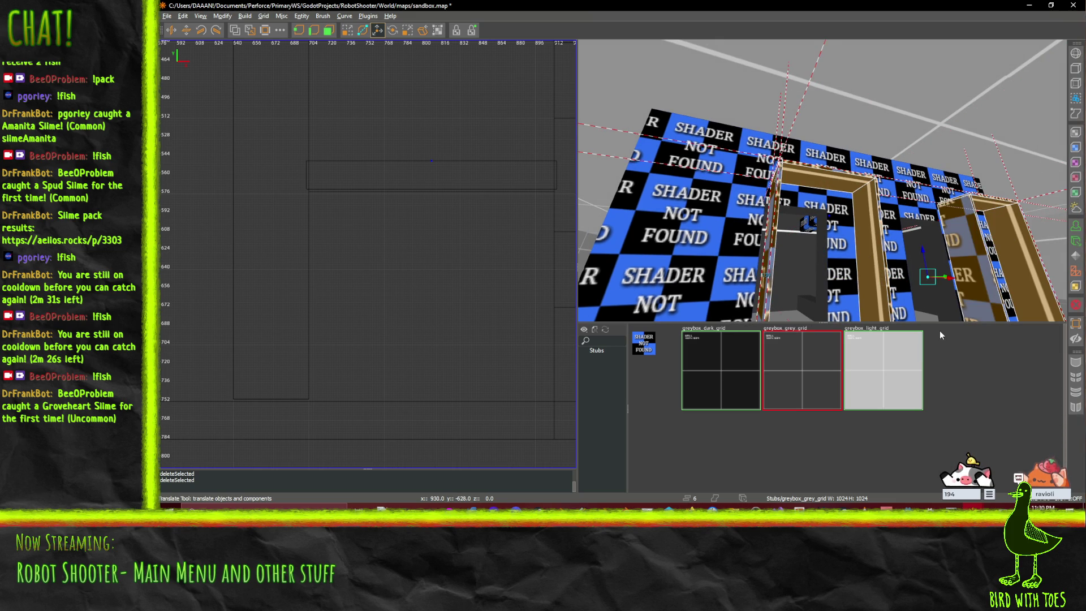
pyautogui.moveTo(952, 295)
pyautogui.mouseDown()
pyautogui.moveTo(862, 255)
pyautogui.moveTo(887, 260)
pyautogui.mouseUp()
# - Close the surface texture settings and fly the view forward through the doorway
pyautogui.press('q')
pyautogui.press('s')
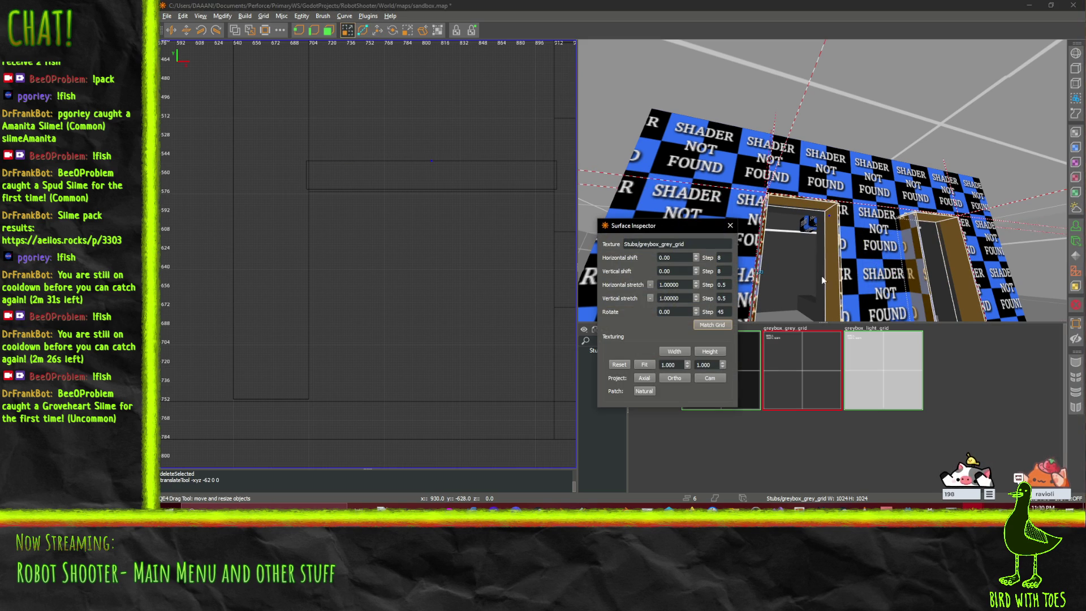
pyautogui.rightClick(813, 284)
pyautogui.press('Down')
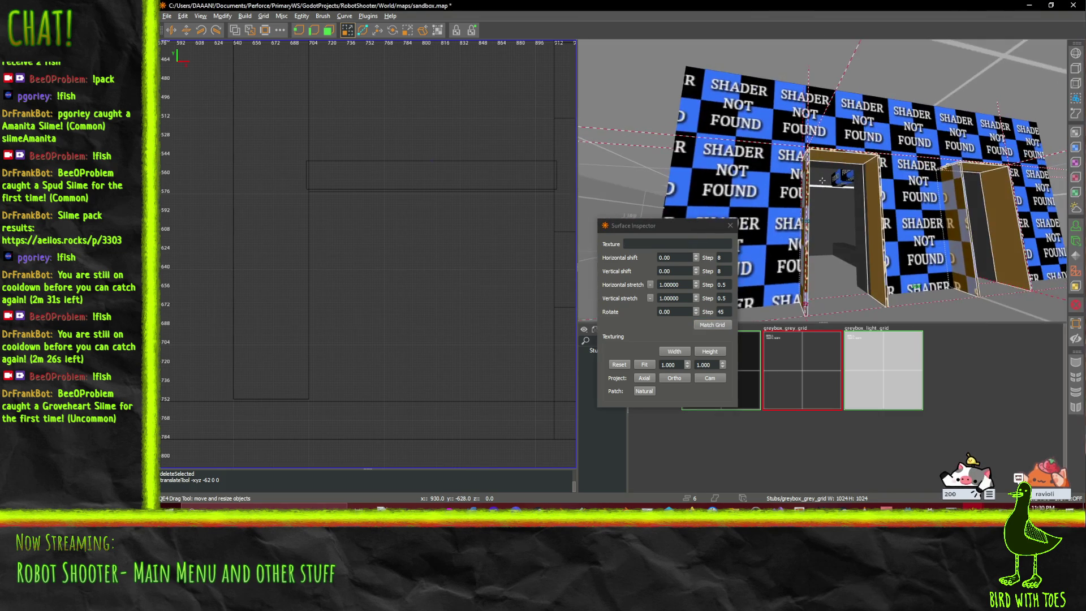
pyautogui.rightClick(825, 182)
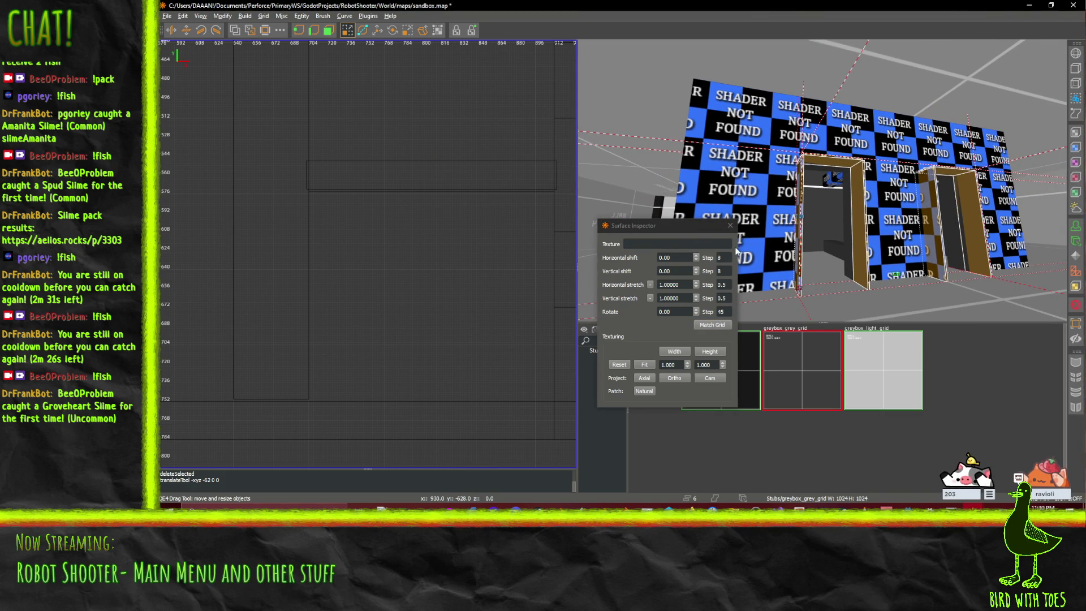
pyautogui.click(730, 226)
pyautogui.press('w')
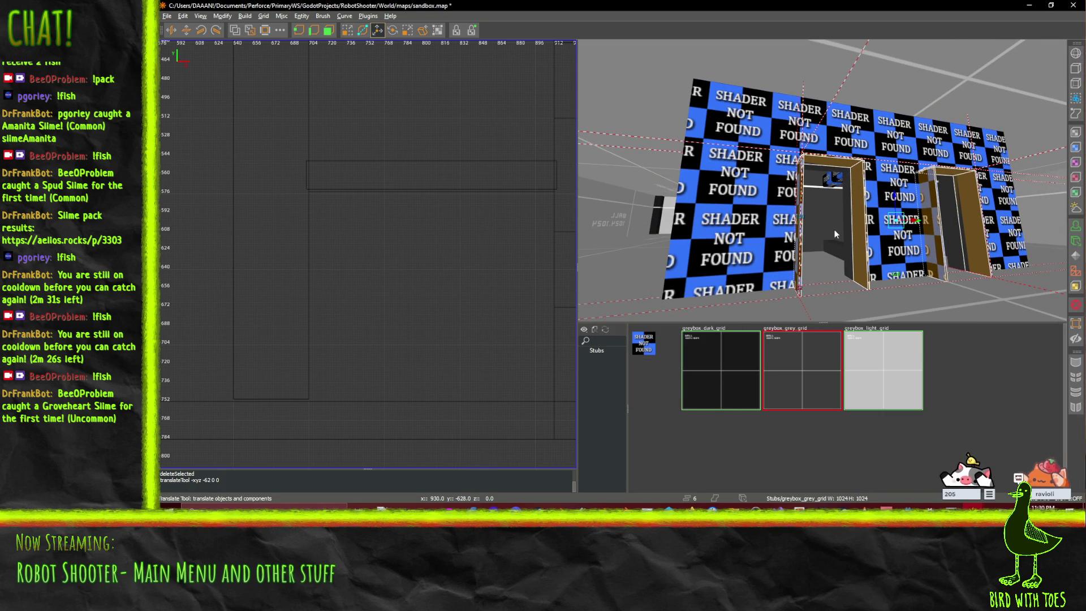
pyautogui.press('Up')
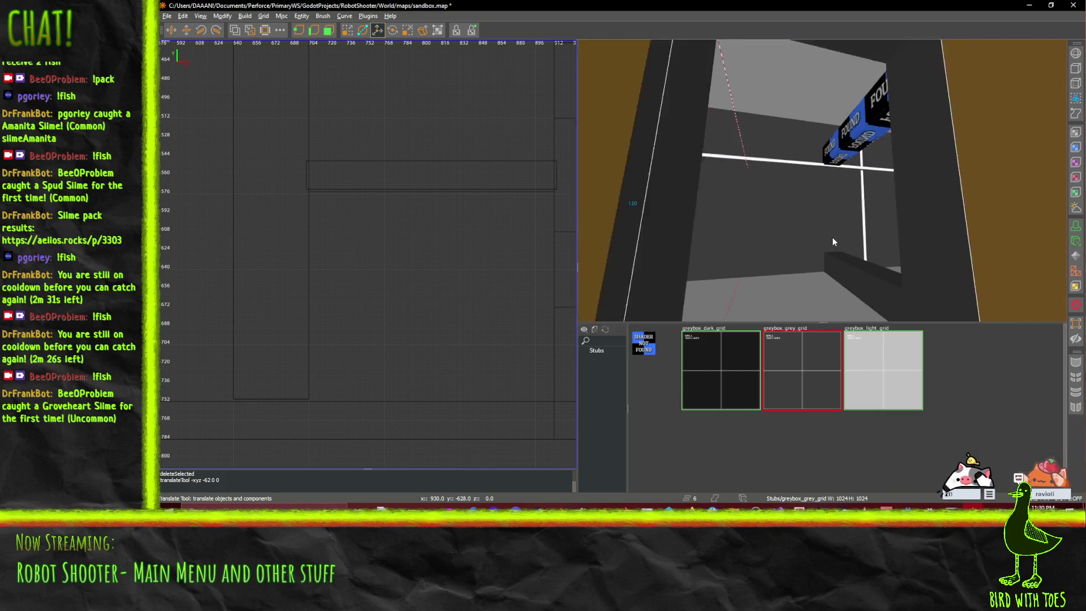
# - Freelook around to face the doorway trim brush
pyautogui.rightClick(832, 242)
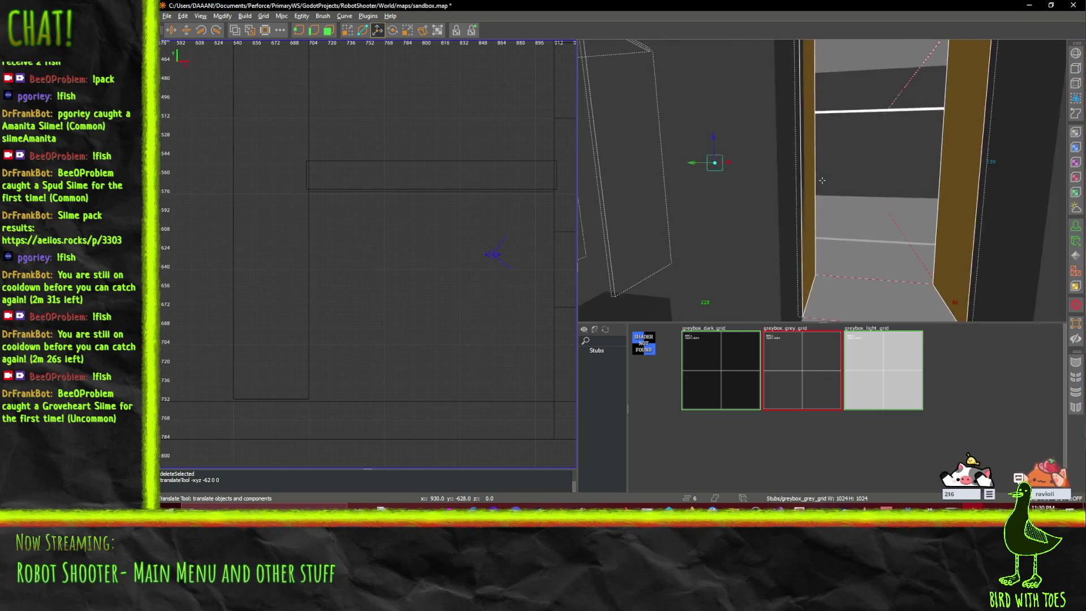
pyautogui.press('Right')
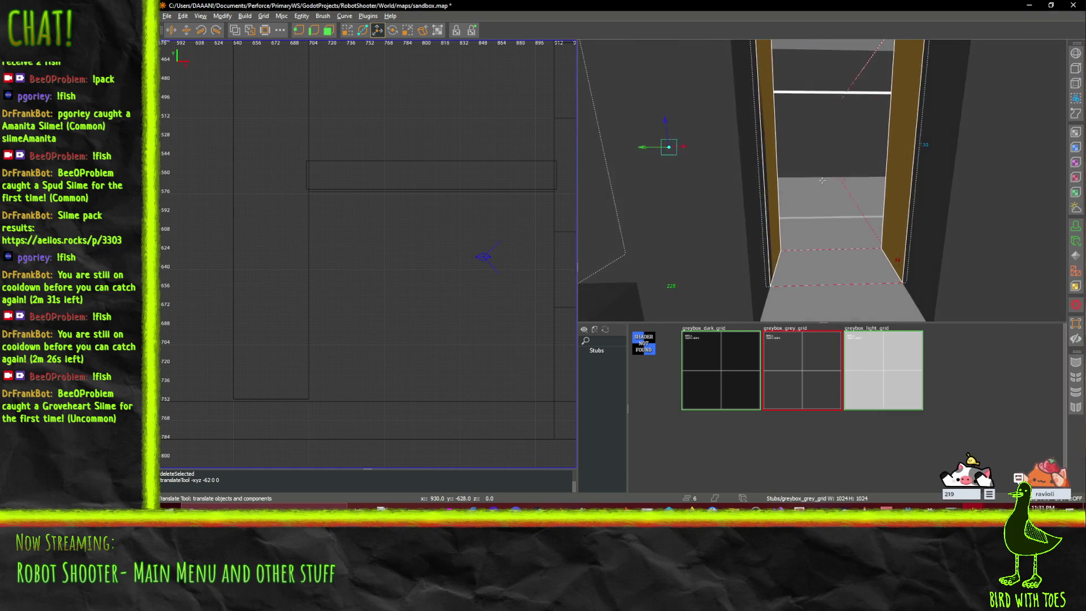
pyautogui.rightClick(822, 180)
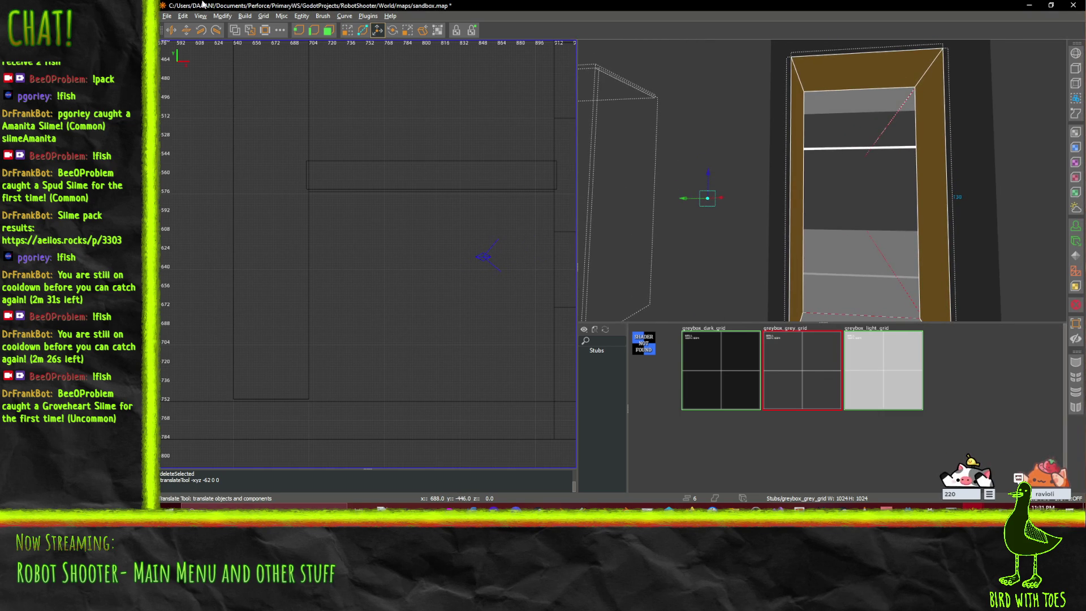
# - With the Edge tool, select the trim's top edge and both vertical edges
pyautogui.click(328, 30)
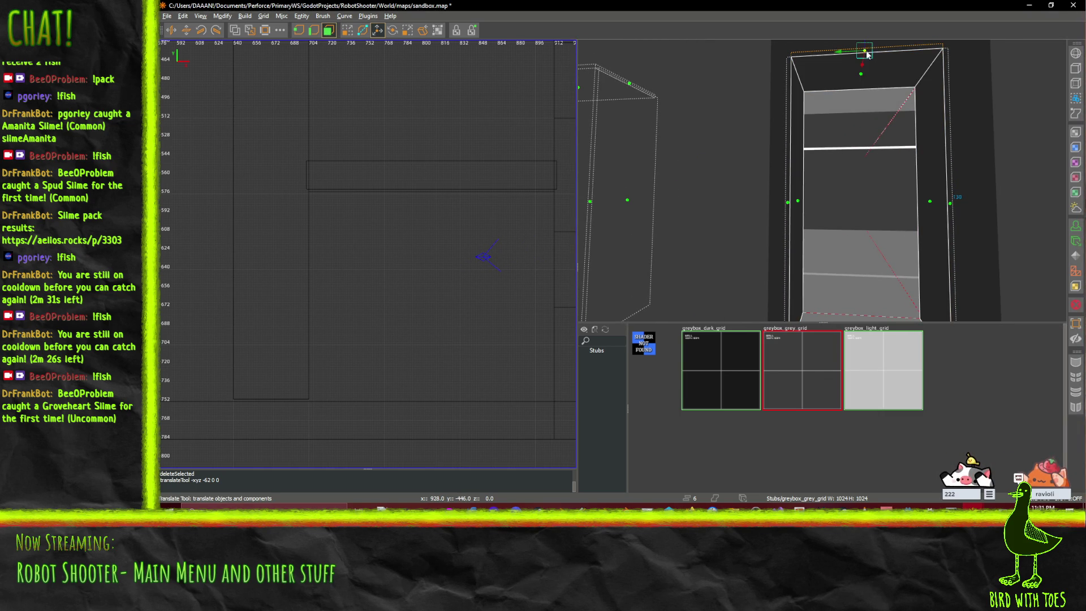
pyautogui.click(788, 203)
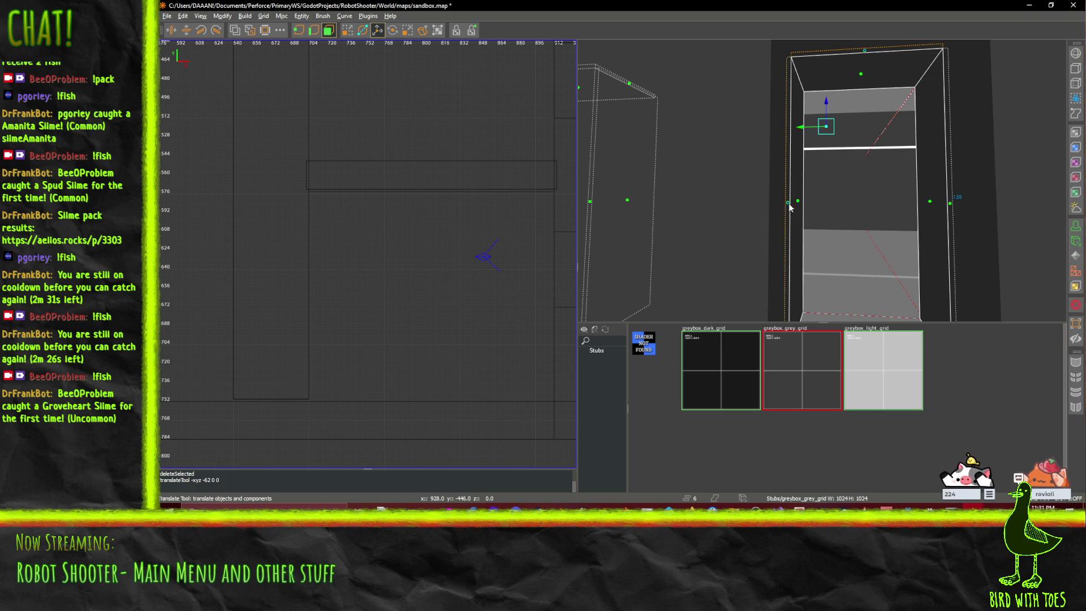
pyautogui.keyDown('shift'); pyautogui.click(951, 205); pyautogui.keyUp('shift')
pyautogui.moveTo(928, 207); pyautogui.dragTo(821, 184)
pyautogui.click(724, 190)
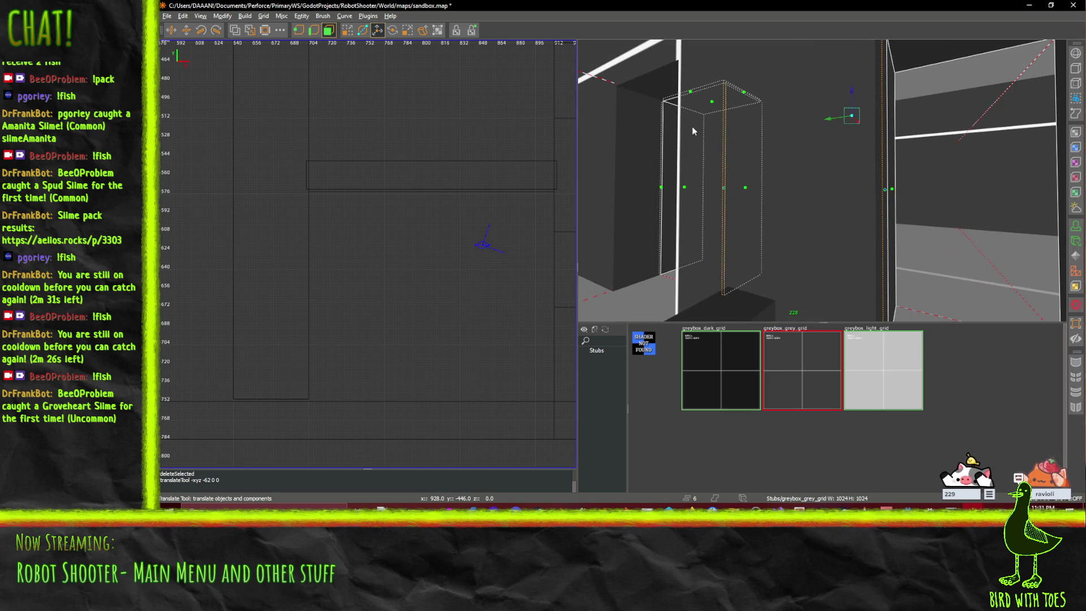
pyautogui.keyDown('shift'); pyautogui.click(690, 93); pyautogui.keyUp('shift')
pyautogui.keyDown('shift'); pyautogui.click(661, 189); pyautogui.keyUp('shift')
pyautogui.moveTo(944, 150); pyautogui.dragTo(822, 180)
pyautogui.scroll(5, 822, 180)
pyautogui.scroll(-3, 822, 180)
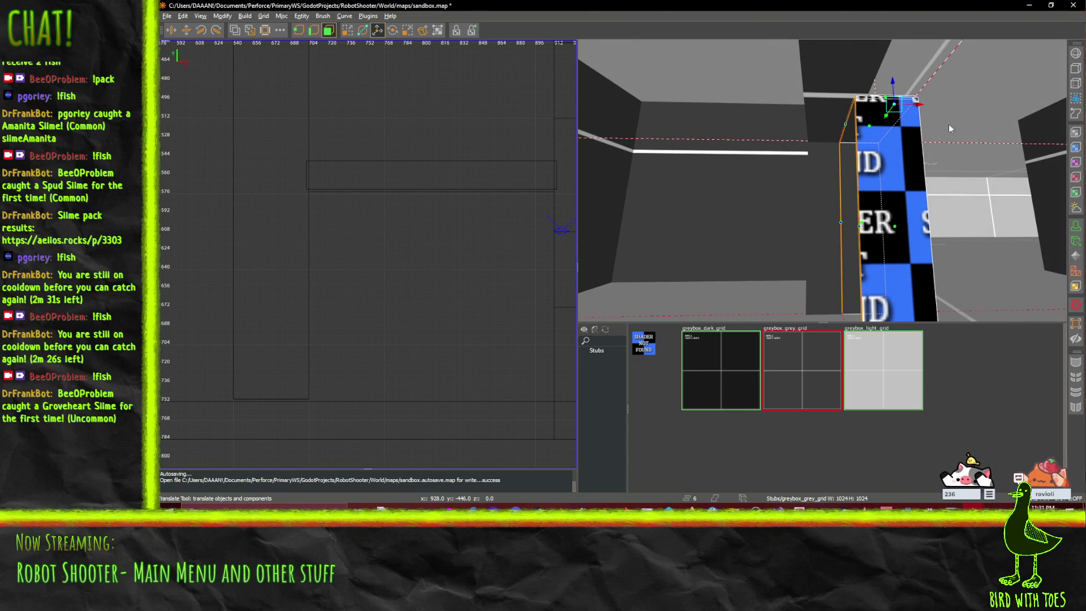
# - Move the selected brush 6 units along X and orbit toward the dark block
pyautogui.moveTo(920, 104); pyautogui.dragTo(948, 107)
pyautogui.moveTo(939, 156)
pyautogui.mouseDown()
pyautogui.moveTo(865, 239)
pyautogui.moveTo(694, 221)
pyautogui.mouseUp()
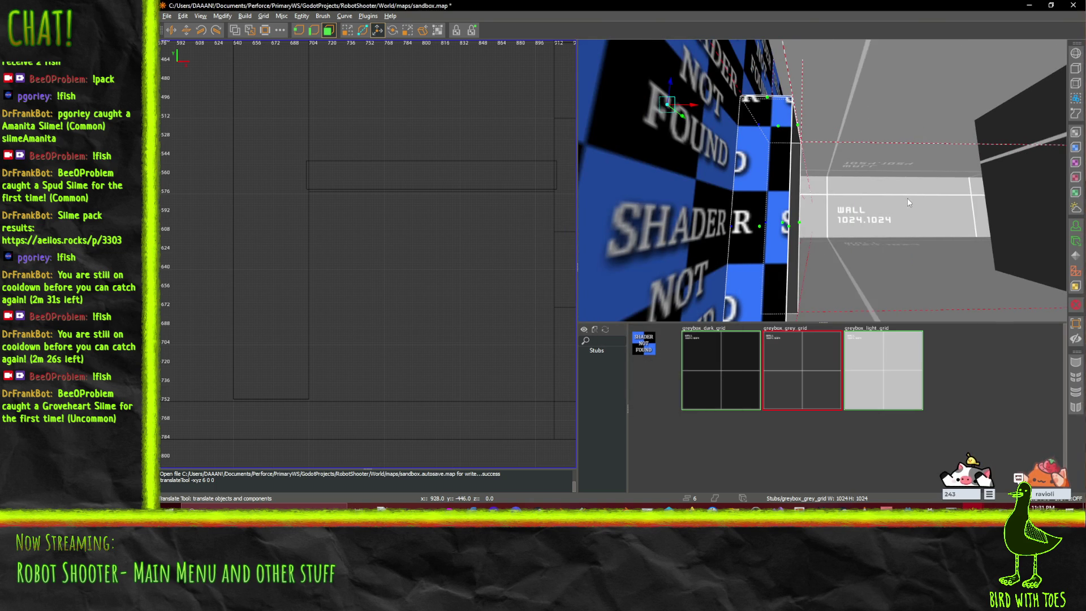
pyautogui.moveTo(905, 198)
pyautogui.mouseDown()
pyautogui.moveTo(683, 172)
pyautogui.moveTo(814, 182)
pyautogui.mouseUp()
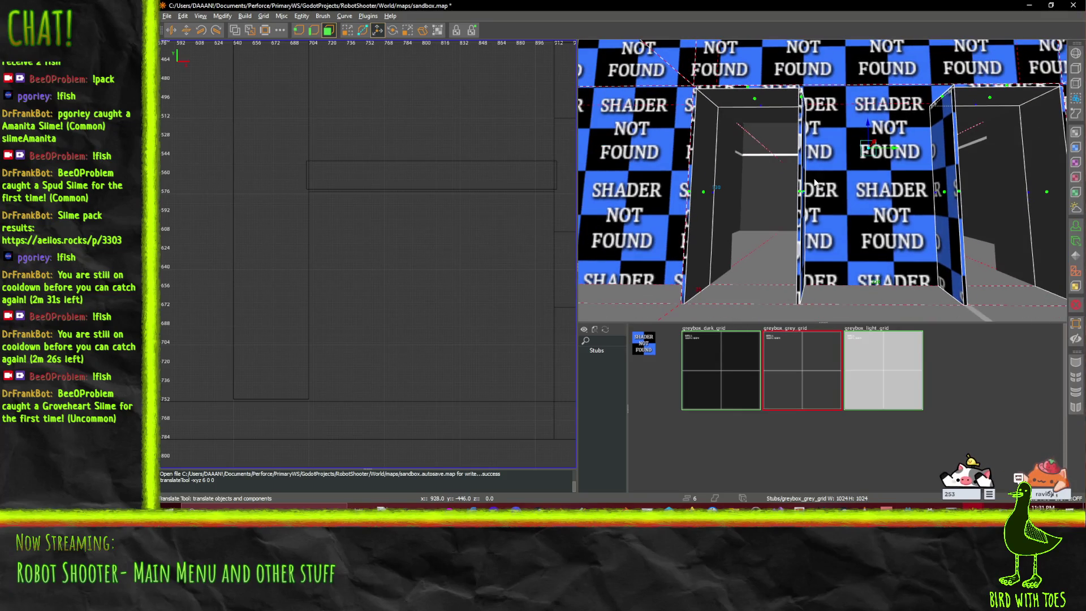
# - Select the four door-frame brushes and nudge them 2 units along Y
pyautogui.click(689, 194)
pyautogui.keyDown('ctrl'); pyautogui.click(746, 90); pyautogui.keyUp('ctrl')
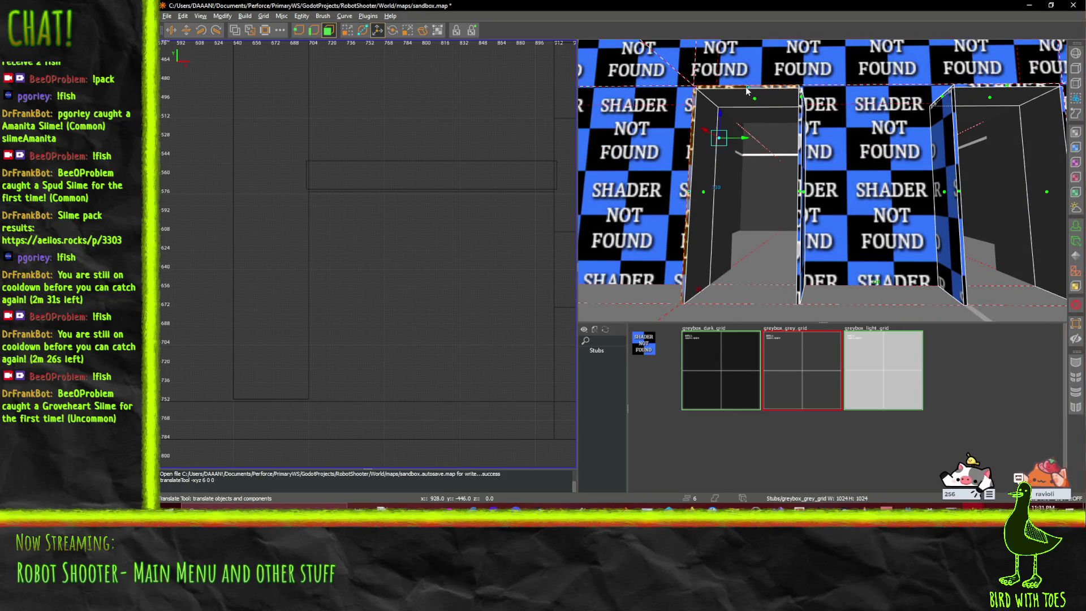
pyautogui.keyDown('ctrl'); pyautogui.click(799, 192); pyautogui.keyUp('ctrl')
pyautogui.keyDown('ctrl'); pyautogui.click(960, 198); pyautogui.keyUp('ctrl')
pyautogui.moveTo(849, 175); pyautogui.dragTo(808, 181)
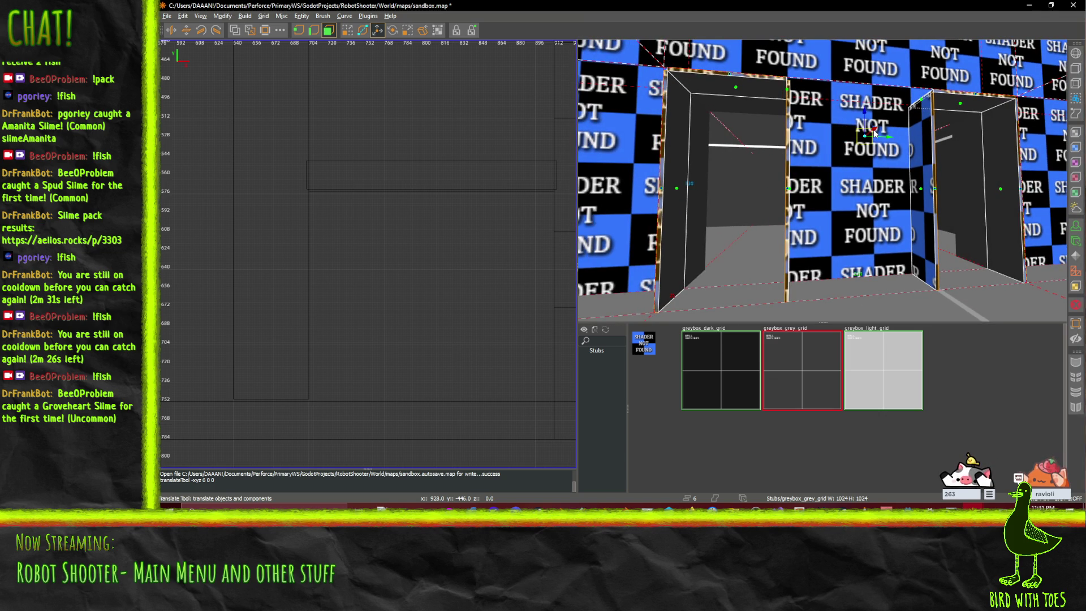
pyautogui.moveTo(874, 133); pyautogui.dragTo(865, 138)
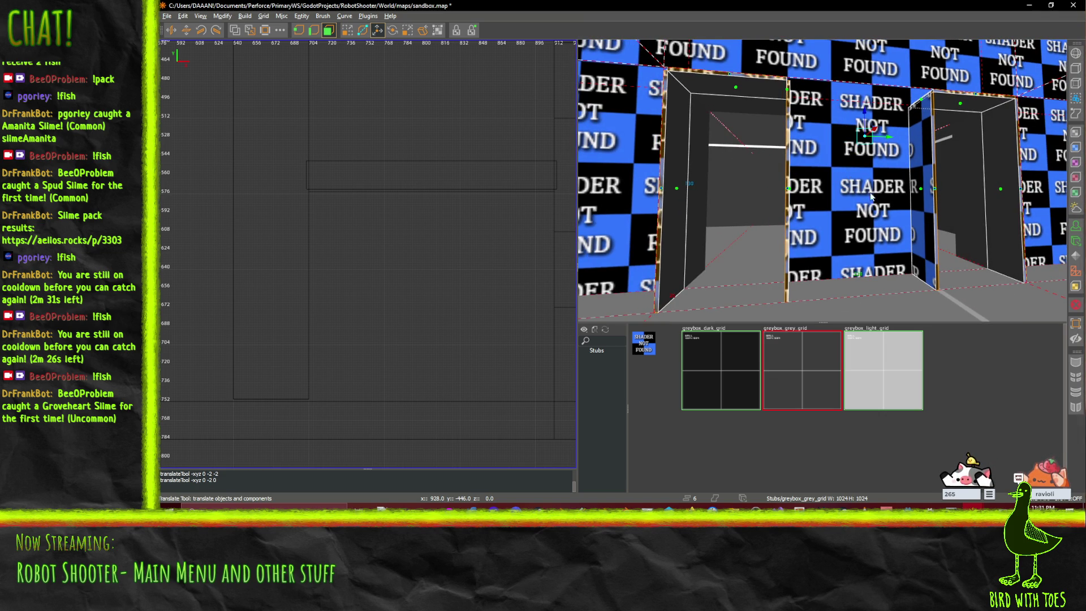
pyautogui.press('Up')
# - Select the thin trims at both doorways' left edges and slide them left along X
pyautogui.rightClick(851, 188)
pyautogui.press('Up')
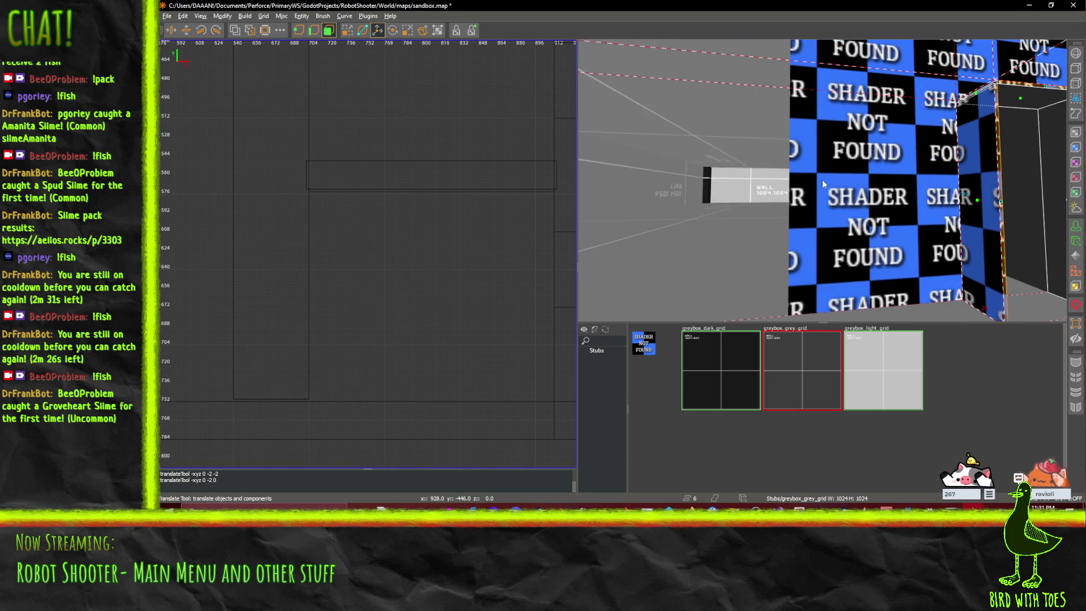
pyautogui.press('Down')
pyautogui.rightClick(859, 162)
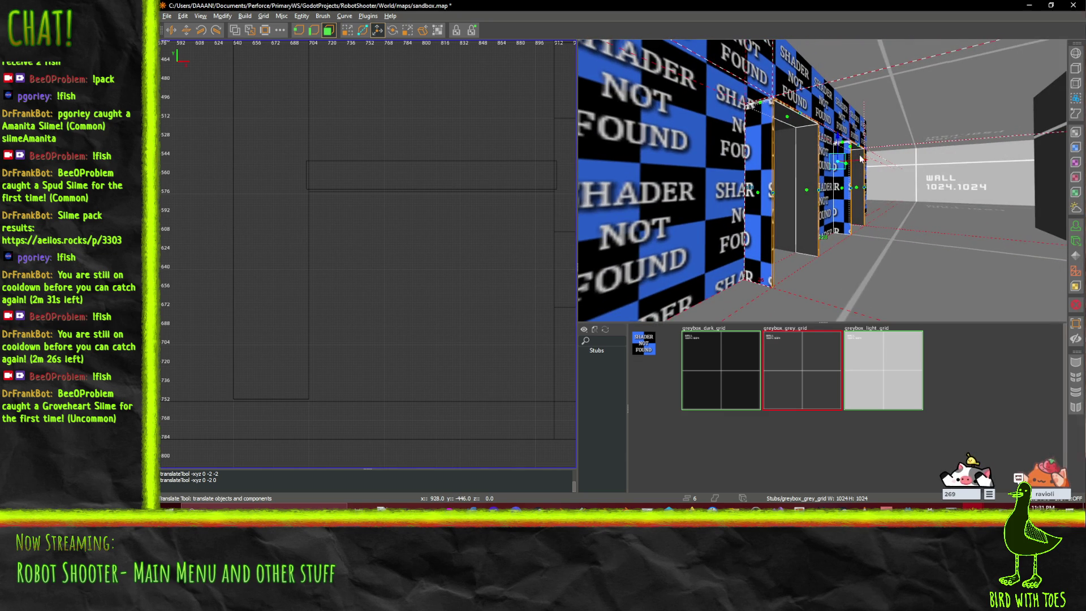
pyautogui.moveTo(859, 162); pyautogui.dragTo(846, 162)
pyautogui.click(748, 183)
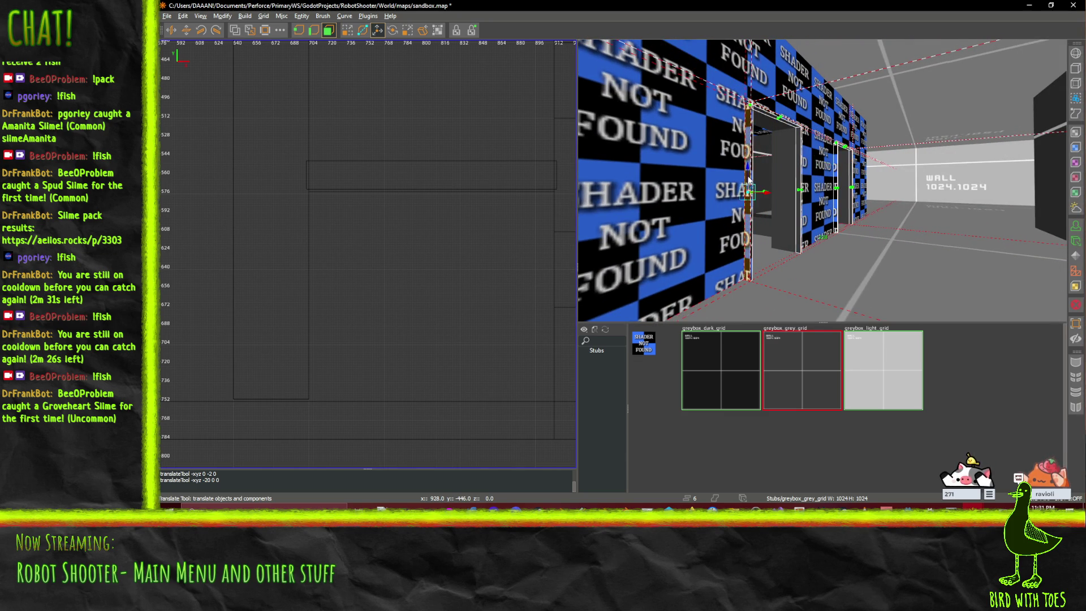
pyautogui.keyDown('ctrl'); pyautogui.click(836, 192); pyautogui.keyUp('ctrl')
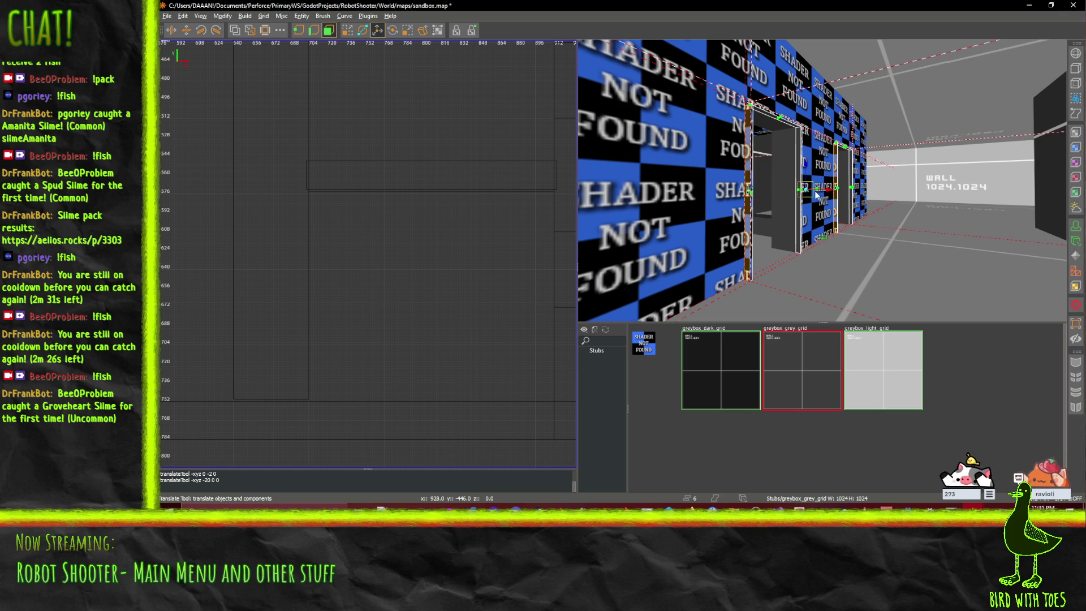
pyautogui.moveTo(876, 193); pyautogui.dragTo(822, 180)
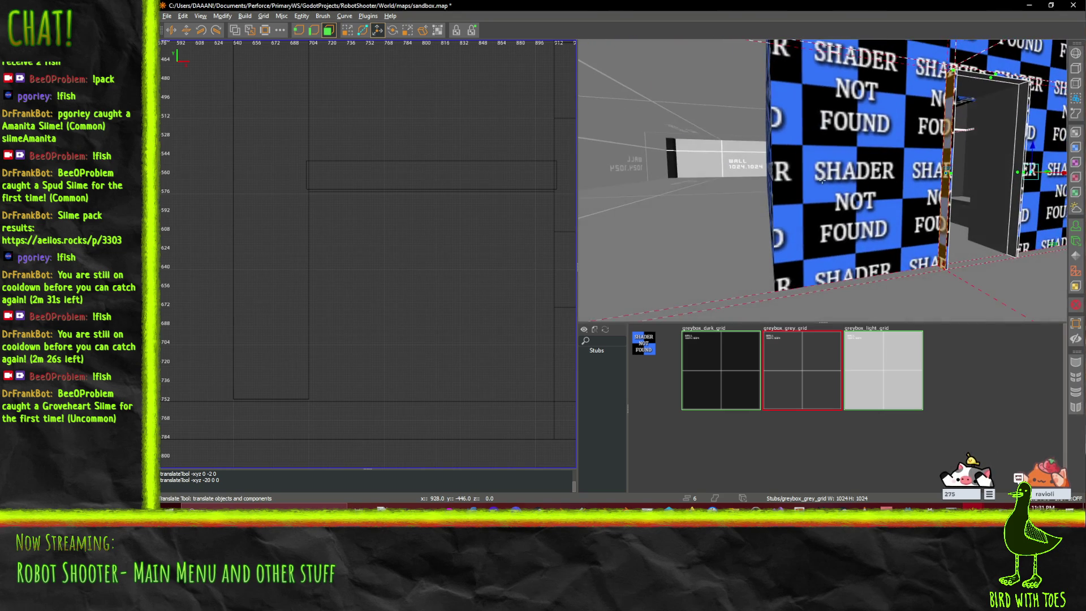
pyautogui.hotkey('ctrl', 'u')
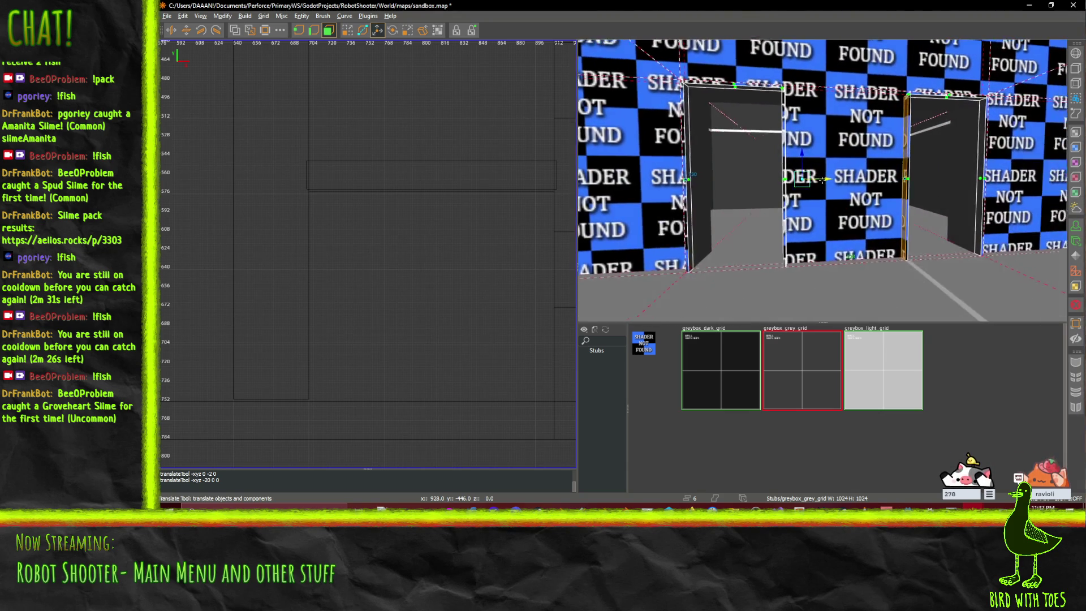
pyautogui.moveTo(847, 183); pyautogui.dragTo(837, 183)
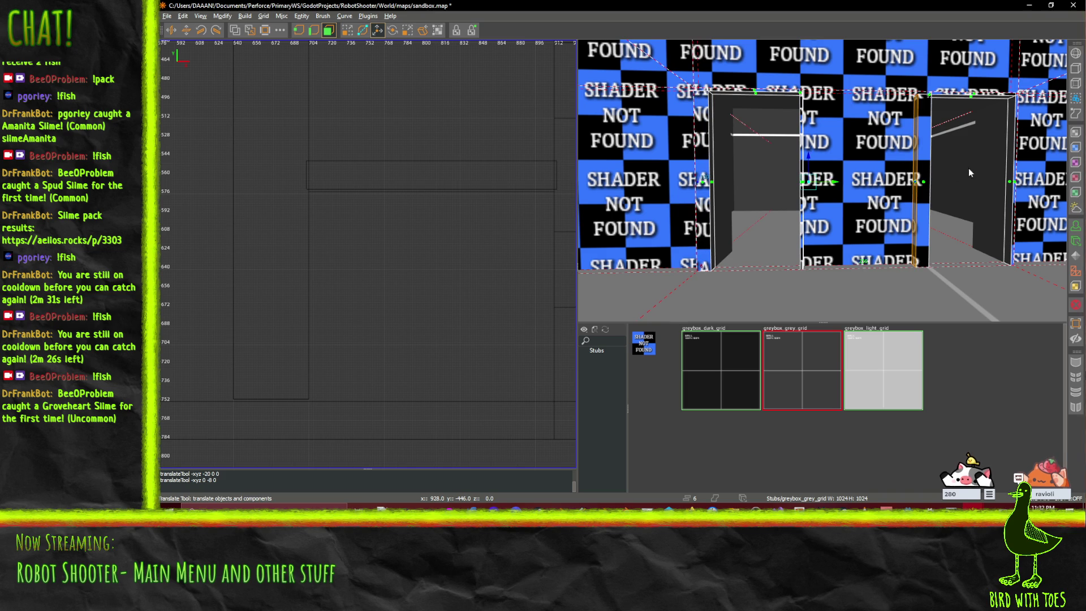
# - Move the thin vertical trim piece right along X and 8 units along Y
pyautogui.moveTo(932, 182)
pyautogui.mouseDown()
pyautogui.moveTo(822, 180)
pyautogui.moveTo(872, 177)
pyautogui.mouseUp()
pyautogui.click(866, 178)
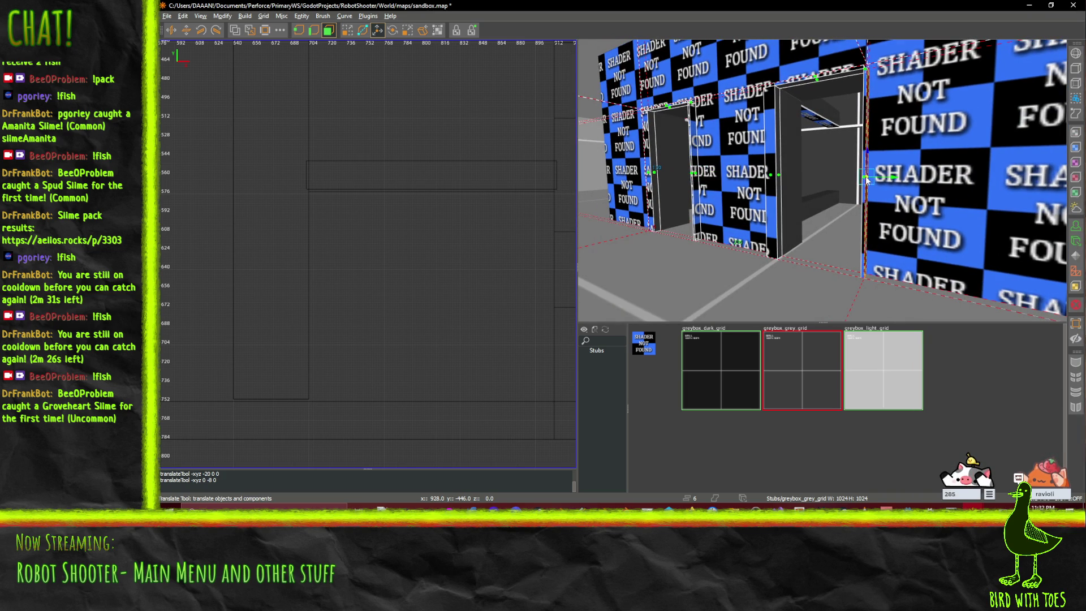
pyautogui.click(697, 177)
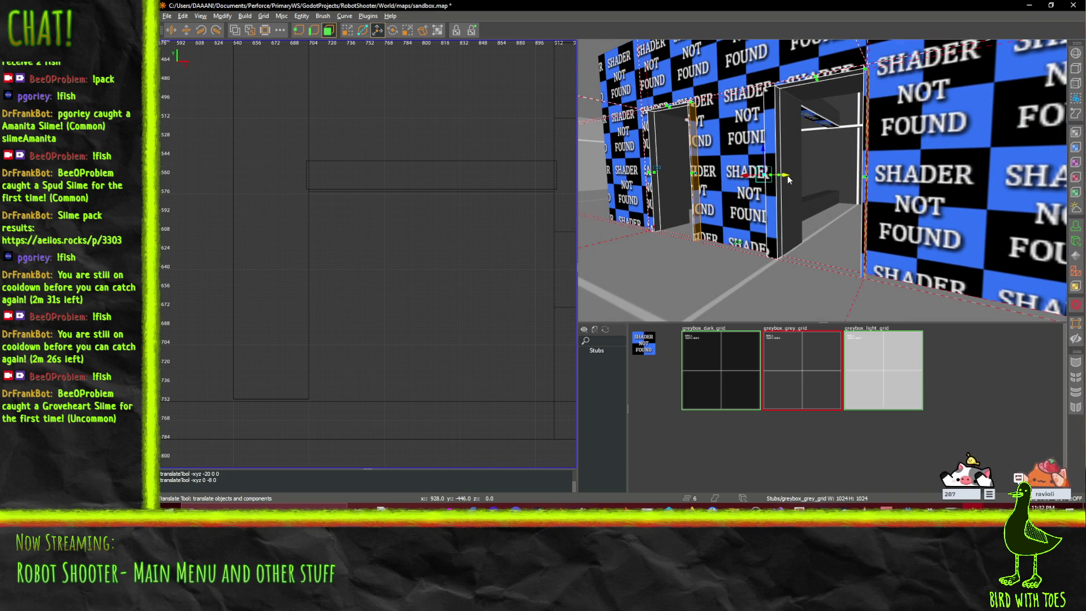
pyautogui.moveTo(787, 179); pyautogui.dragTo(793, 178)
pyautogui.moveTo(795, 179); pyautogui.dragTo(796, 179)
# - Raise both doors' top beams one grid step, then undo it
pyautogui.moveTo(752, 151)
pyautogui.mouseDown()
pyautogui.moveTo(755, 201)
pyautogui.moveTo(823, 175)
pyautogui.mouseUp()
pyautogui.click(821, 178)
pyautogui.keyDown('ctrl'); pyautogui.click(680, 162); pyautogui.keyUp('ctrl')
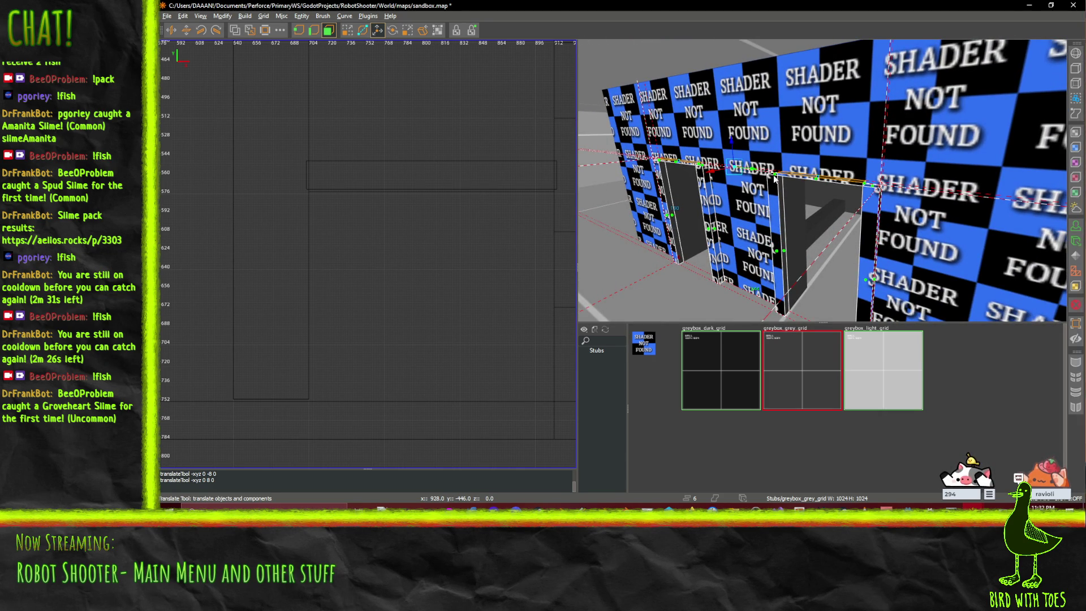
pyautogui.keyDown('ctrl'); pyautogui.click(731, 139); pyautogui.keyUp('ctrl')
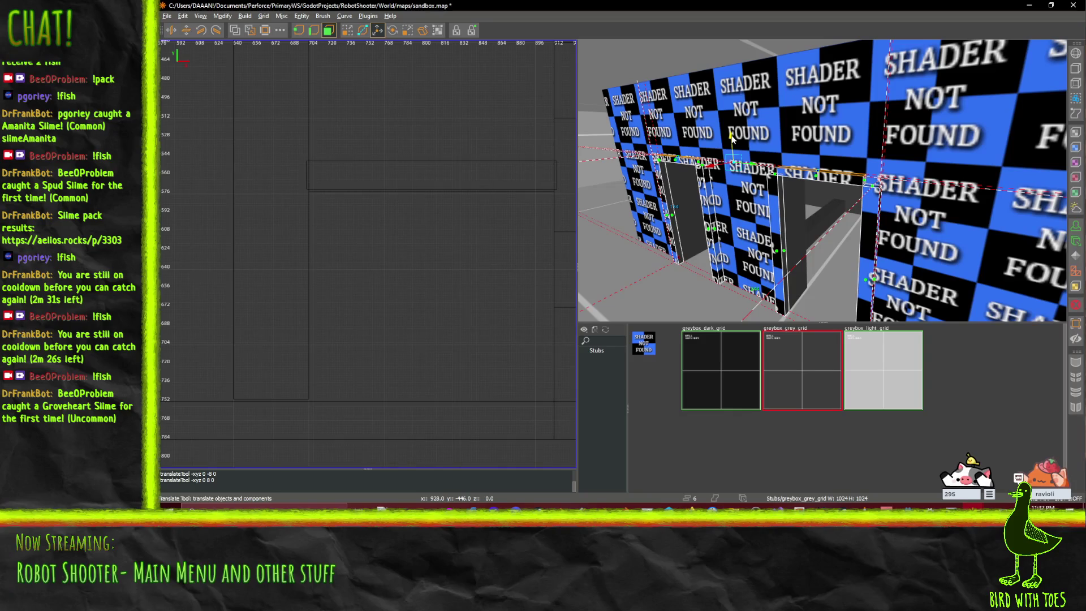
pyautogui.press('pageup')
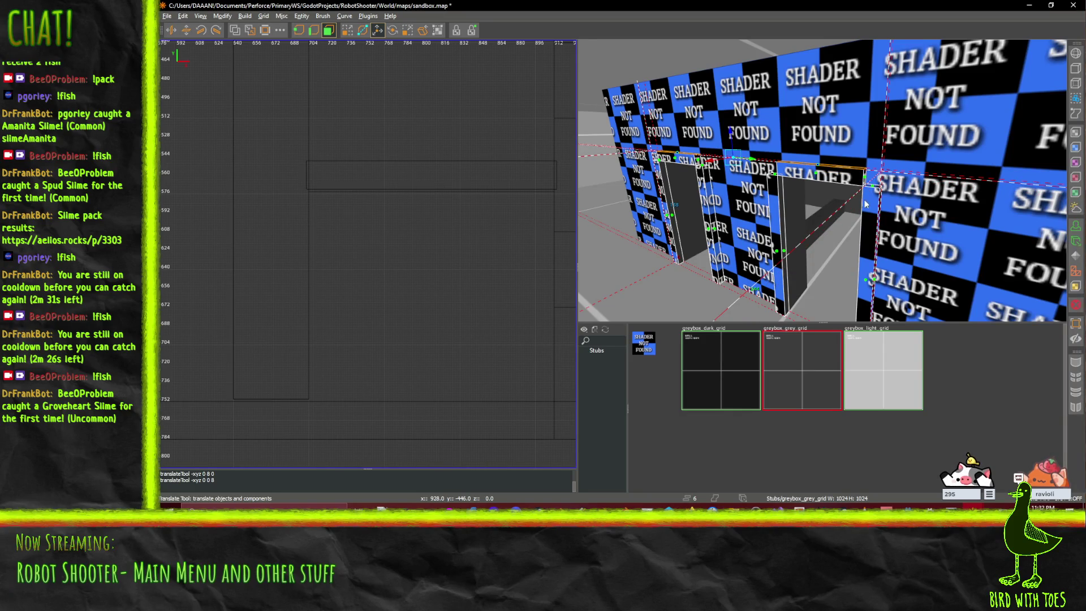
pyautogui.hotkey('ctrl', 'z')
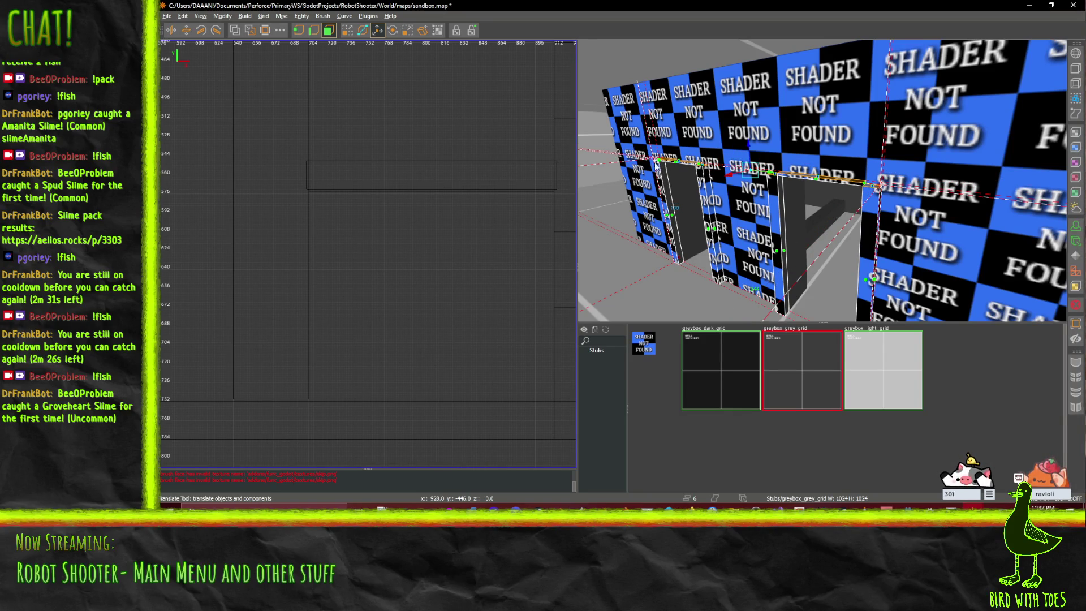
# - Raise the doorway brush's top 8 units and give the left trim greybox_dark_grid
pyautogui.scroll(-10, 877, 186)
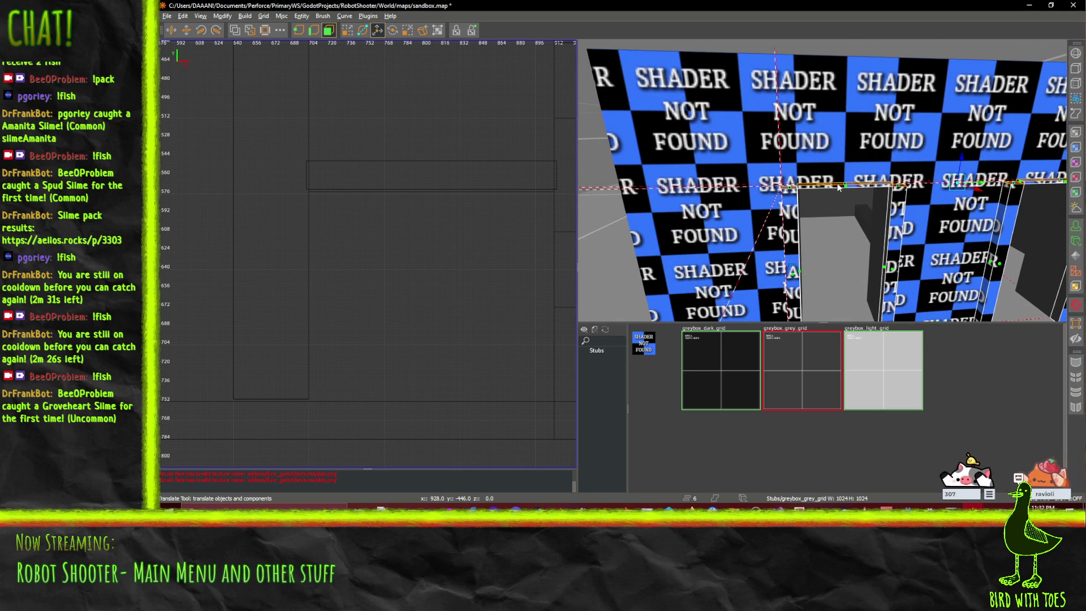
pyautogui.moveTo(960, 165); pyautogui.dragTo(962, 145)
pyautogui.scroll(10, 790, 177)
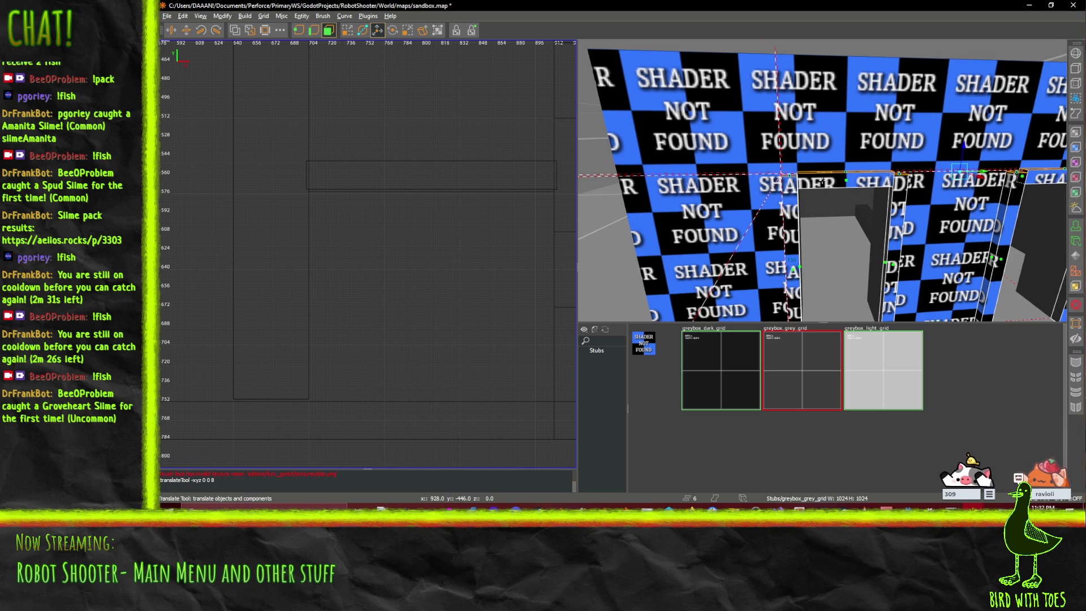
pyautogui.scroll(-10, 822, 180)
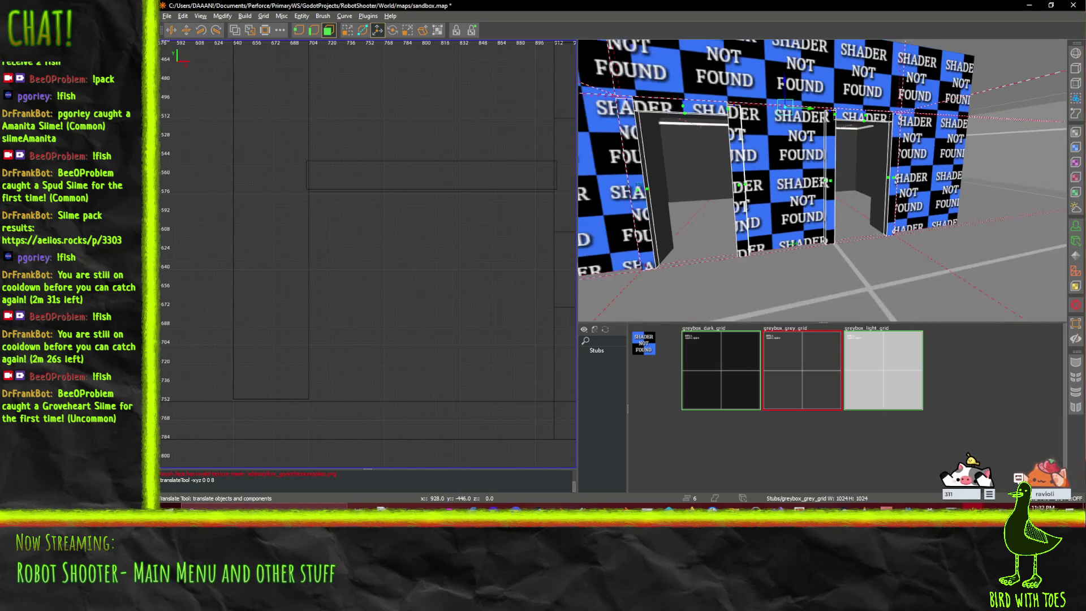
pyautogui.click(639, 182)
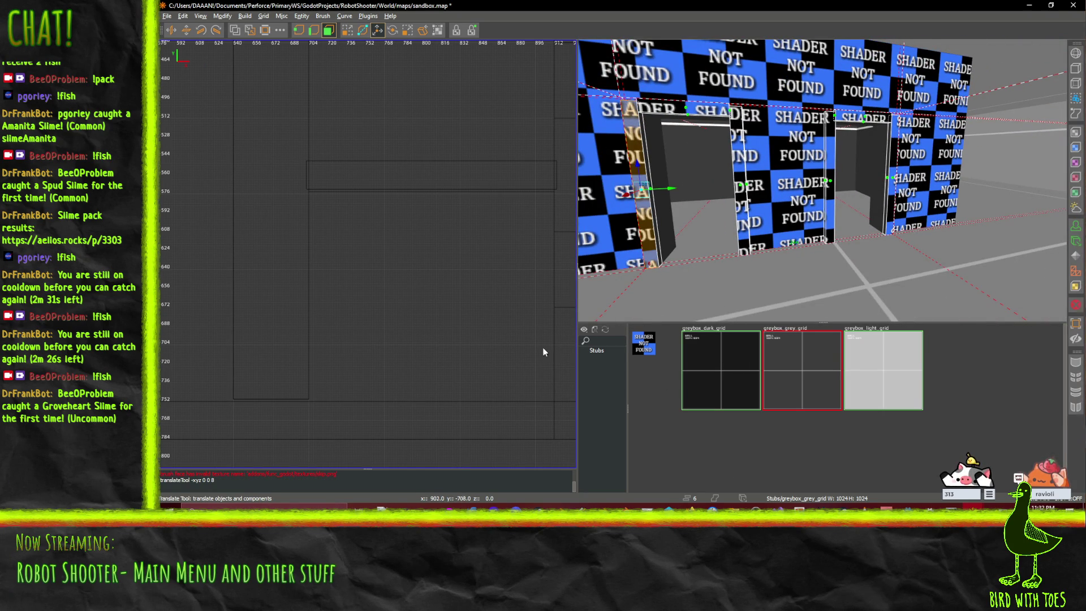
pyautogui.click(592, 351)
# - Retexture the left doorway trim with greybox_light_grid
pyautogui.click(686, 369)
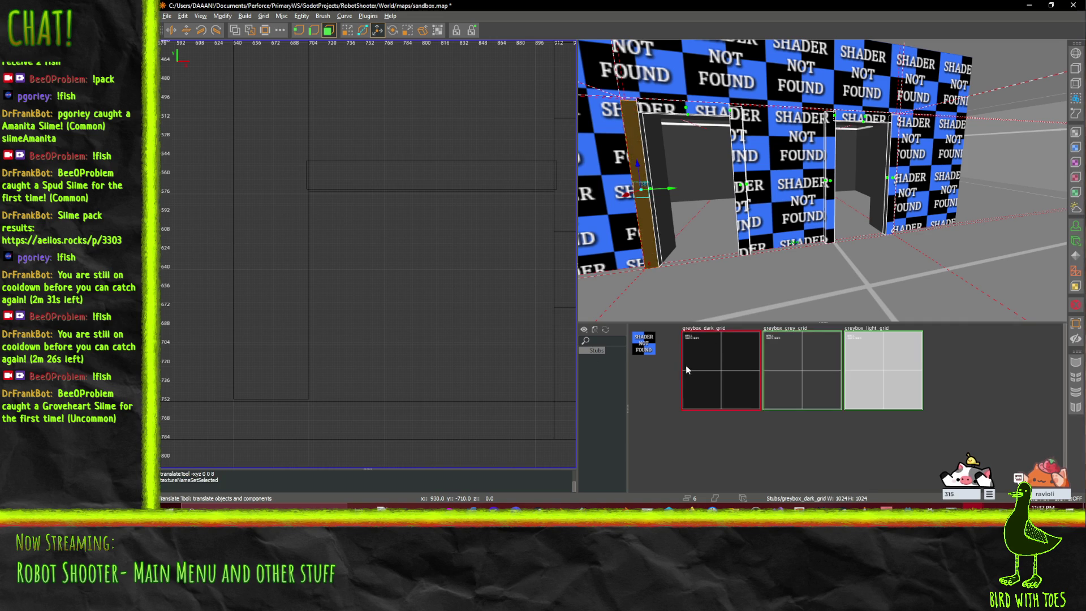
pyautogui.click(834, 359)
pyautogui.click(883, 353)
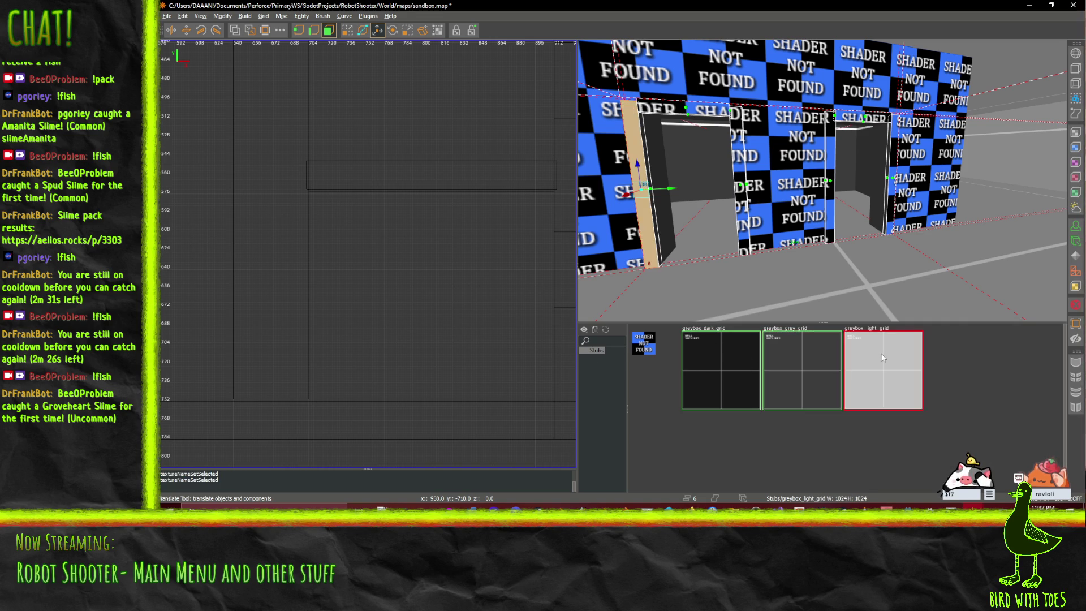
# - Select the doorframe lintel and right post and paste a copy into the right opening
pyautogui.press('a')
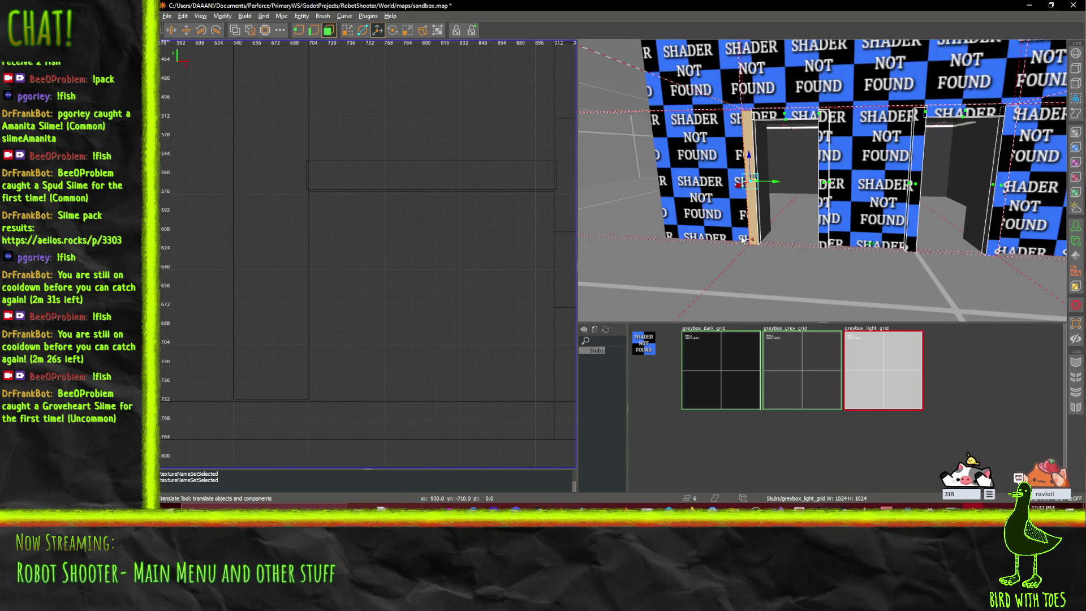
pyautogui.press('d')
pyautogui.press('a')
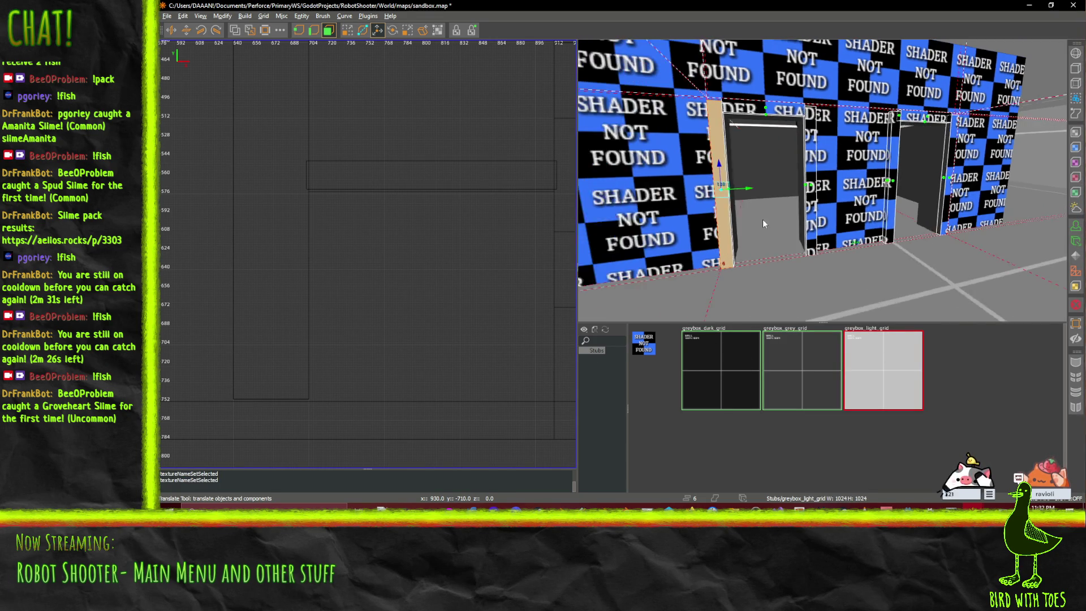
pyautogui.press('w')
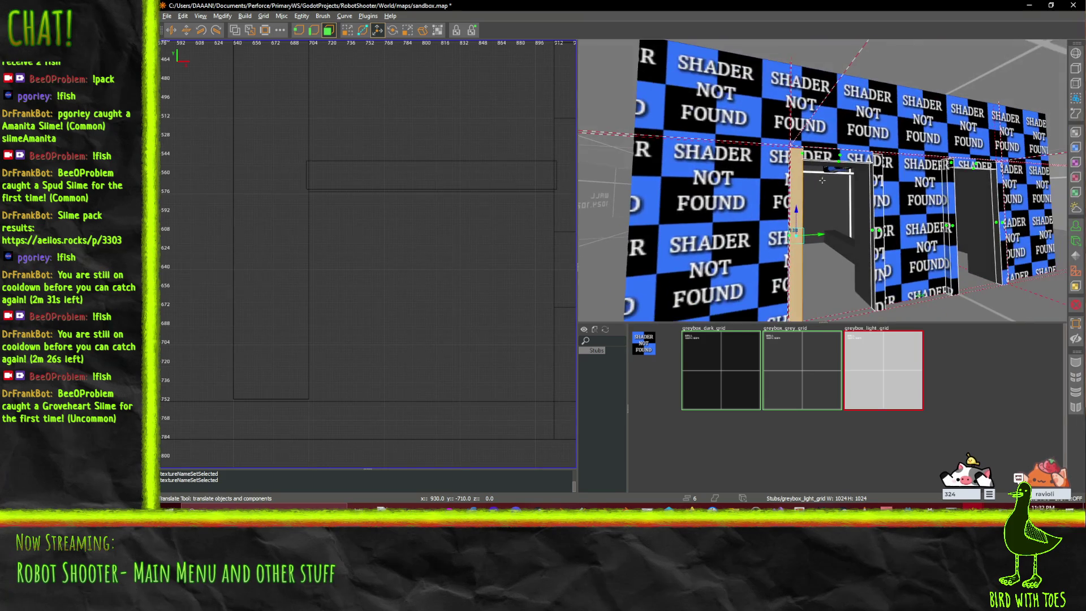
pyautogui.click(824, 164)
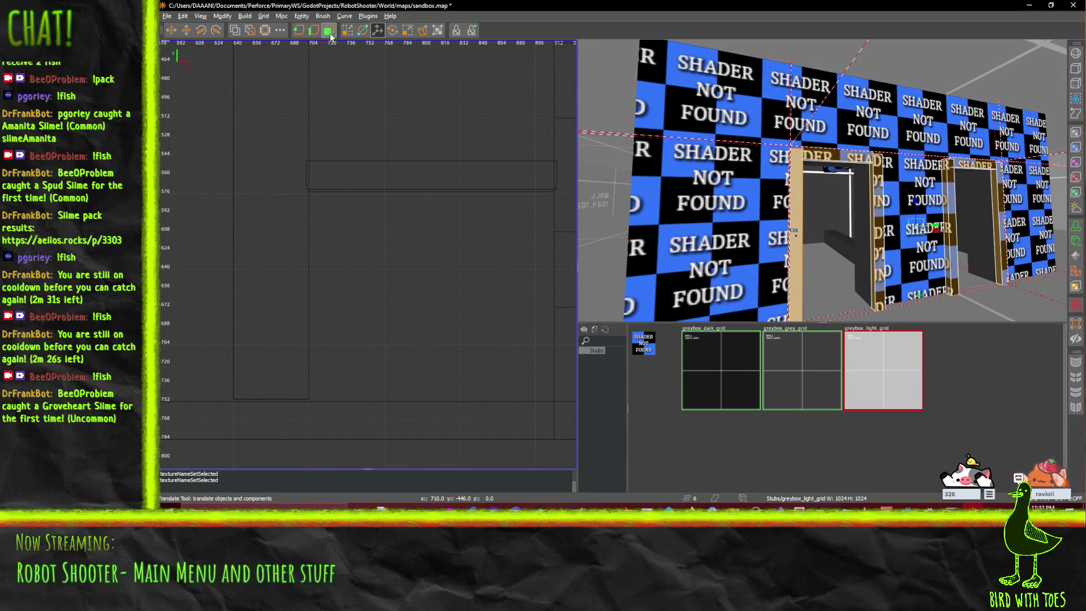
pyautogui.click(837, 156)
pyautogui.keyDown('ctrl'); pyautogui.click(872, 190); pyautogui.keyUp('ctrl')
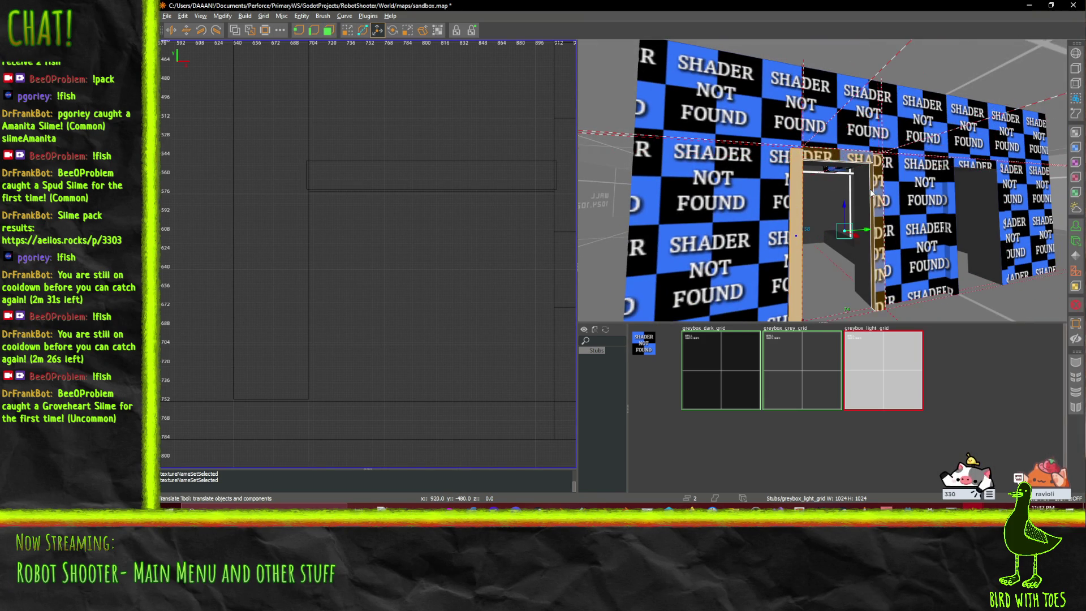
pyautogui.hotkey('ctrl', 'v')
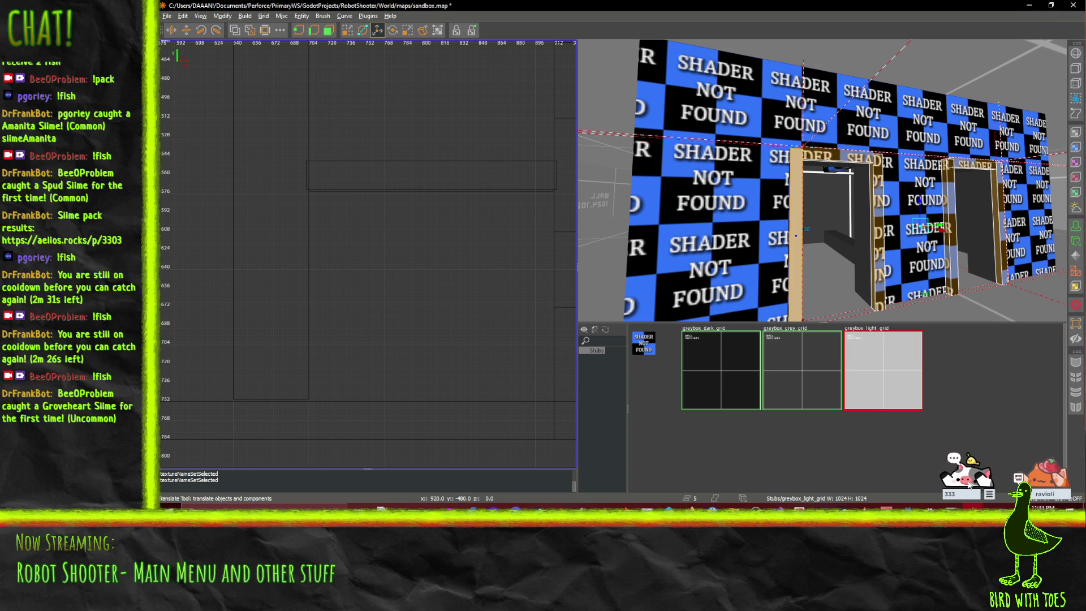
# - Texture the copied doorframe greybox_light_grid and select the wall beside the left doorway
pyautogui.click(801, 386)
pyautogui.click(734, 379)
pyautogui.click(882, 382)
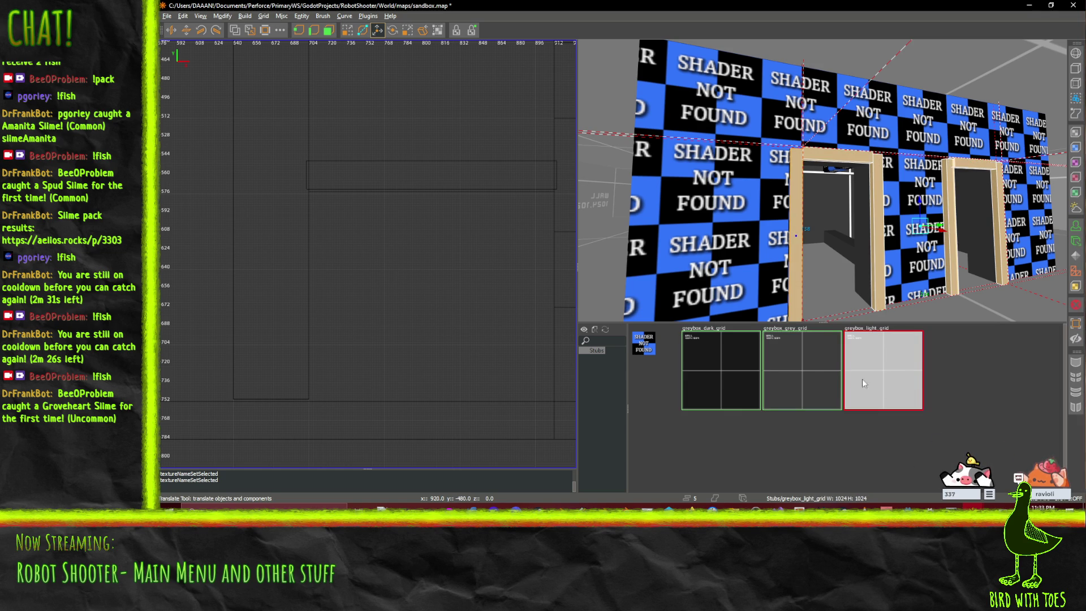
pyautogui.click(721, 222)
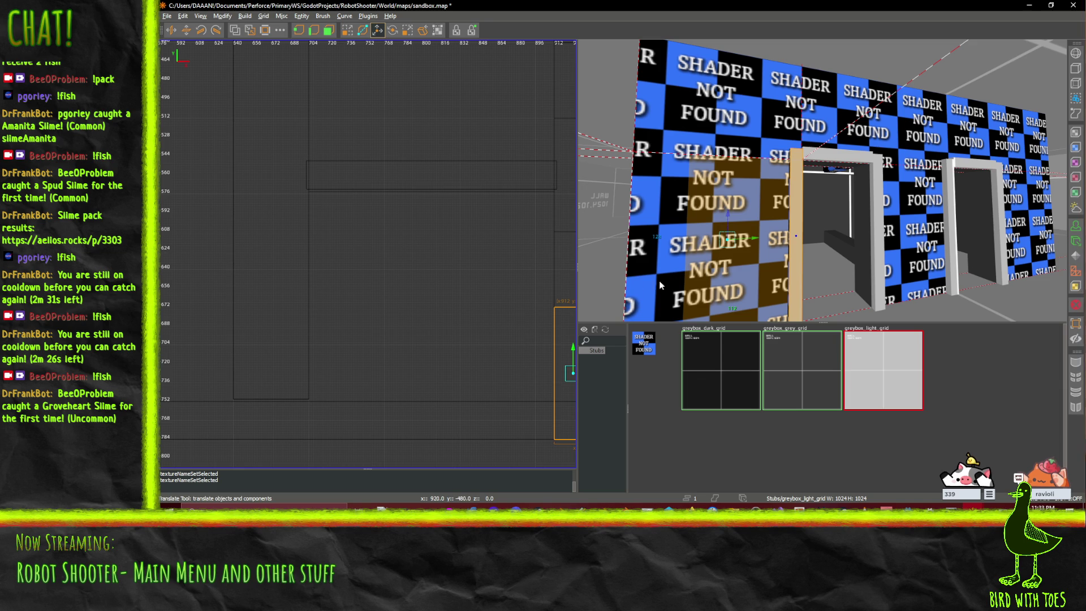
pyautogui.scroll(-3, 526, 368)
# - Delete the small brush, then undo and reselect it
pyautogui.press('Delete')
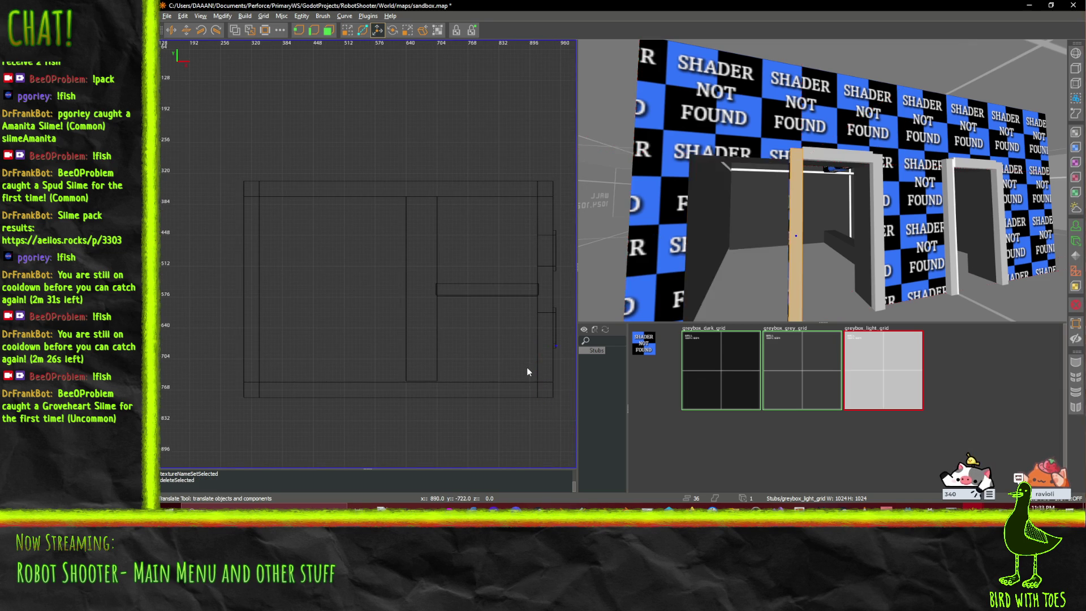
pyautogui.click(677, 242)
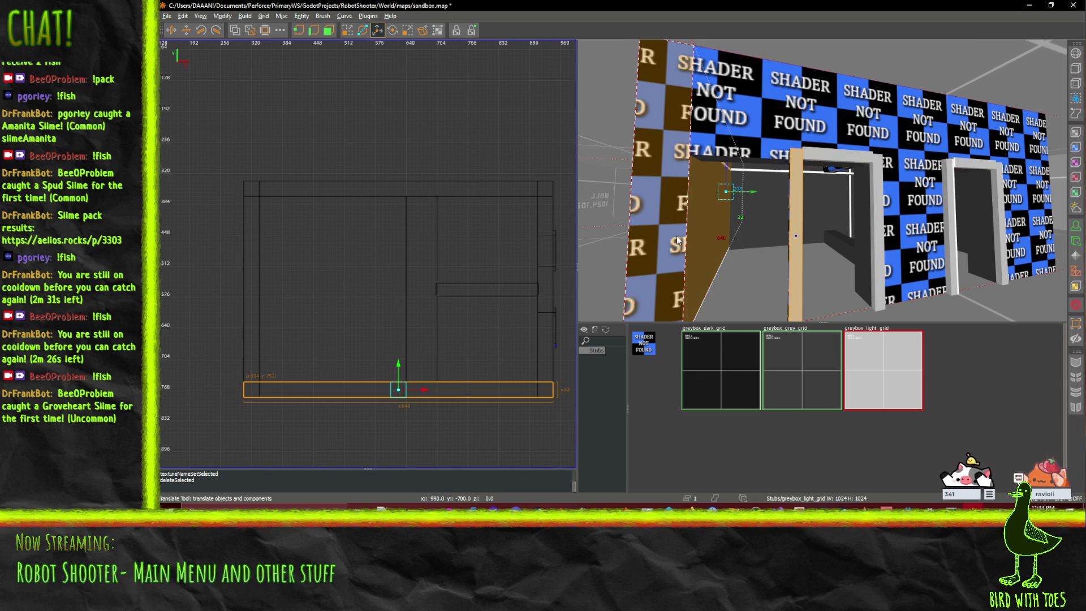
pyautogui.hotkey('ctrl', 'z')
pyautogui.click(729, 237)
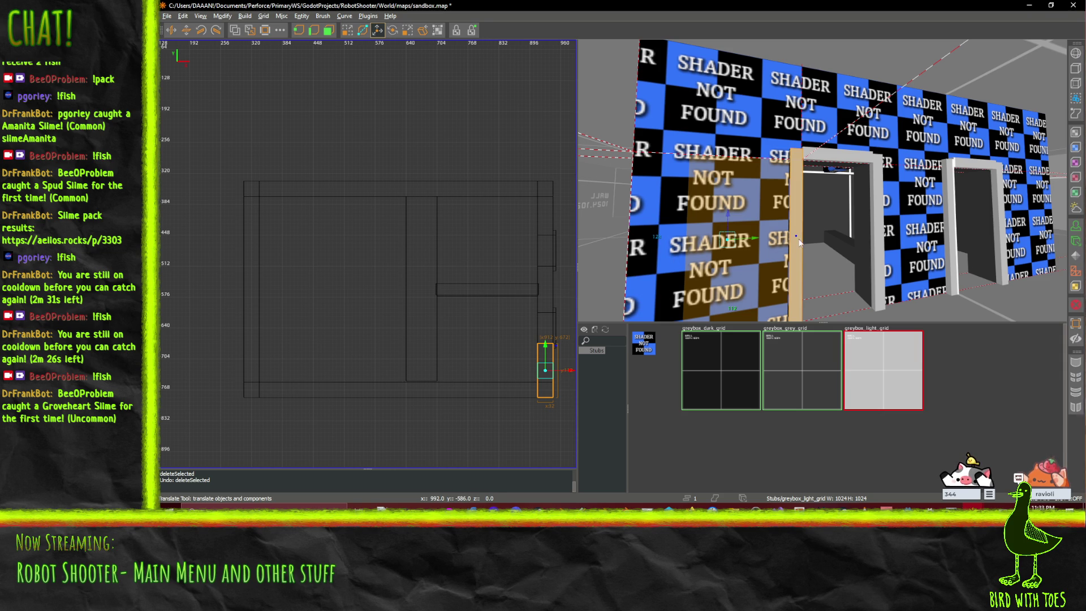
# - Shorten the narrow right-edge brush by dragging its face with the resize tool
pyautogui.press('a')
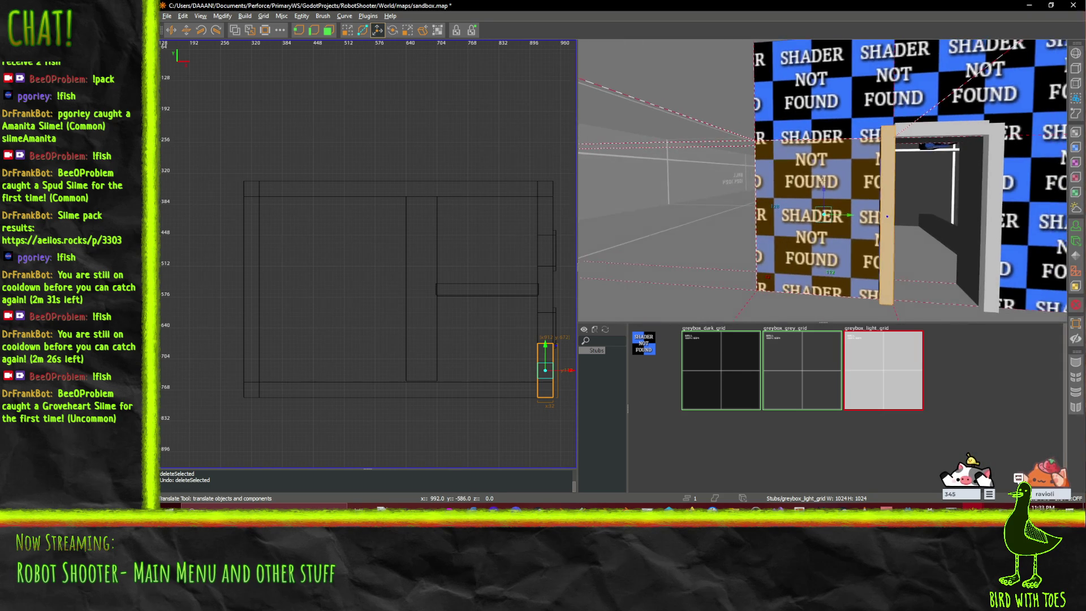
pyautogui.scroll(-5, 822, 179)
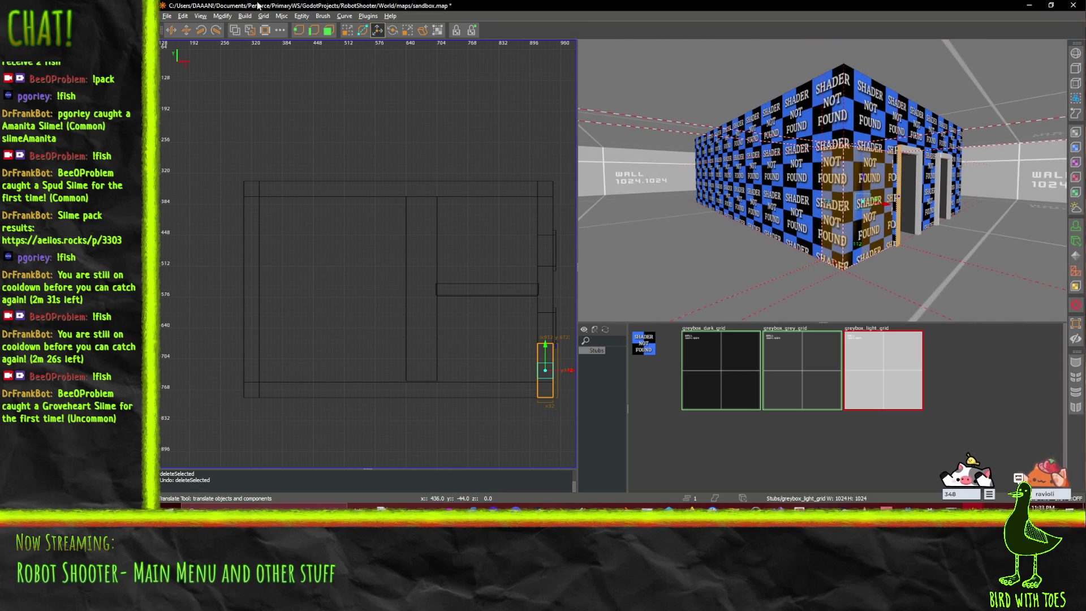
pyautogui.click(328, 30)
pyautogui.click(833, 203)
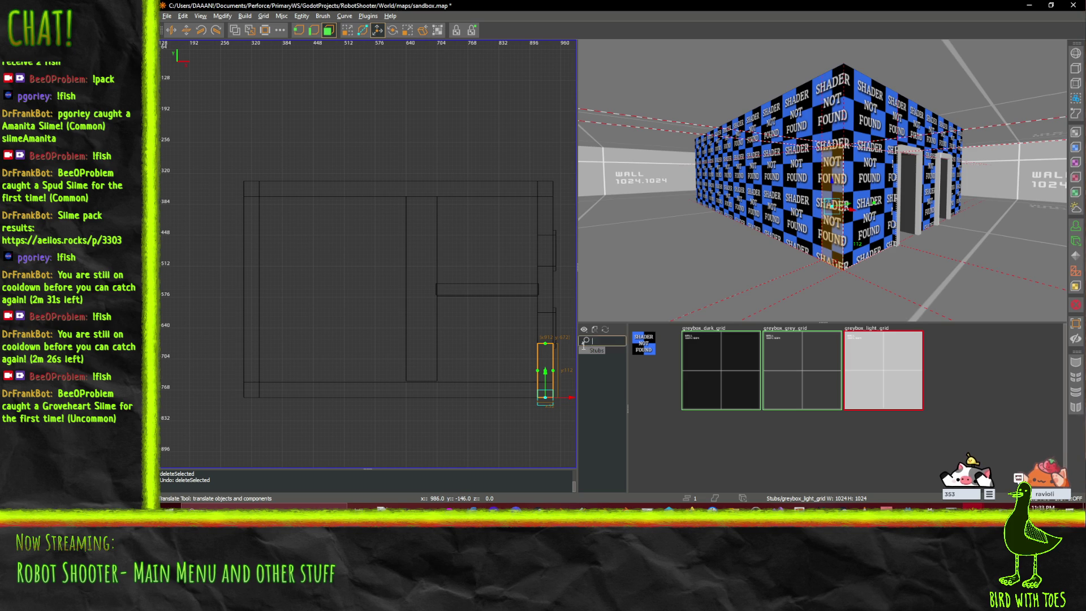
pyautogui.moveTo(545, 372); pyautogui.dragTo(552, 357)
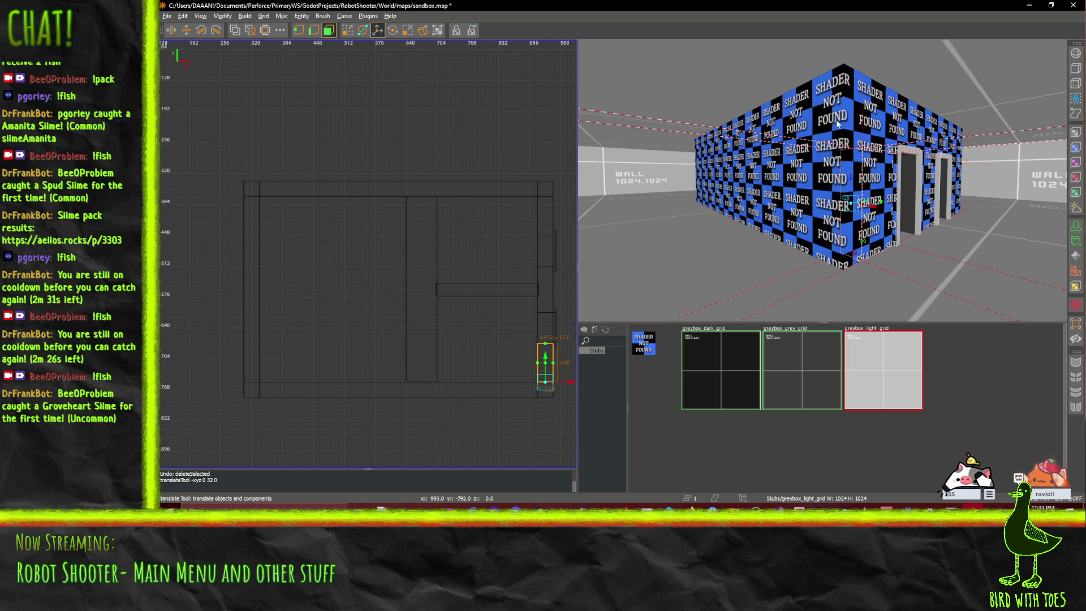
# - Shorten the upper-right narrow brush by dragging its top vertex down
pyautogui.press('d')
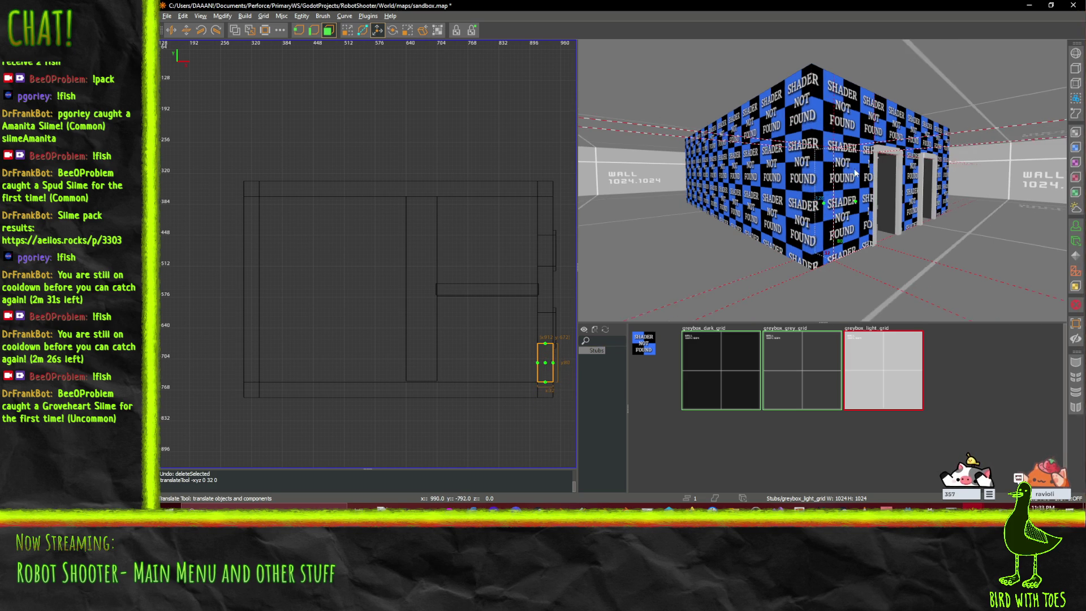
pyautogui.press('w')
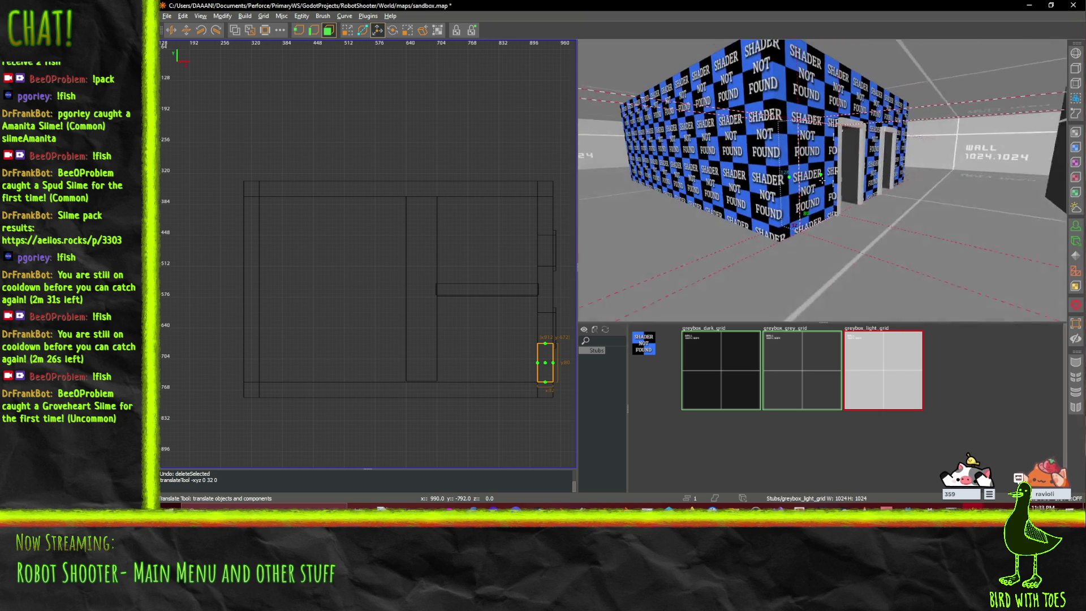
pyautogui.press('a')
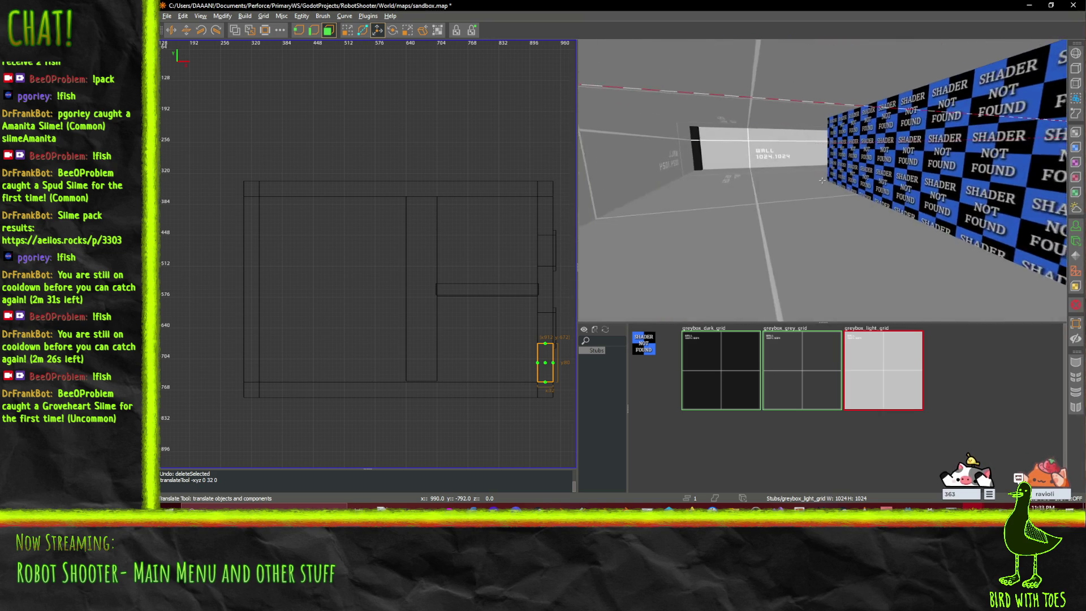
pyautogui.press('s')
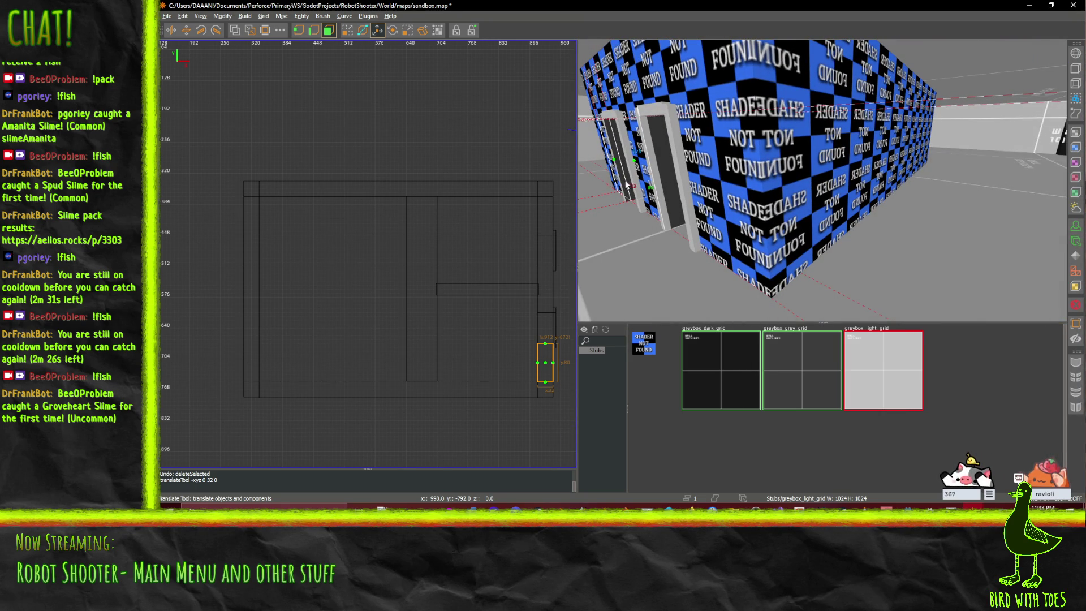
pyautogui.click(328, 31)
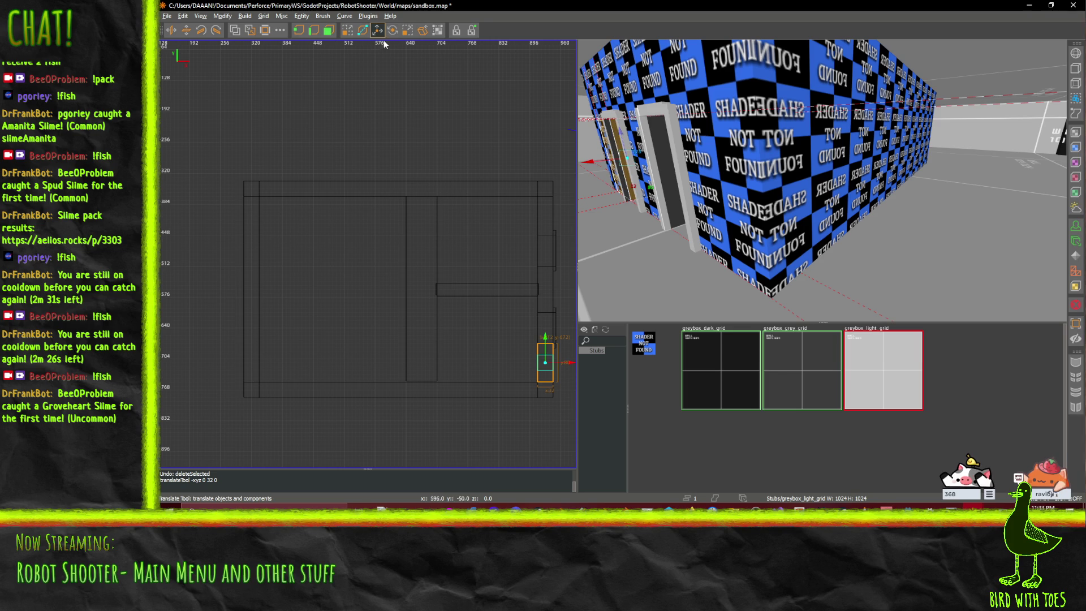
pyautogui.click(711, 209)
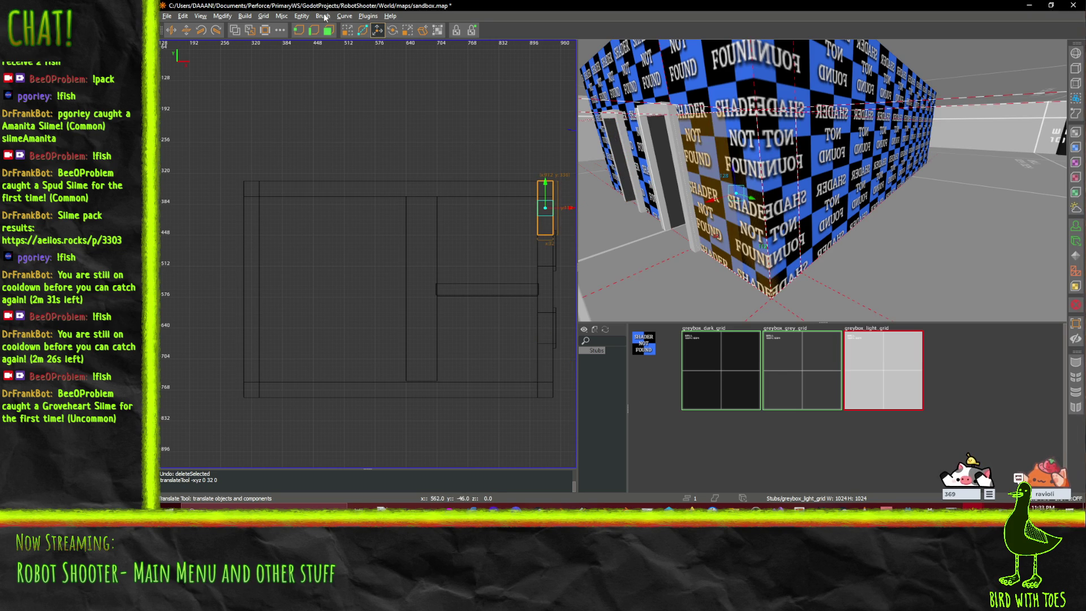
pyautogui.click(328, 31)
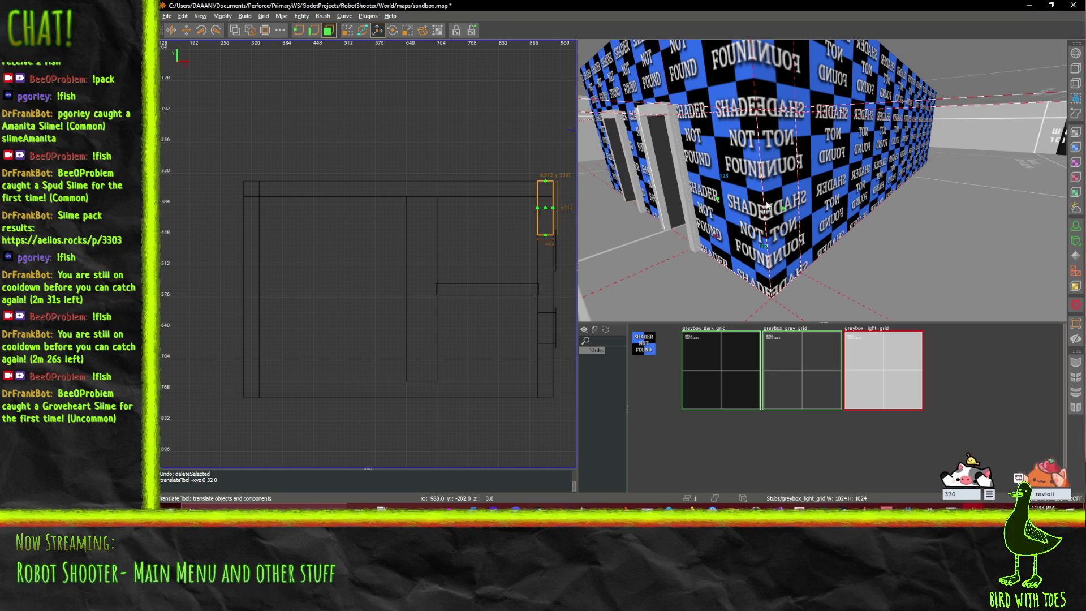
pyautogui.click(783, 210)
pyautogui.moveTo(800, 215); pyautogui.dragTo(772, 203)
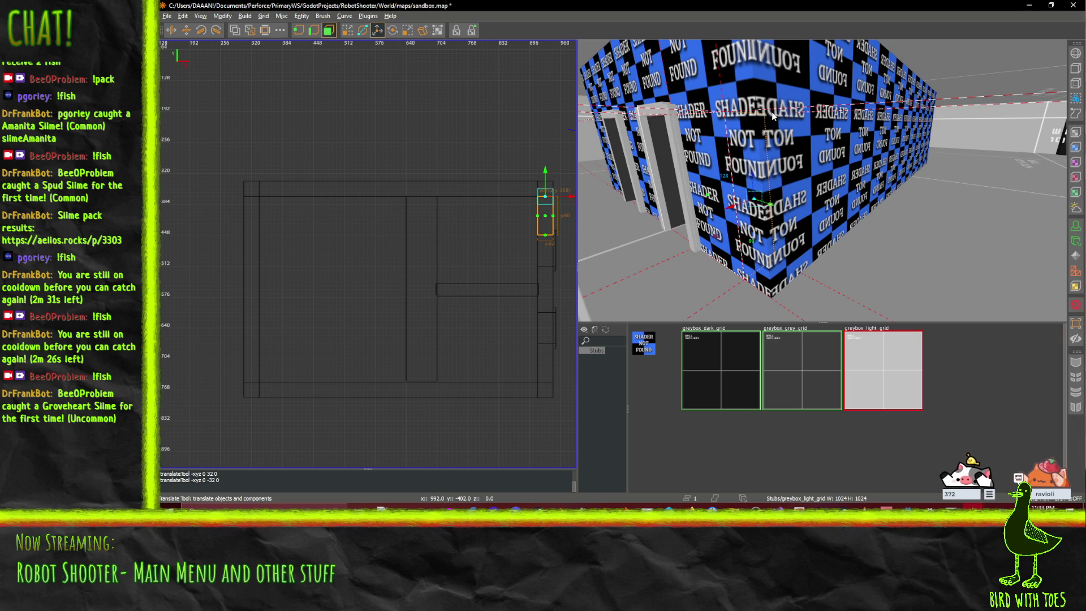
# - Select the top and bottom outer wall brushes together
pyautogui.moveTo(847, 144); pyautogui.dragTo(822, 180)
pyautogui.click(329, 30)
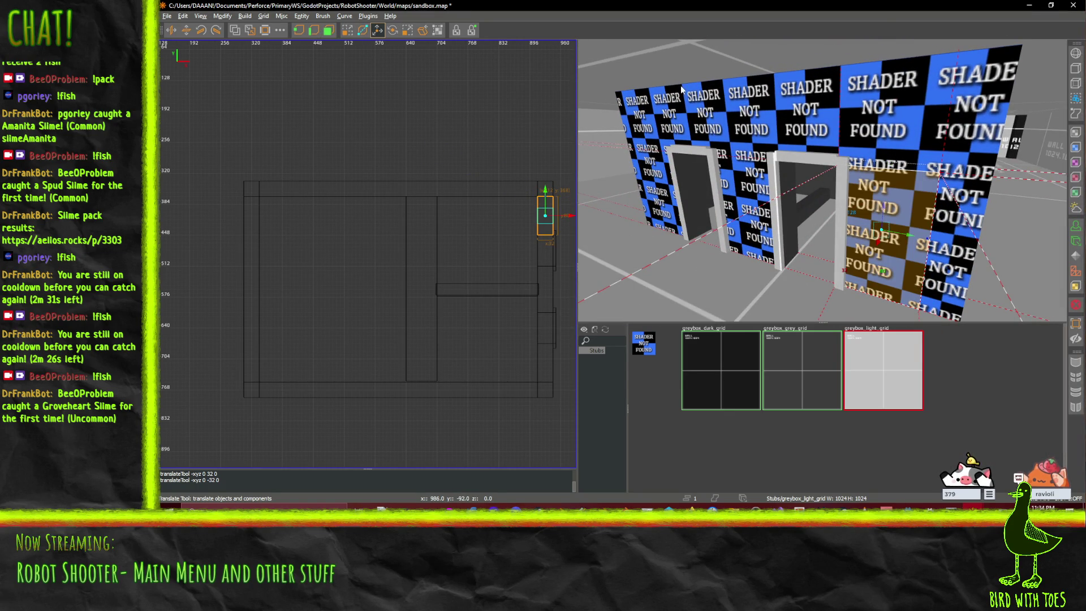
pyautogui.click(670, 115)
pyautogui.keyDown('ctrl'); pyautogui.click(644, 184); pyautogui.keyUp('ctrl')
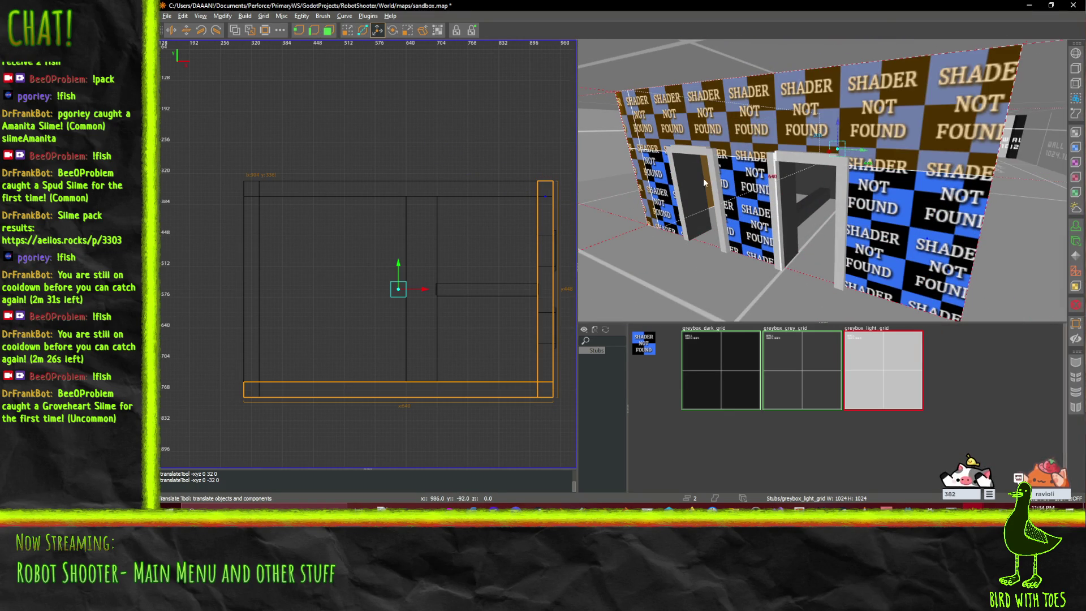
# - Add the remaining outer walls and left door frame to the selection and apply greybox_dark_grid
pyautogui.keyDown('ctrl'); pyautogui.click(754, 186); pyautogui.keyUp('ctrl')
pyautogui.keyDown('ctrl'); pyautogui.click(894, 210); pyautogui.keyUp('ctrl')
pyautogui.keyDown('ctrl'); pyautogui.click(943, 219); pyautogui.keyUp('ctrl')
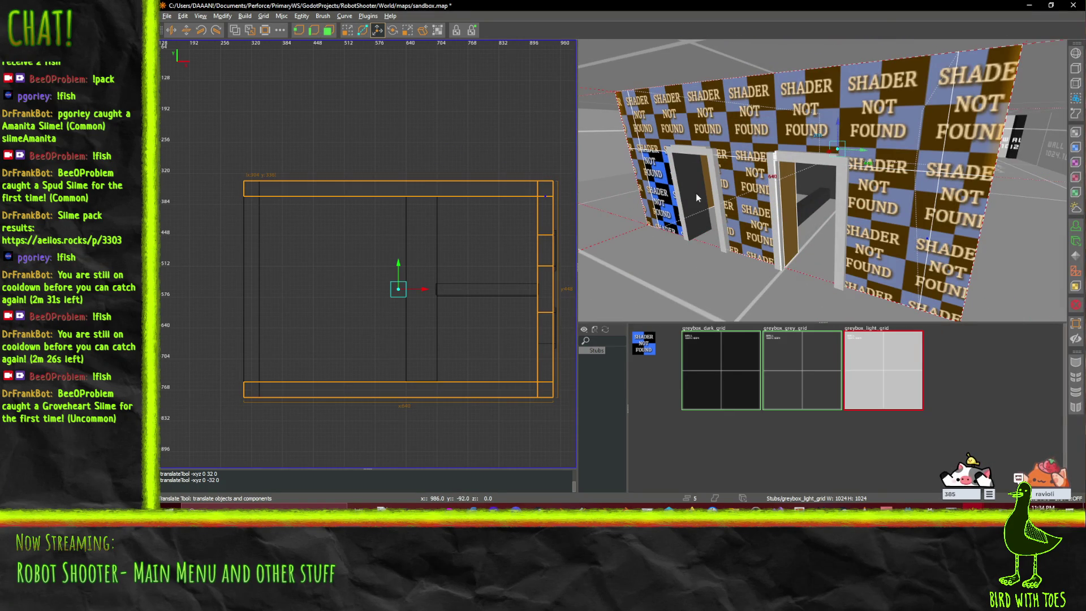
pyautogui.keyDown('ctrl'); pyautogui.click(660, 196); pyautogui.keyUp('ctrl')
pyautogui.moveTo(665, 198); pyautogui.dragTo(691, 253)
pyautogui.click(727, 350)
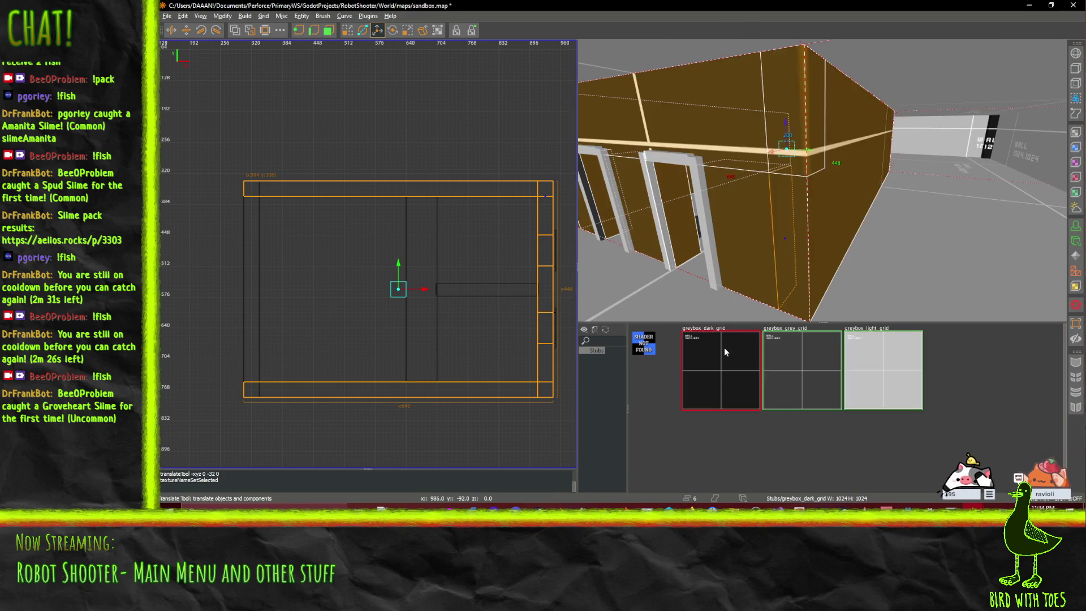
# - Inspect the retextured walls, then select only the thin left wall strip
pyautogui.moveTo(766, 218)
pyautogui.mouseDown()
pyautogui.moveTo(779, 221)
pyautogui.moveTo(659, 218)
pyautogui.moveTo(823, 180)
pyautogui.mouseUp()
pyautogui.click(848, 165)
pyautogui.click(849, 165)
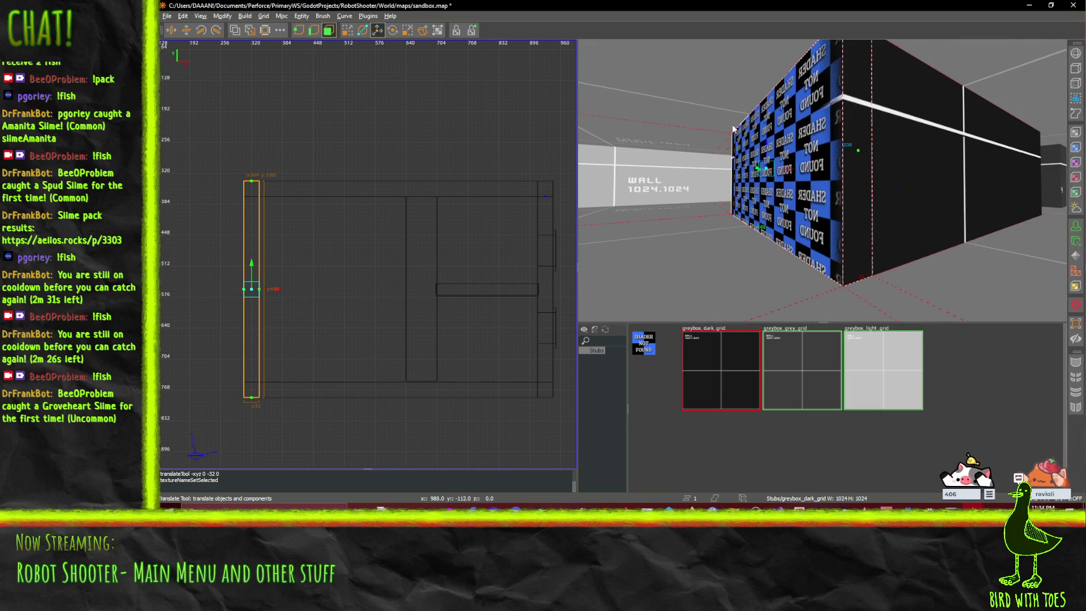
# - Pull the thin strip's top corner vertex inward to reshape it
pyautogui.click(858, 152)
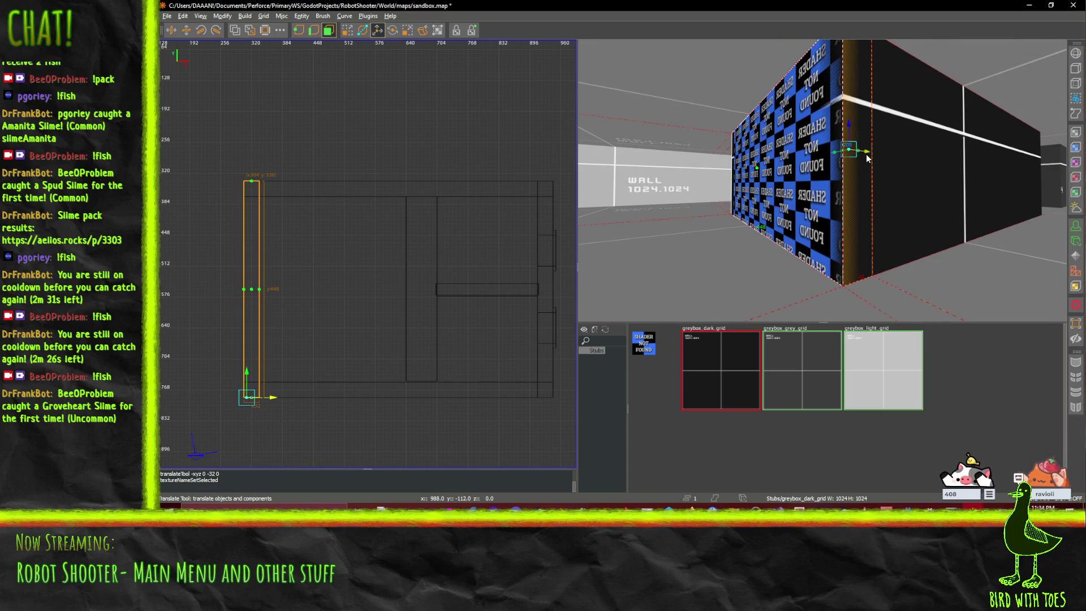
pyautogui.moveTo(886, 160)
pyautogui.mouseDown()
pyautogui.moveTo(763, 121)
pyautogui.moveTo(821, 180)
pyautogui.moveTo(753, 174)
pyautogui.moveTo(793, 140)
pyautogui.mouseUp()
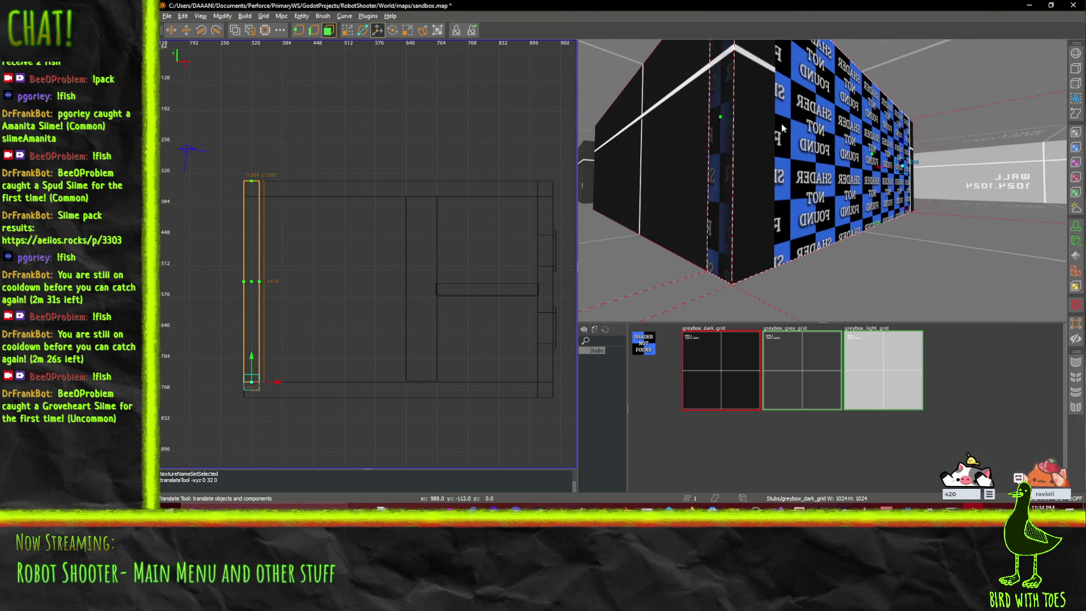
pyautogui.click(722, 118)
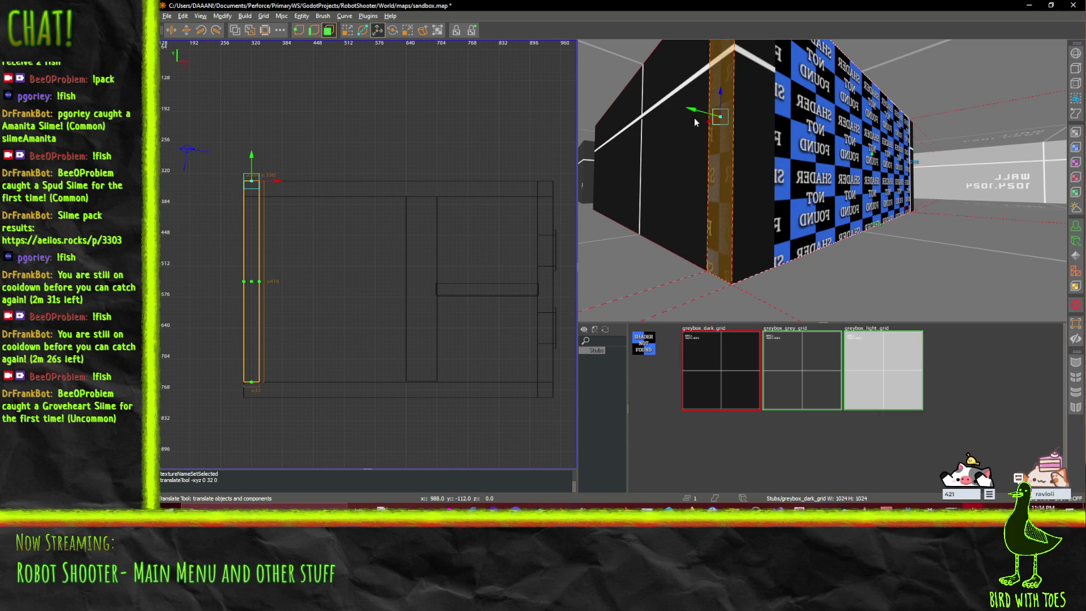
pyautogui.click(690, 114)
pyautogui.click(714, 117)
pyautogui.moveTo(719, 118); pyautogui.dragTo(749, 134)
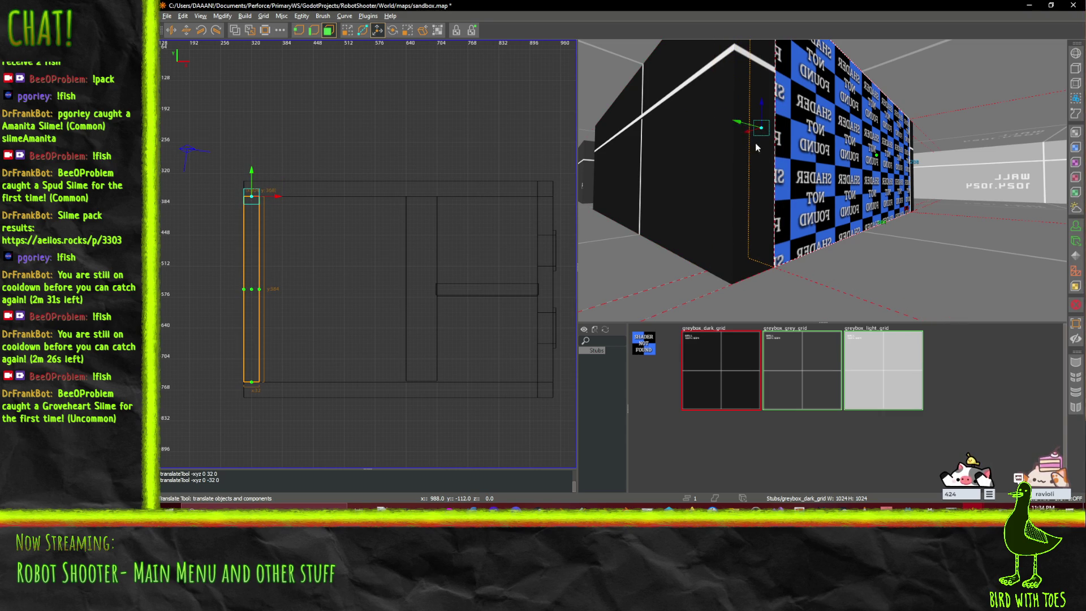
# - Turn the 3D view to the block's side and select the upper block above the doorways
pyautogui.hotkey('shift', 'space')
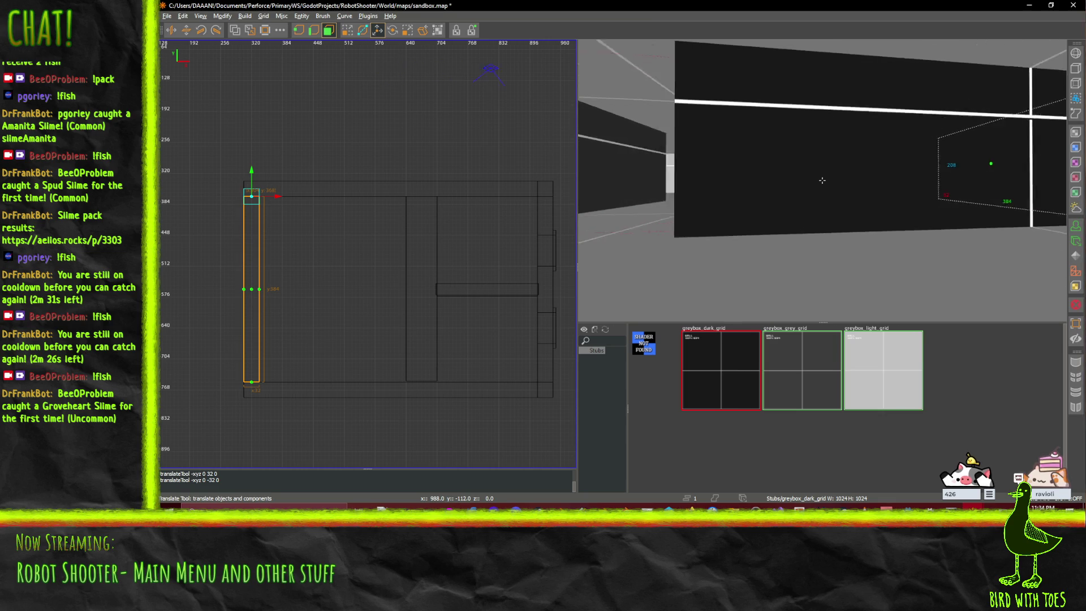
pyautogui.hotkey('shift', 'space')
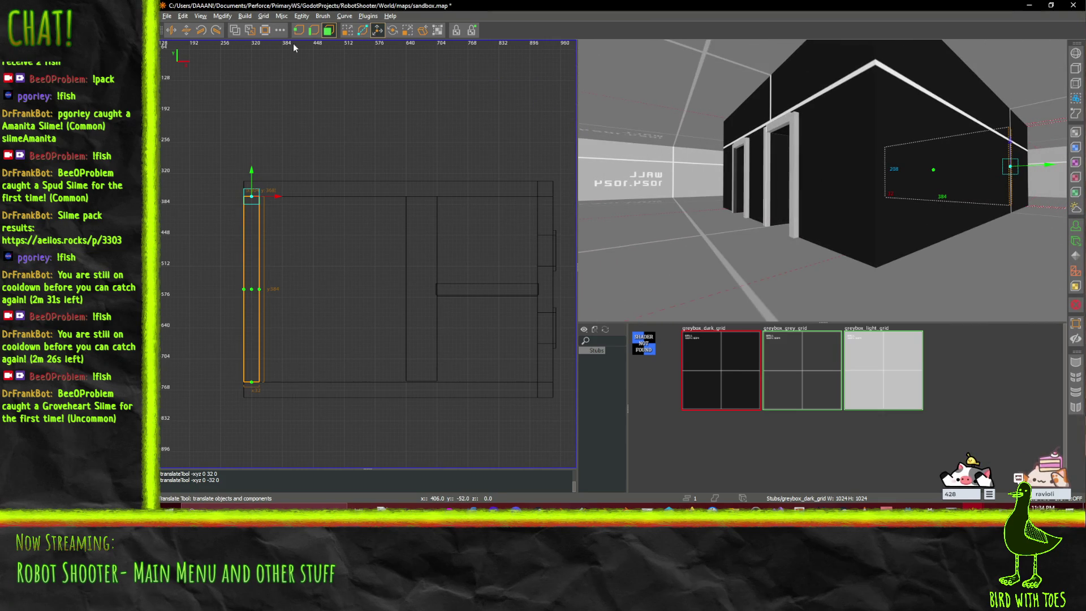
pyautogui.click(825, 194)
pyautogui.click(812, 79)
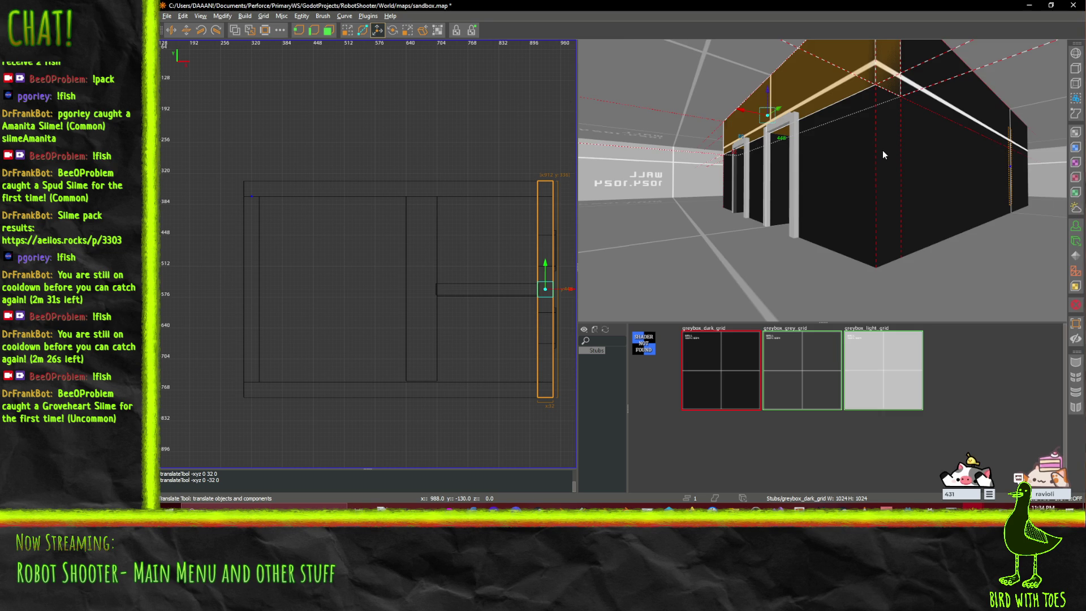
# - In edge mode, slide the strip's first end edge along the wall
pyautogui.scroll(-5, 885, 154)
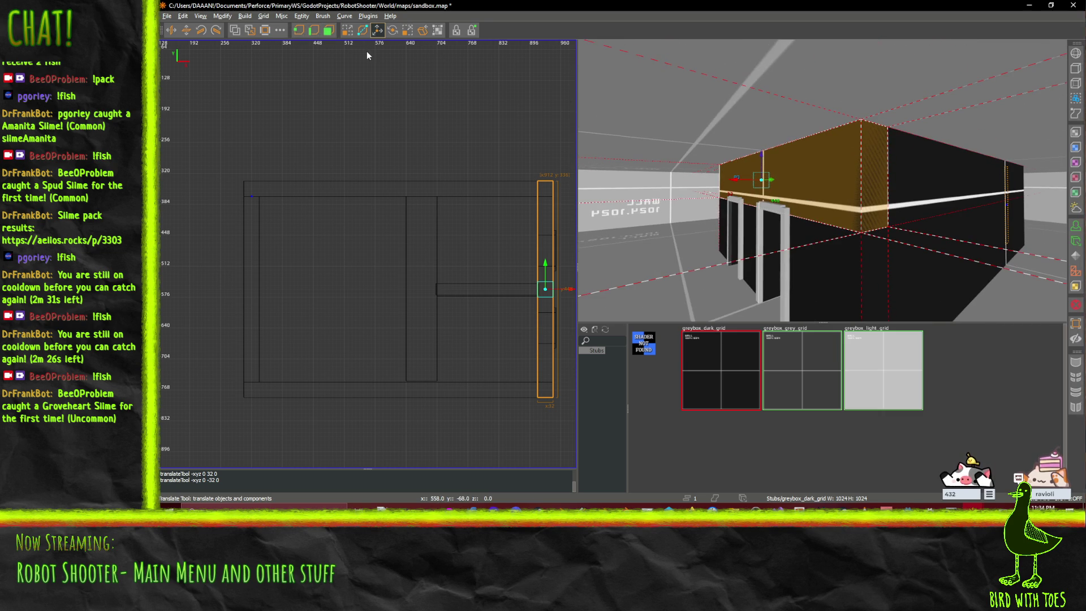
pyautogui.press('d')
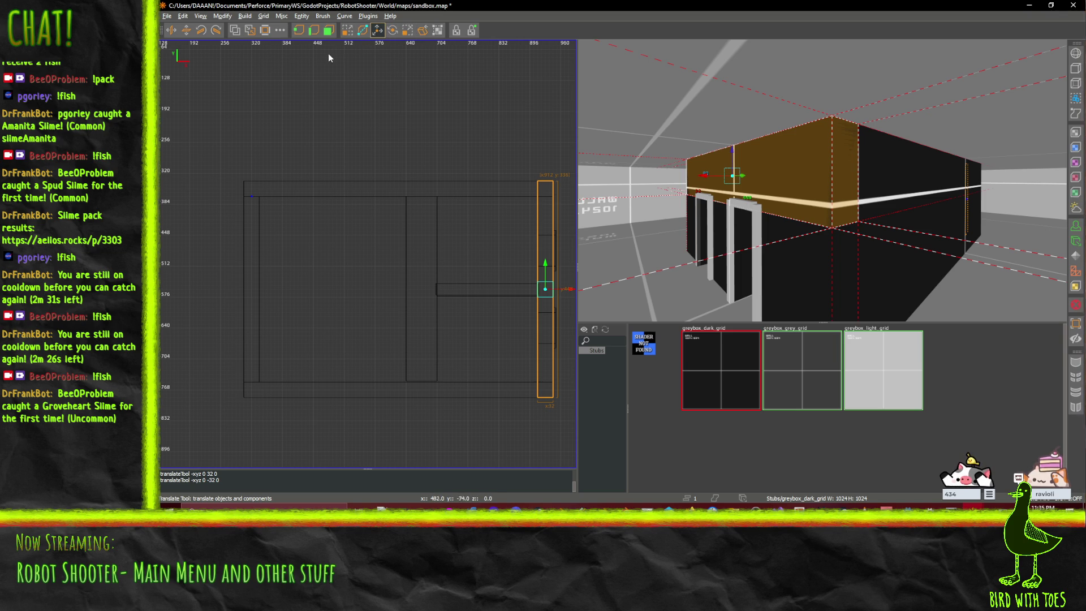
pyautogui.click(328, 30)
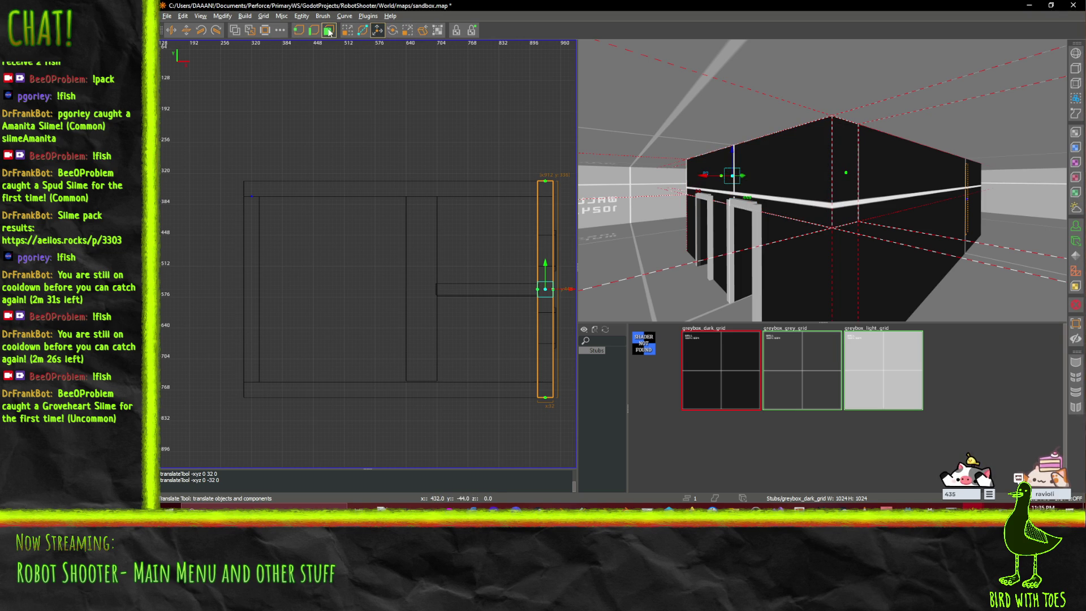
pyautogui.click(846, 174)
pyautogui.moveTo(866, 180)
pyautogui.mouseDown()
pyautogui.moveTo(829, 170)
pyautogui.moveTo(838, 174)
pyautogui.mouseUp()
# - Pull the strip's other end edge inward along y
pyautogui.press('a')
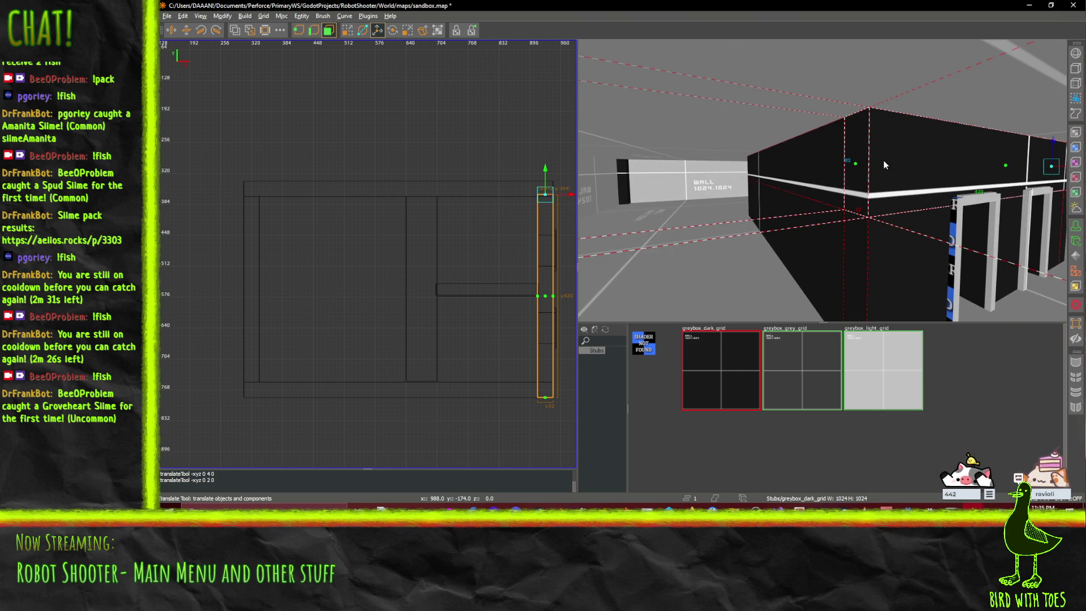
pyautogui.click(855, 167)
pyautogui.press('w')
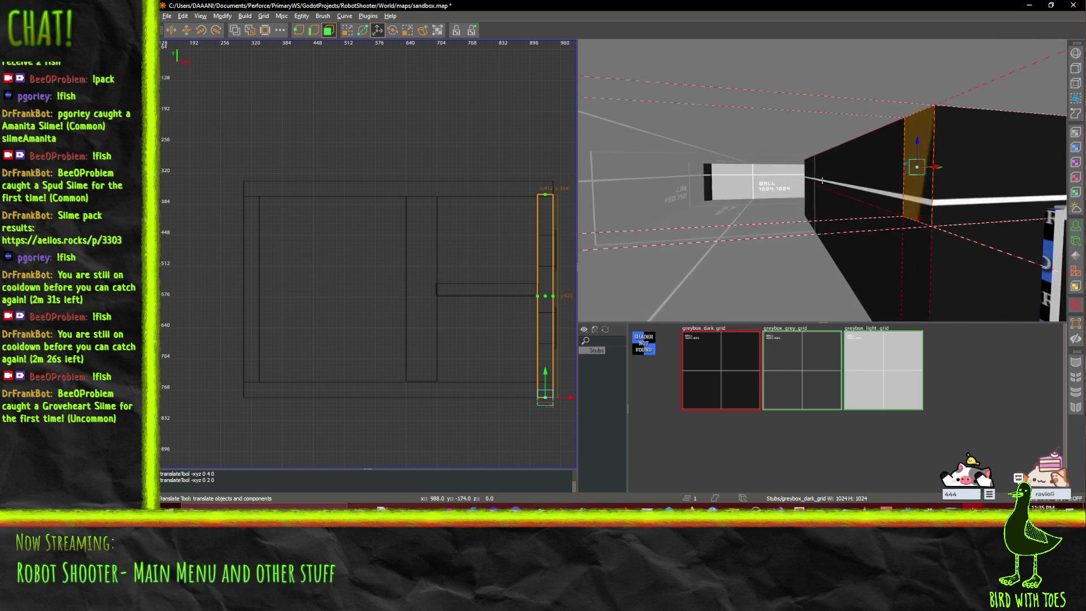
pyautogui.moveTo(696, 164); pyautogui.dragTo(740, 164)
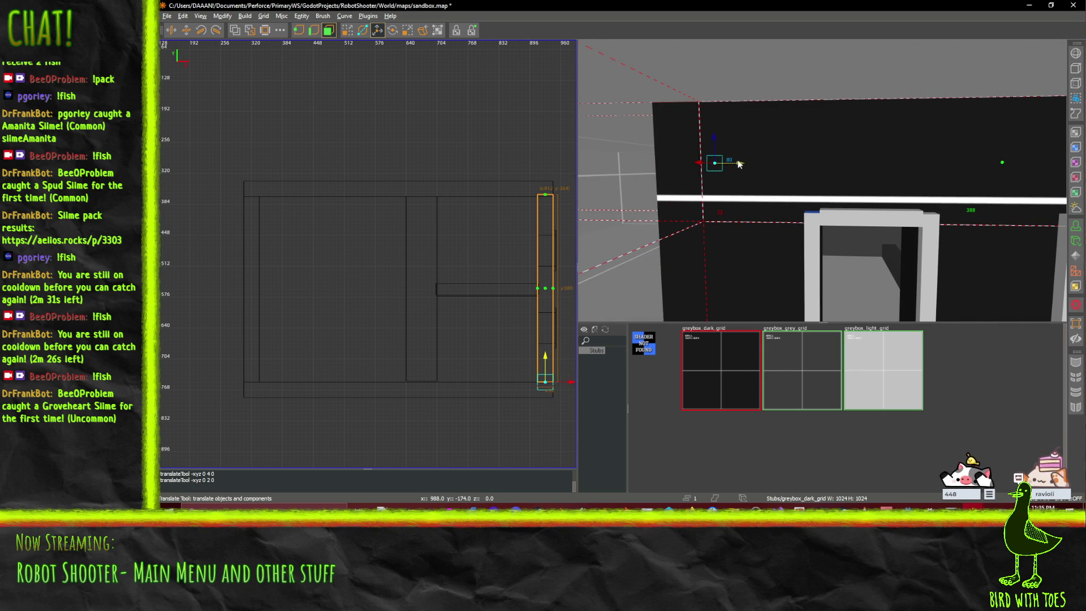
# - Fly around the building to check the shortened strip, then exit edge editing
pyautogui.press('w')
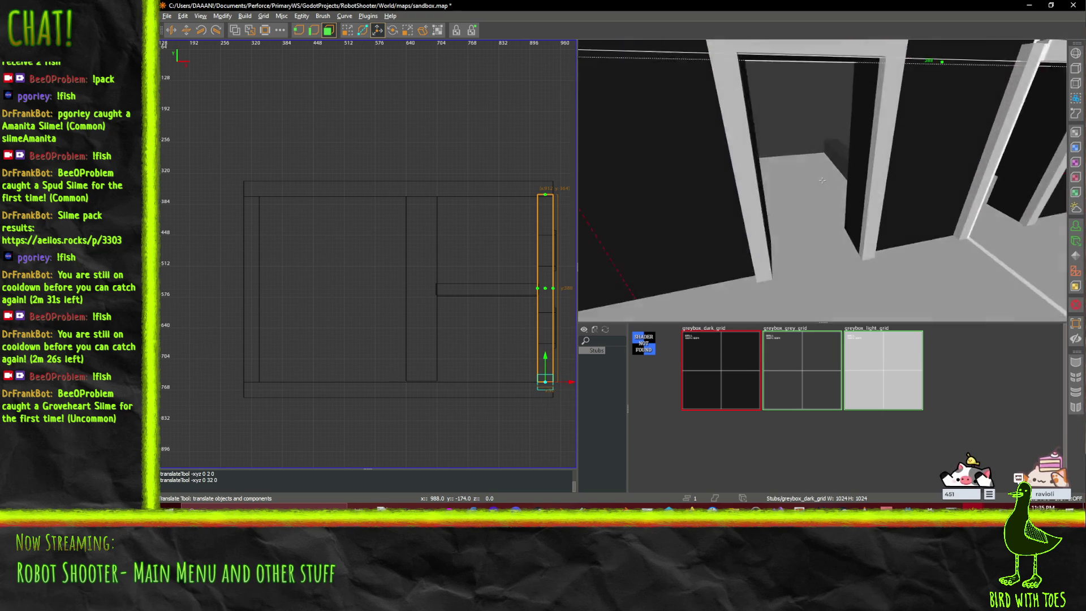
pyautogui.press('w')
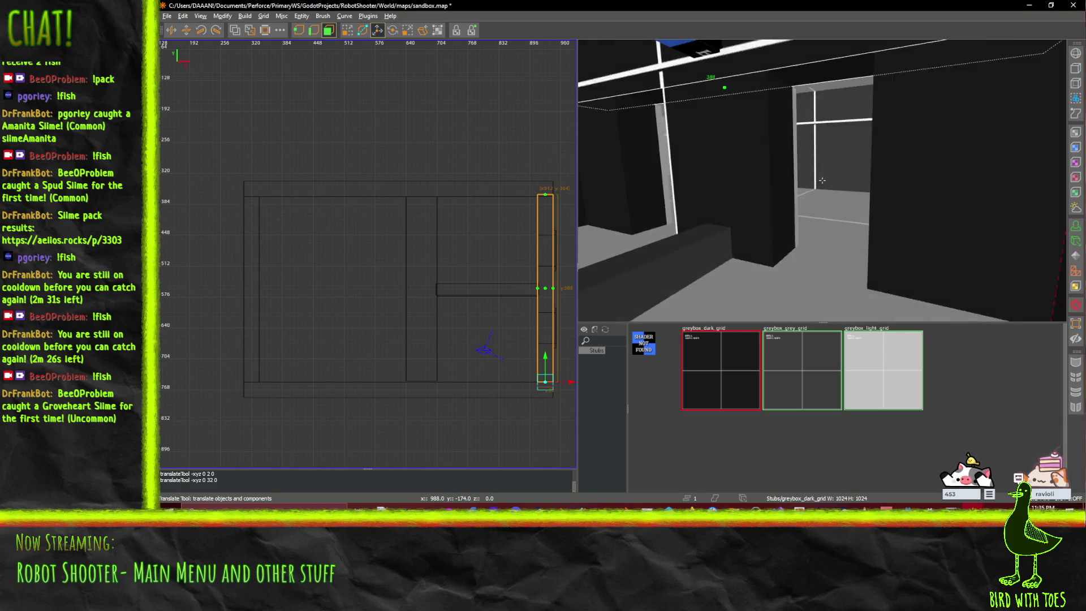
pyautogui.press('s')
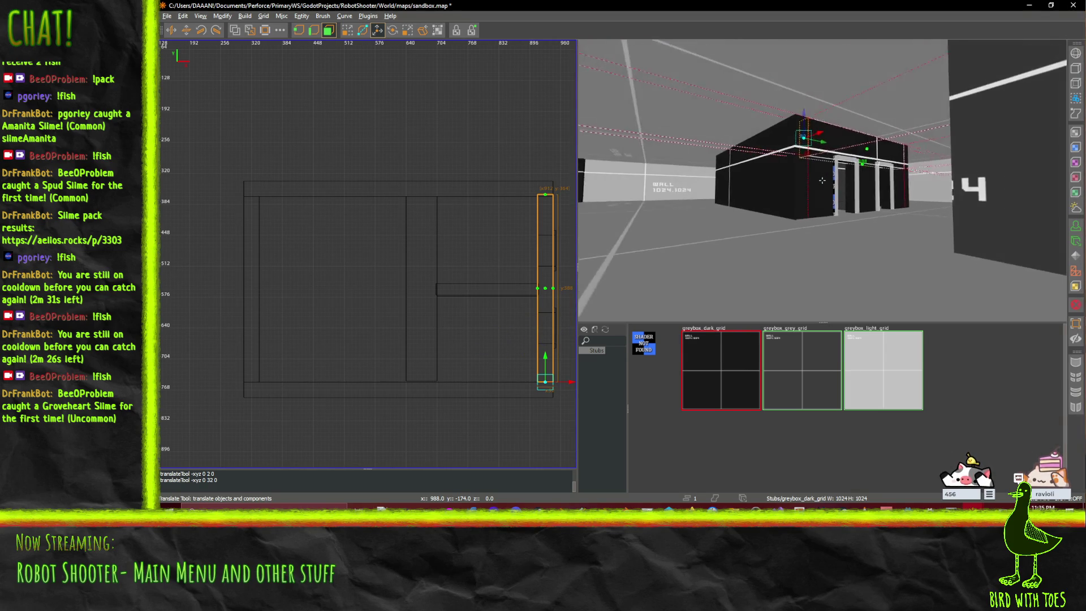
pyautogui.press('w')
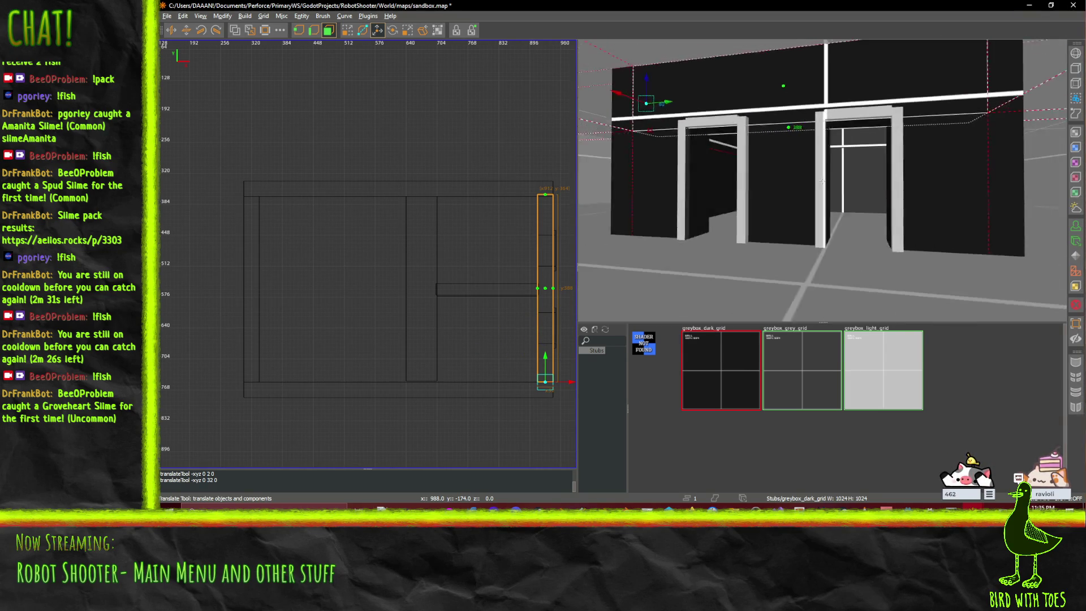
pyautogui.press('w')
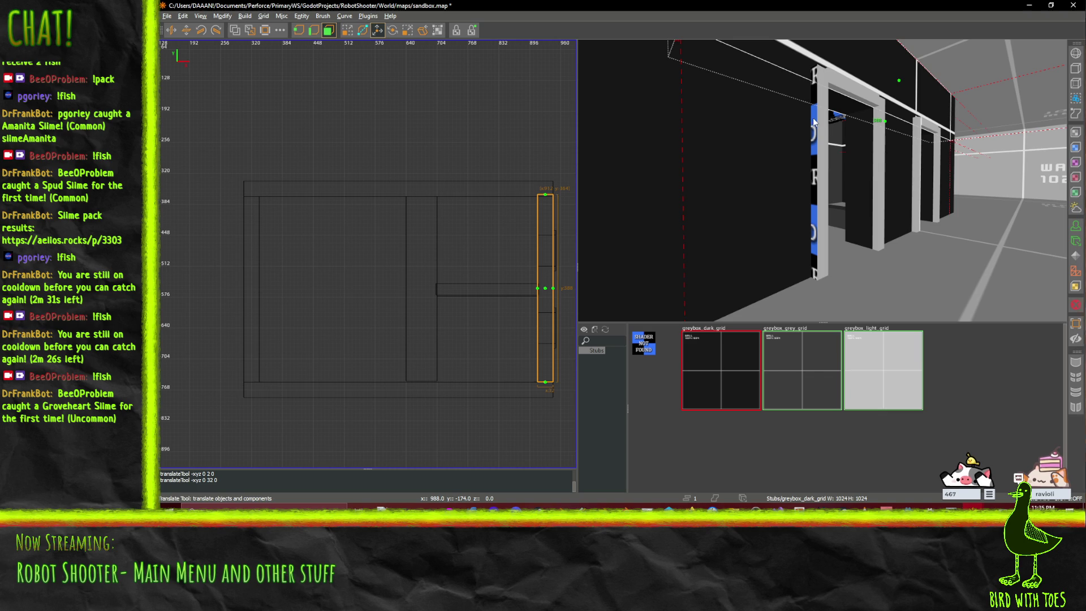
pyautogui.click(328, 30)
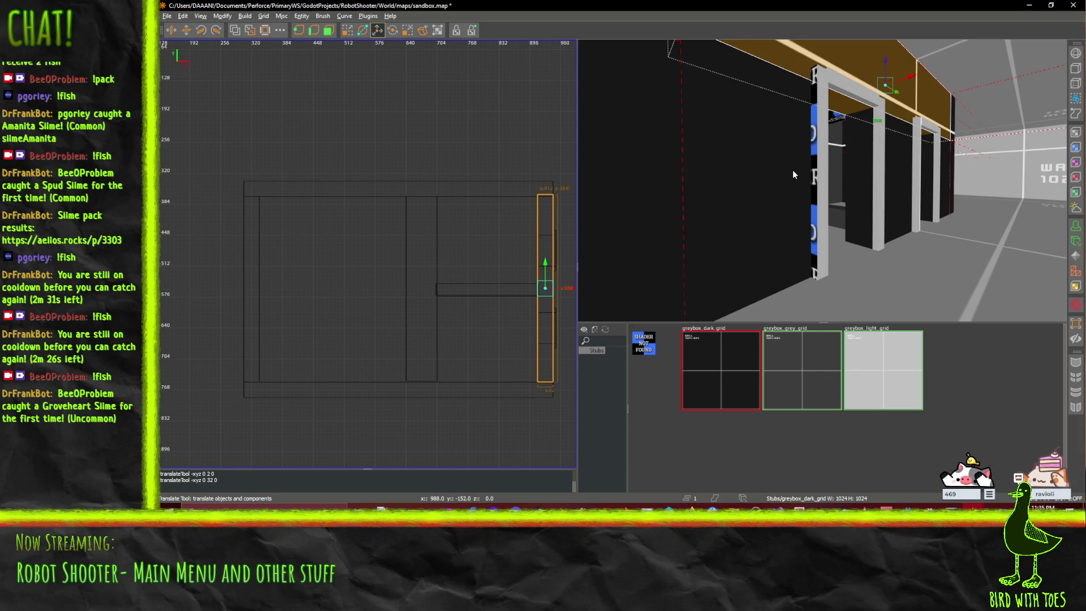
# - Texture the thin corner trim with greybox_light_grid after briefly trying greybox_grey_grid
pyautogui.click(818, 169)
pyautogui.click(806, 381)
pyautogui.click(878, 380)
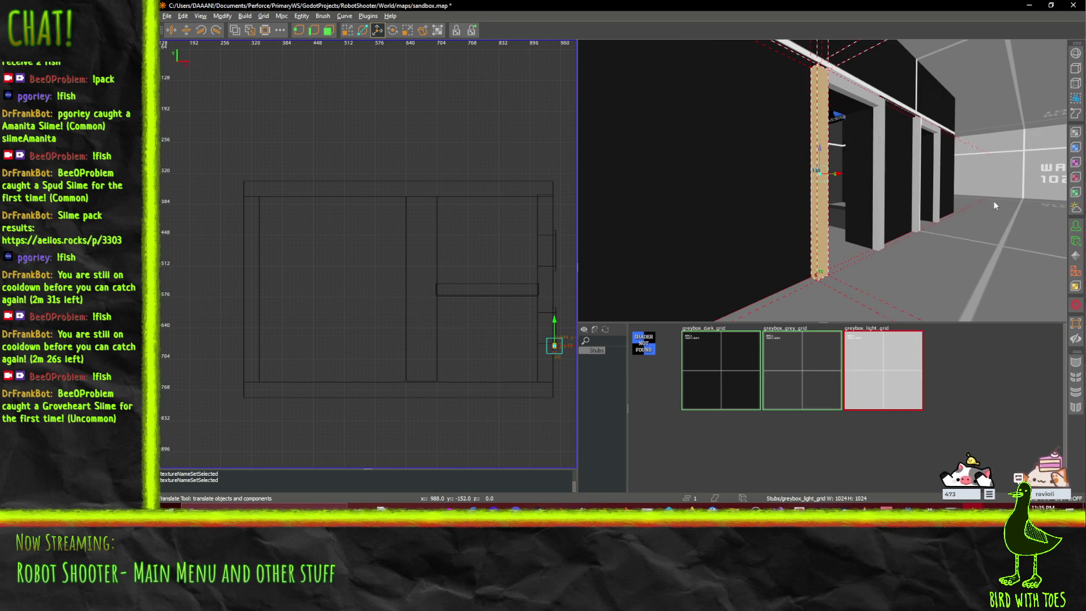
pyautogui.moveTo(822, 180); pyautogui.dragTo(822, 180)
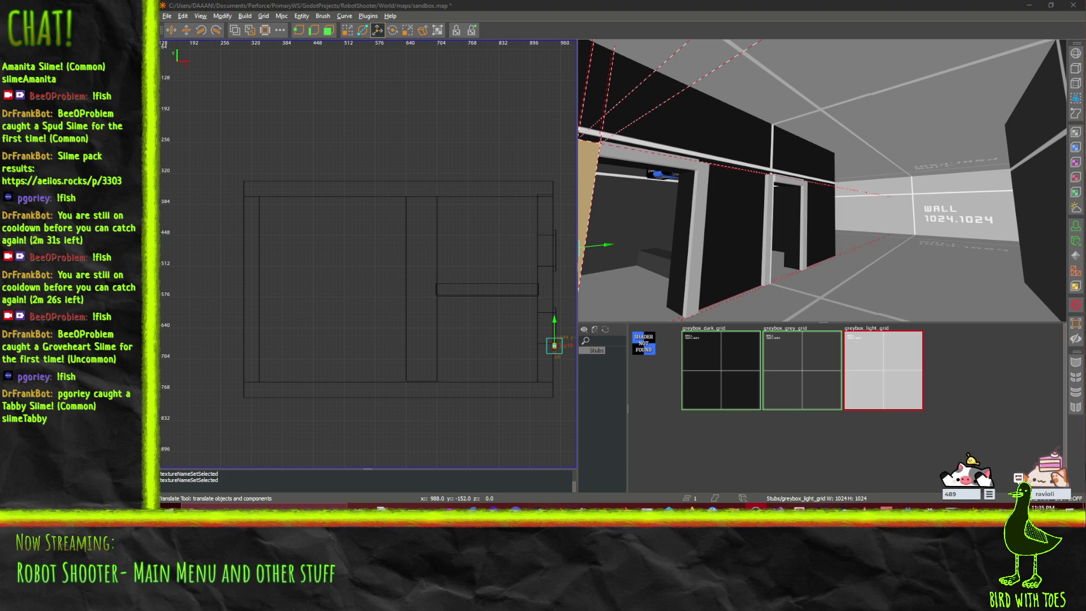
pyautogui.moveTo(822, 179); pyautogui.dragTo(822, 180)
pyautogui.rightClick(822, 180)
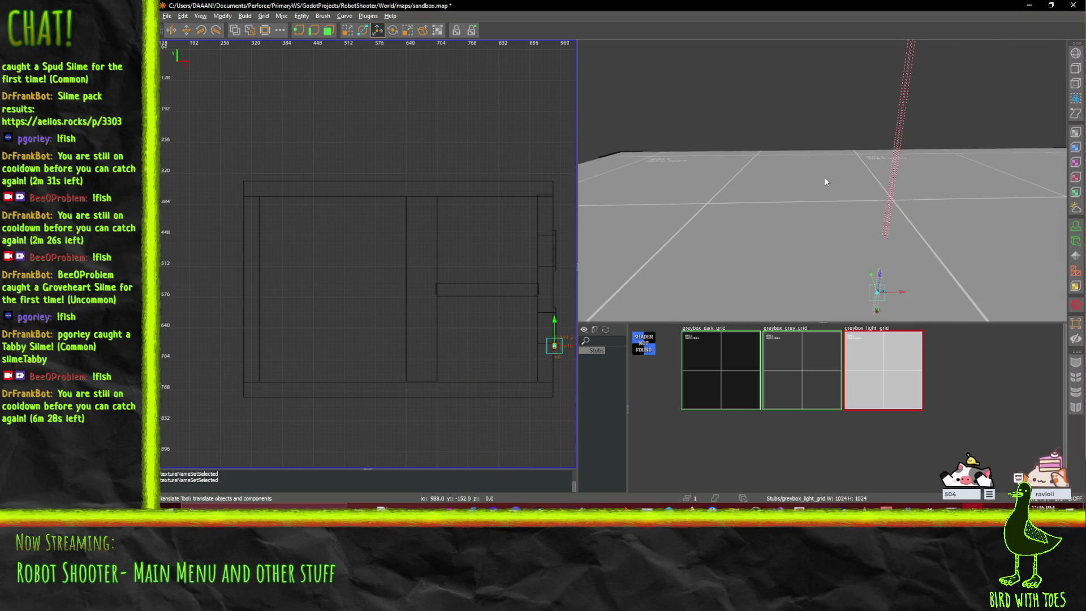
# - Draw a new brush over the room's floor area in the 2D view
pyautogui.scroll(4, 419, 255)
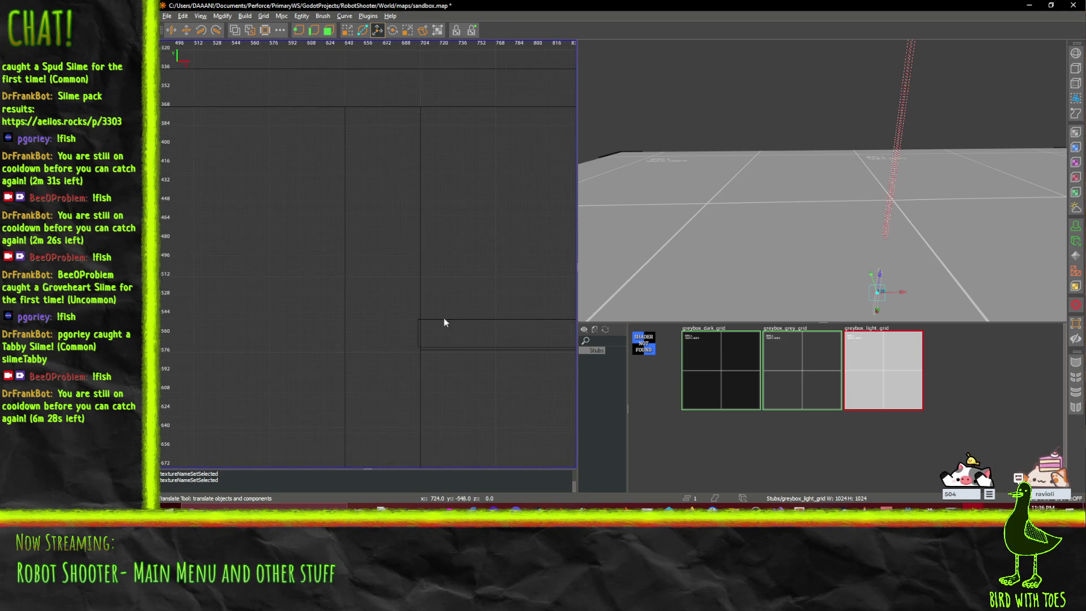
pyautogui.click(440, 334)
pyautogui.scroll(-5, 449, 328)
pyautogui.press('Escape')
pyautogui.scroll(5, 490, 283)
pyautogui.moveTo(355, 176)
pyautogui.mouseDown()
pyautogui.moveTo(513, 463)
pyautogui.moveTo(494, 334)
pyautogui.moveTo(514, 333)
pyautogui.mouseUp()
pyautogui.scroll(1, 361, 264)
pyautogui.scroll(1, 361, 264)
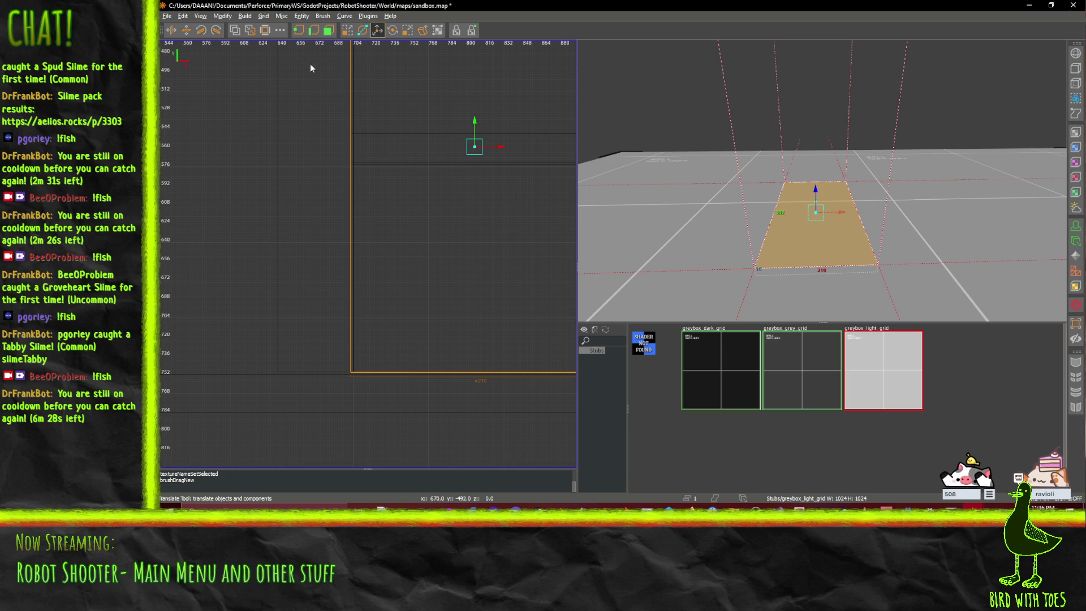
pyautogui.scroll(-2, 443, 192)
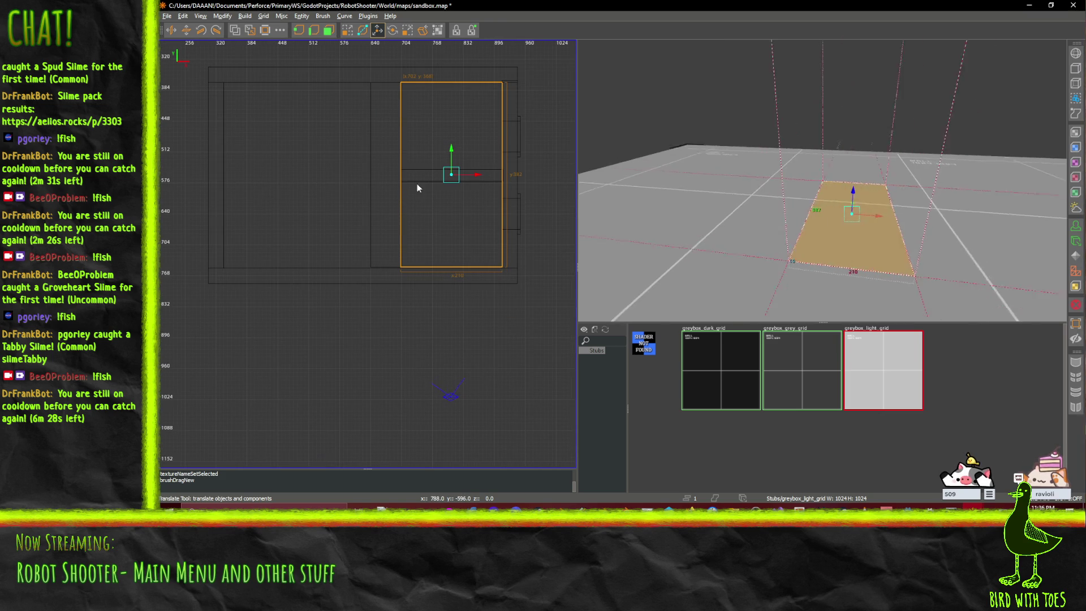
pyautogui.scroll(1, 452, 179)
pyautogui.scroll(1, 452, 178)
# - Nudge one face of the new brush 2 units to the right, adjusting grid size
pyautogui.click(329, 30)
pyautogui.click(351, 171)
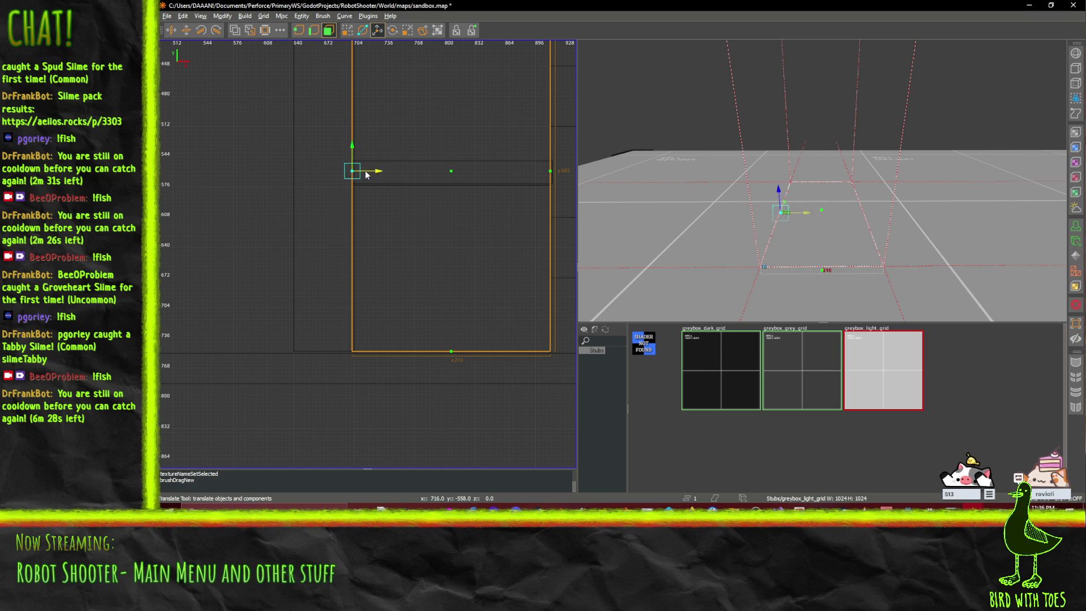
pyautogui.moveTo(378, 174); pyautogui.dragTo(380, 174)
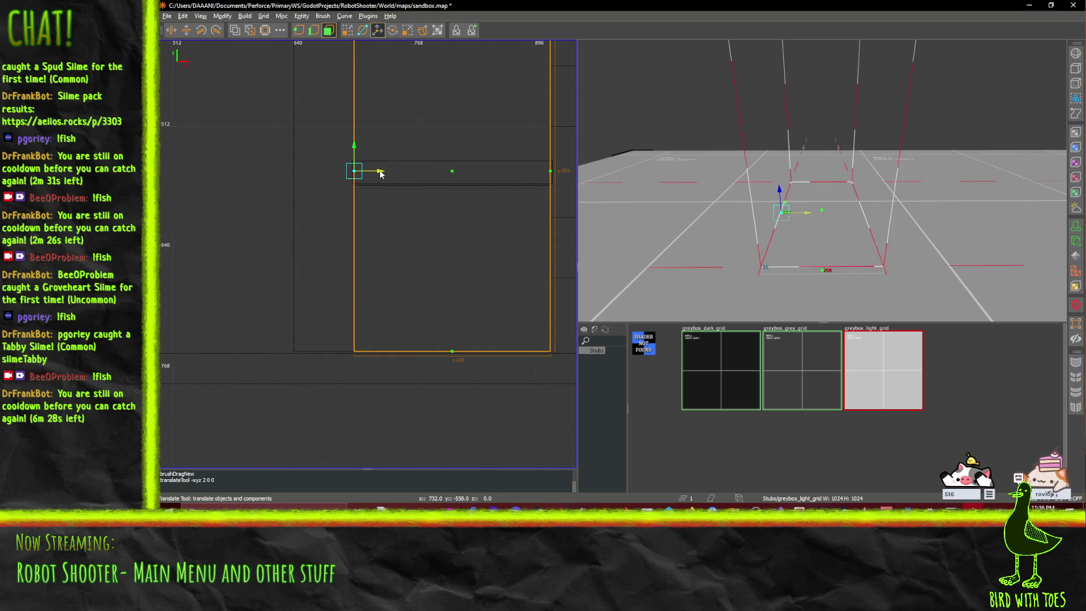
pyautogui.press(']')
pyautogui.press('[')
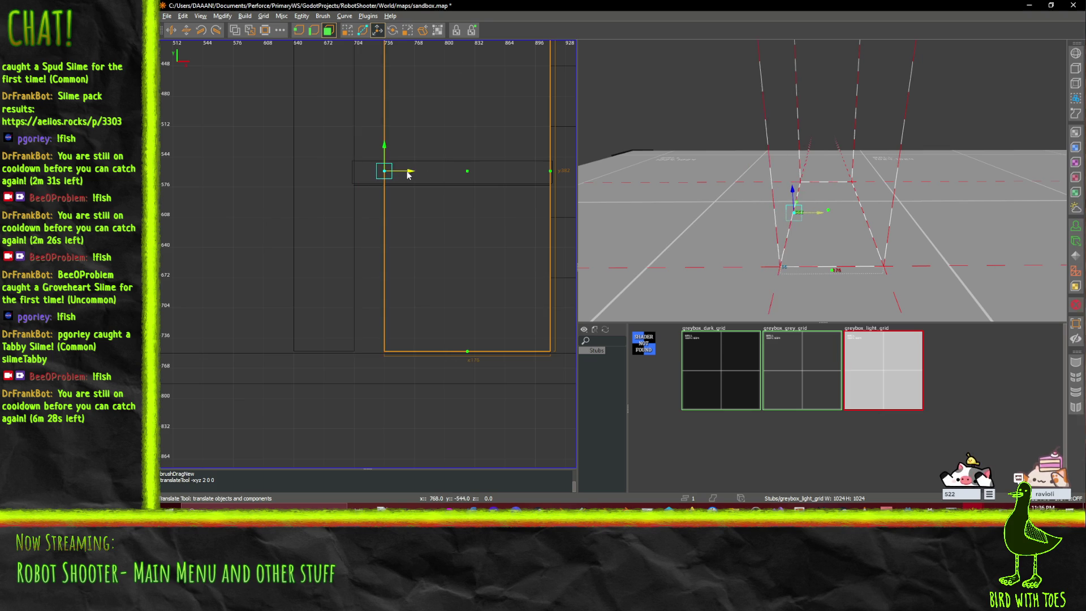
pyautogui.scroll(2, 471, 258)
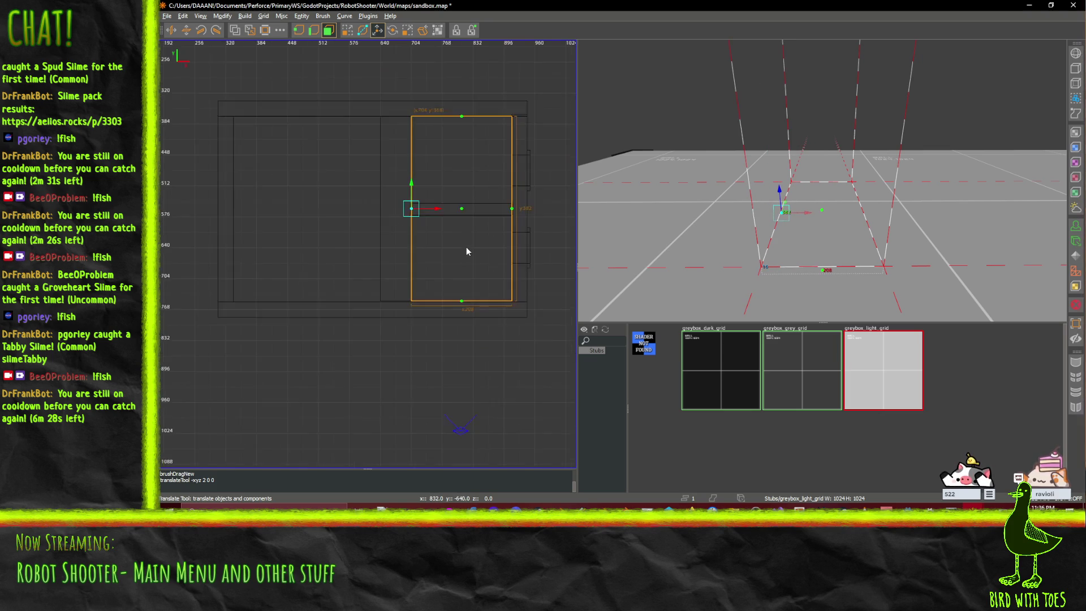
pyautogui.scroll(-2, 430, 161)
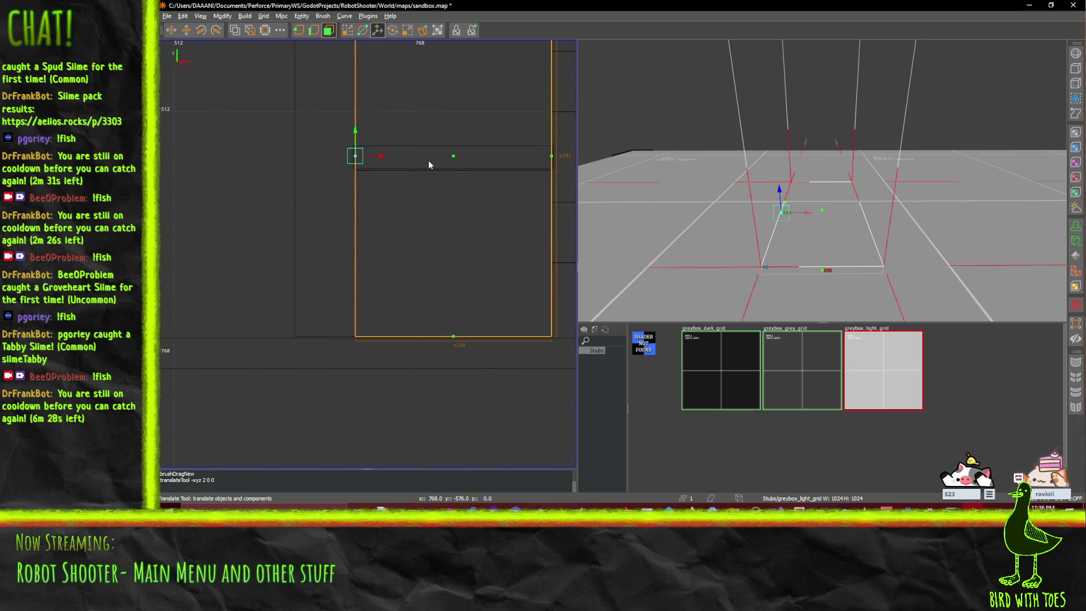
# - Check the brush from other 2D axes and CSG Subtract it from the overlapping walls
pyautogui.hotkey('ctrl', 'Tab')
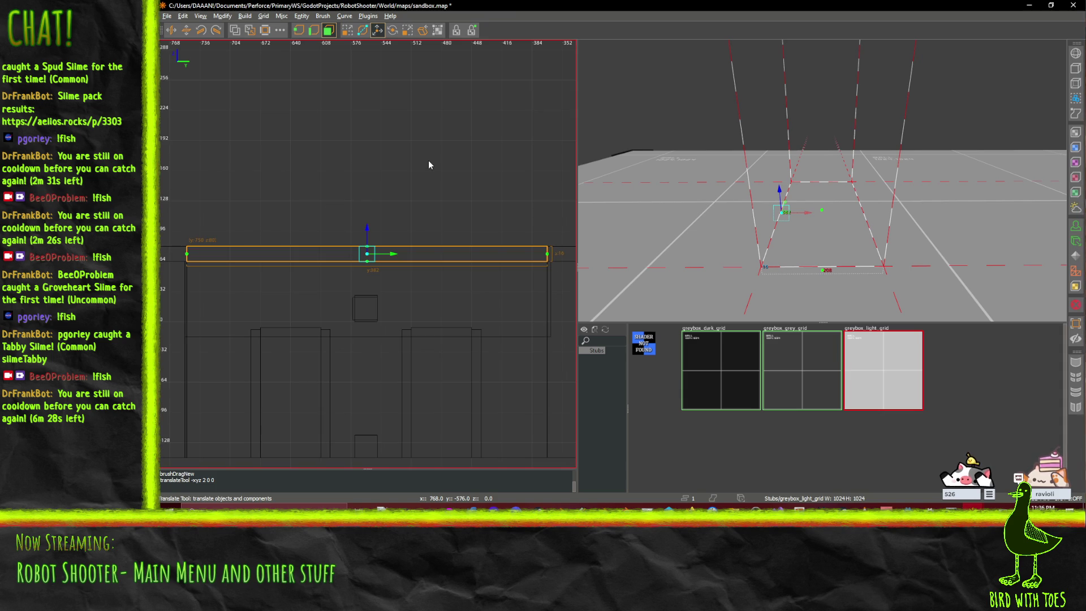
pyautogui.hotkey('ctrl', 'Tab')
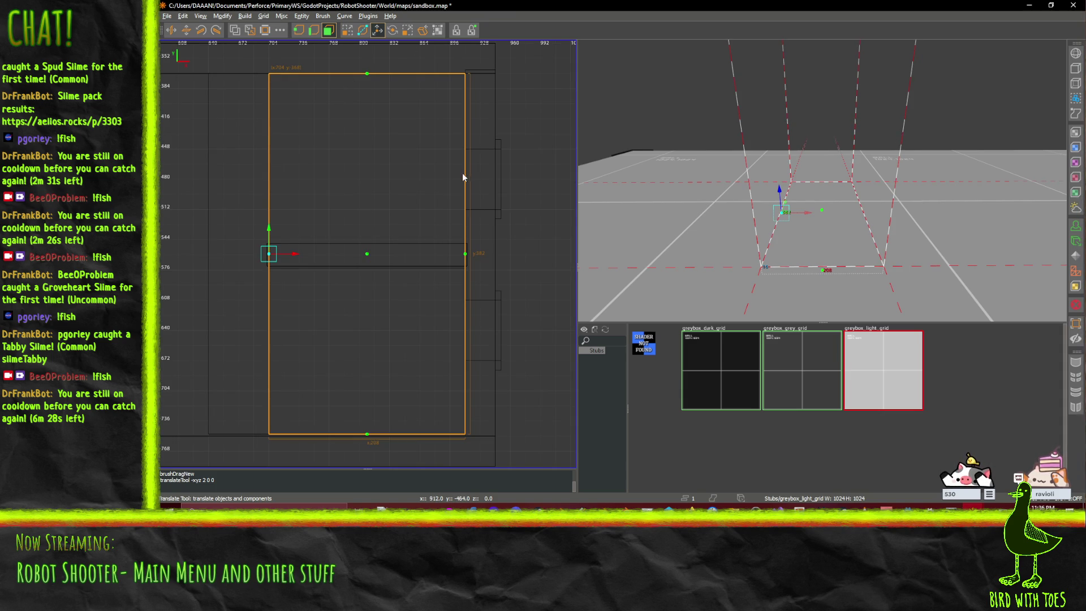
pyautogui.scroll(3, 440, 334)
pyautogui.scroll(-3, 440, 333)
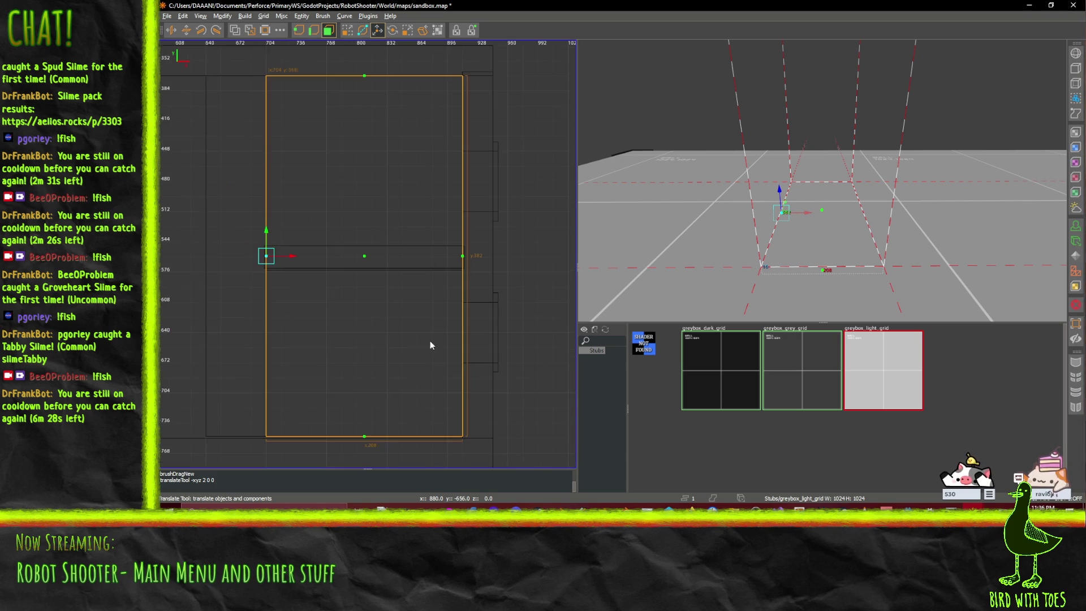
pyautogui.scroll(4, 961, 215)
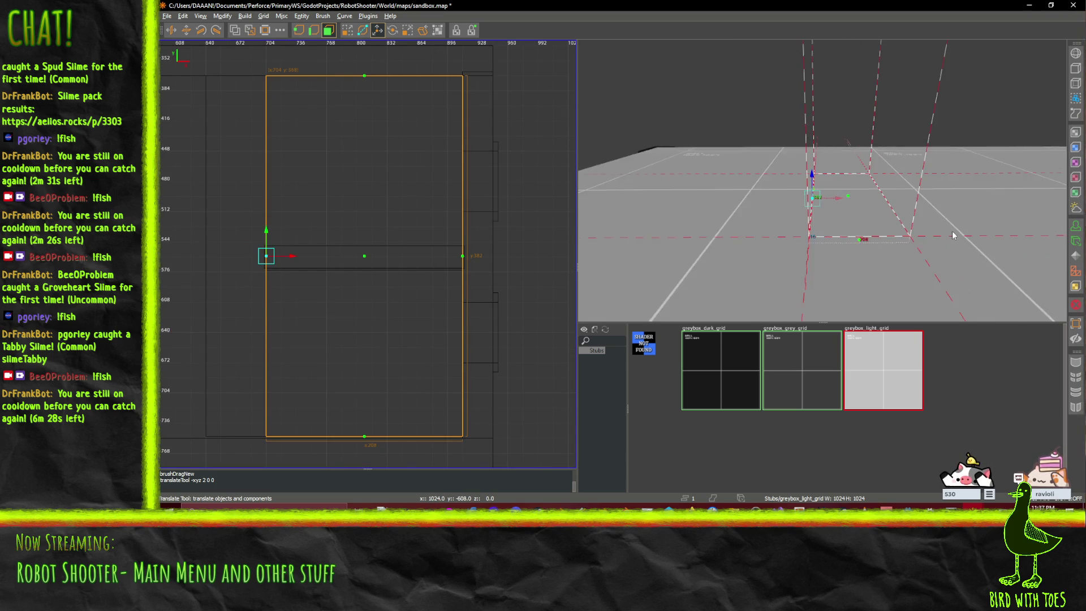
pyautogui.scroll(-5, 925, 242)
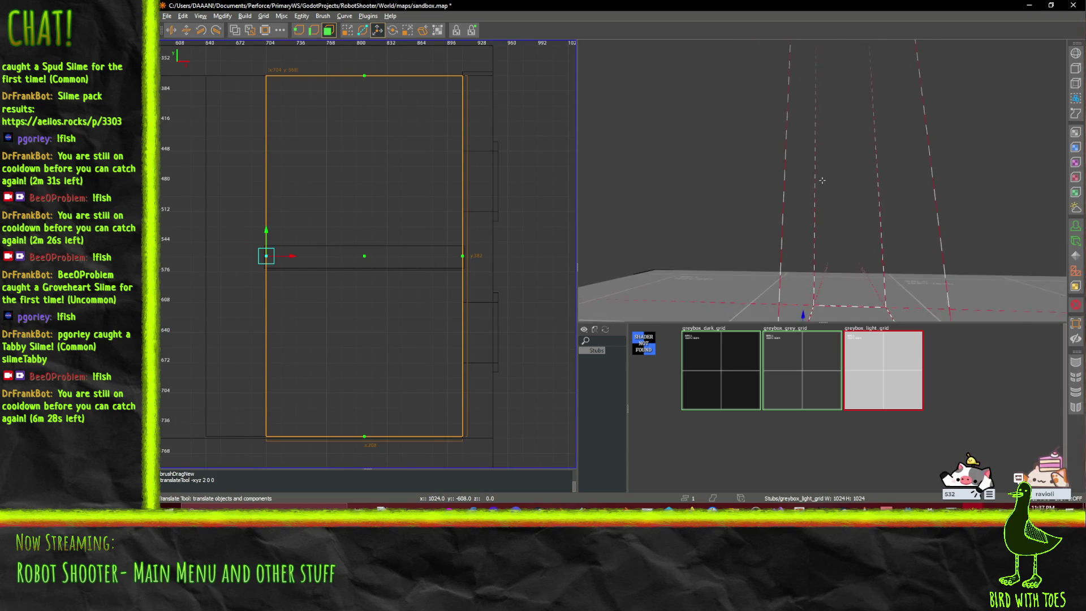
pyautogui.scroll(5, 821, 181)
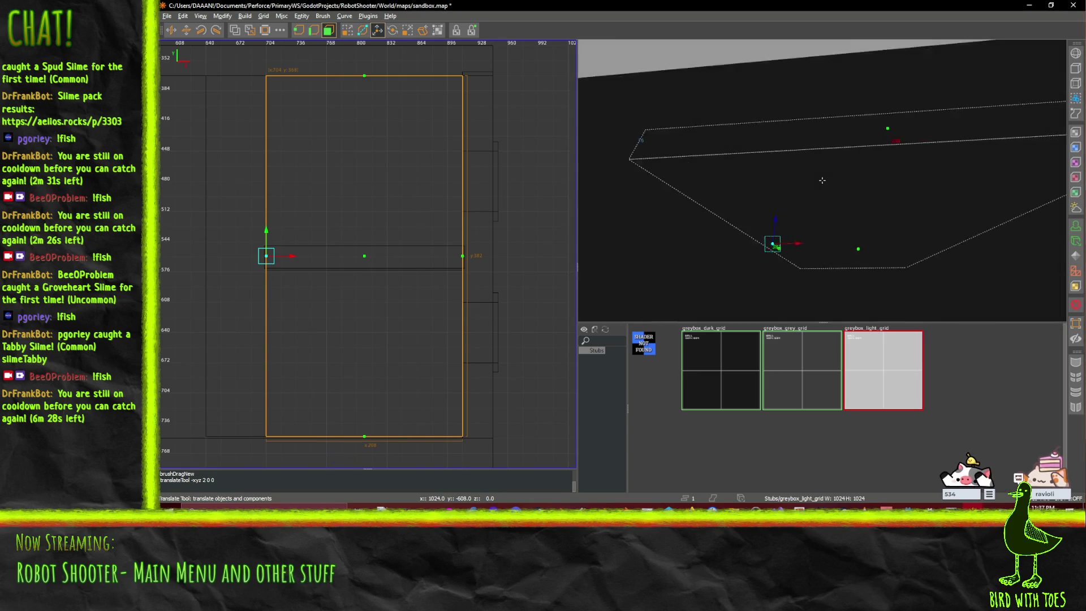
pyautogui.scroll(5, 822, 180)
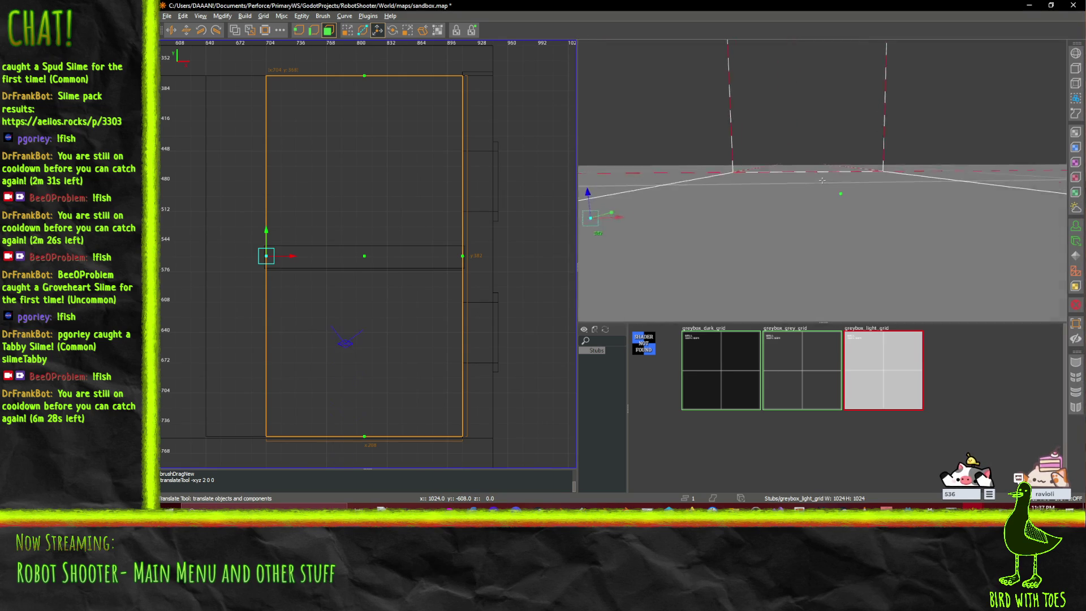
pyautogui.scroll(-3, 822, 180)
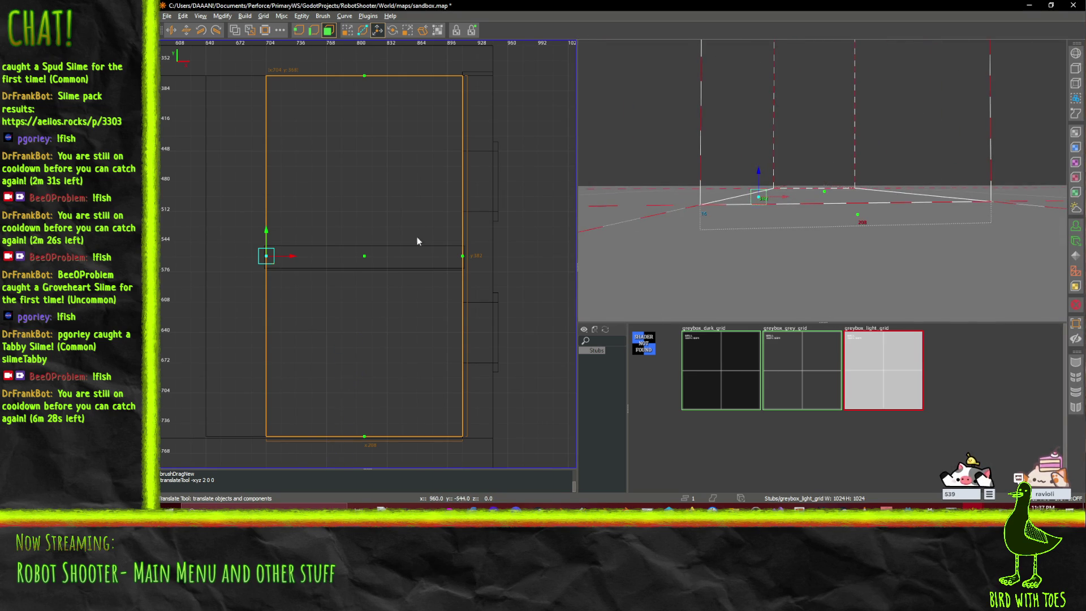
pyautogui.click(236, 31)
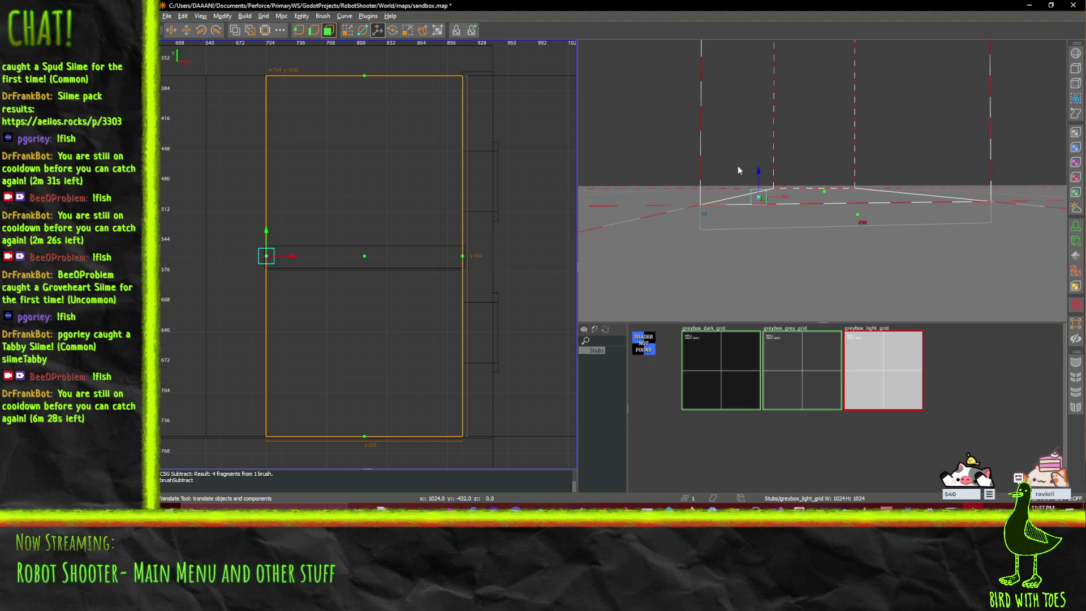
# - Try Make Room and undo it, then CSG Subtract the floor brush inside the building
pyautogui.click(347, 31)
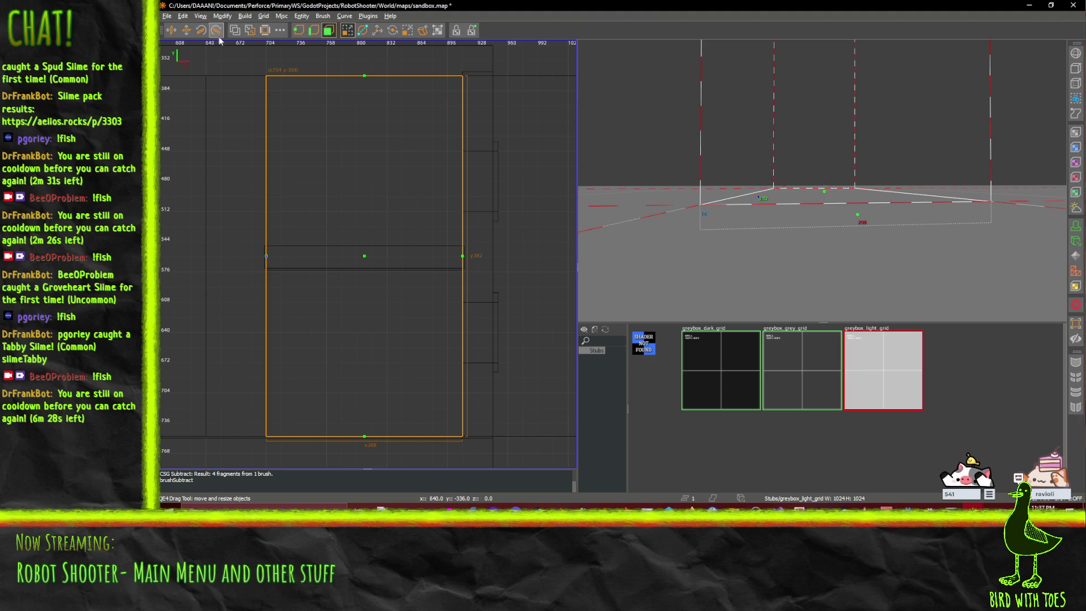
pyautogui.click(251, 32)
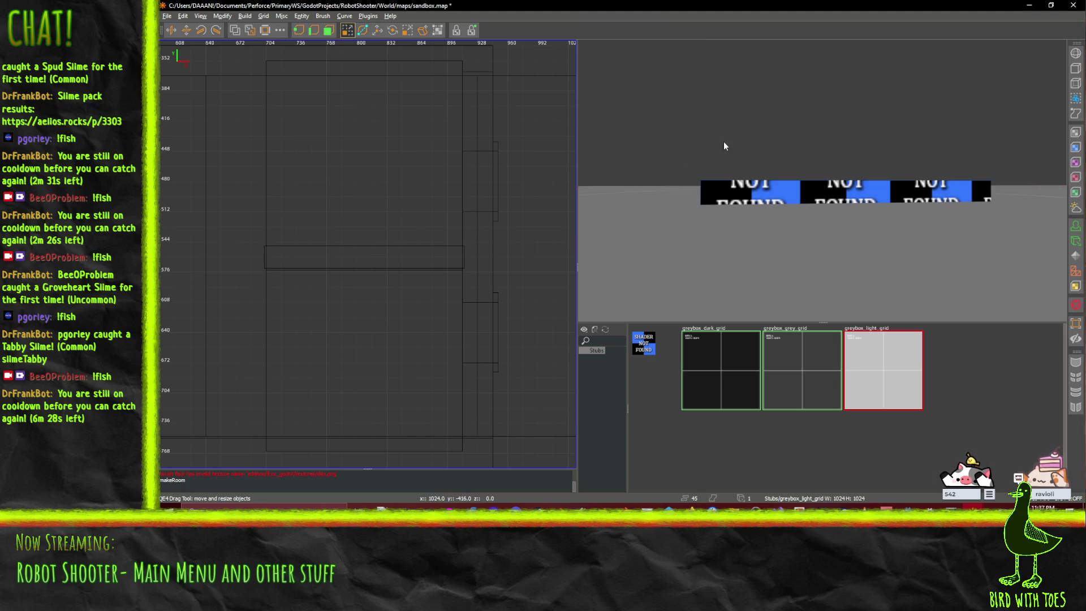
pyautogui.hotkey('ctrl', 'z')
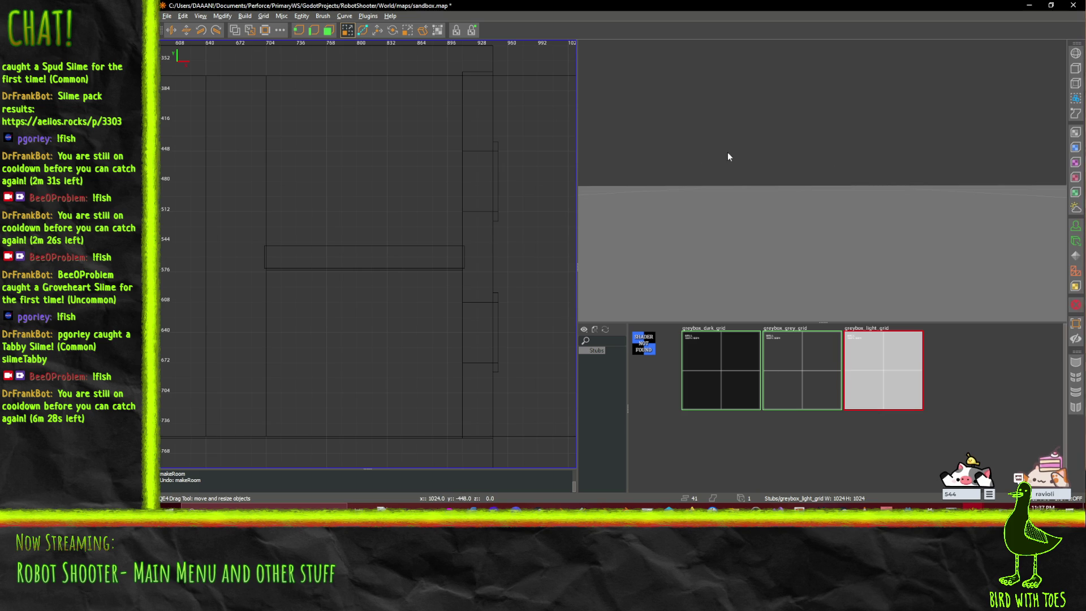
pyautogui.moveTo(807, 160); pyautogui.dragTo(798, 176)
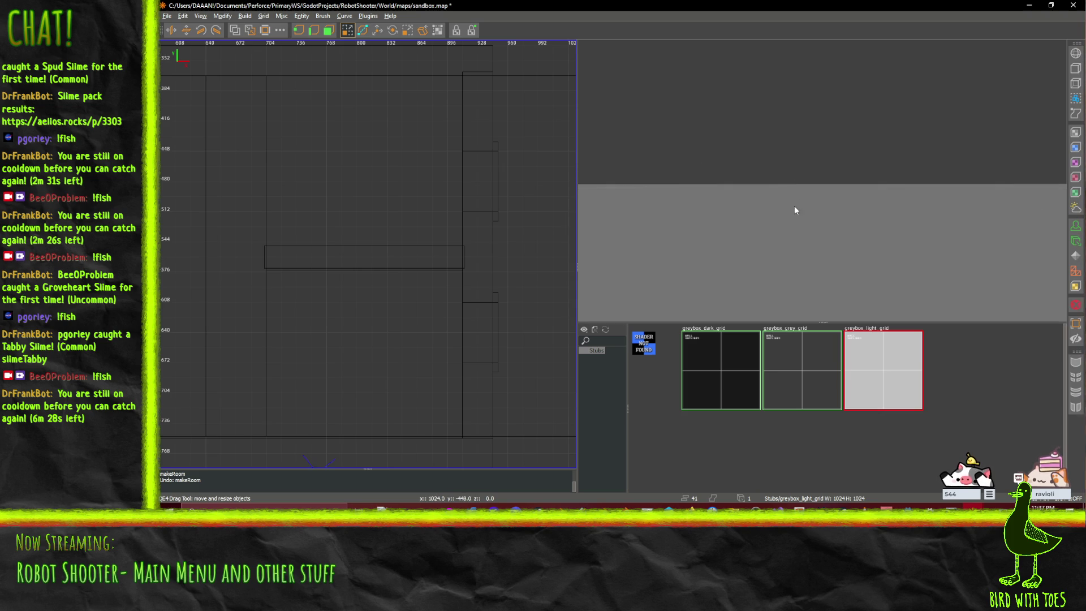
pyautogui.press('Up')
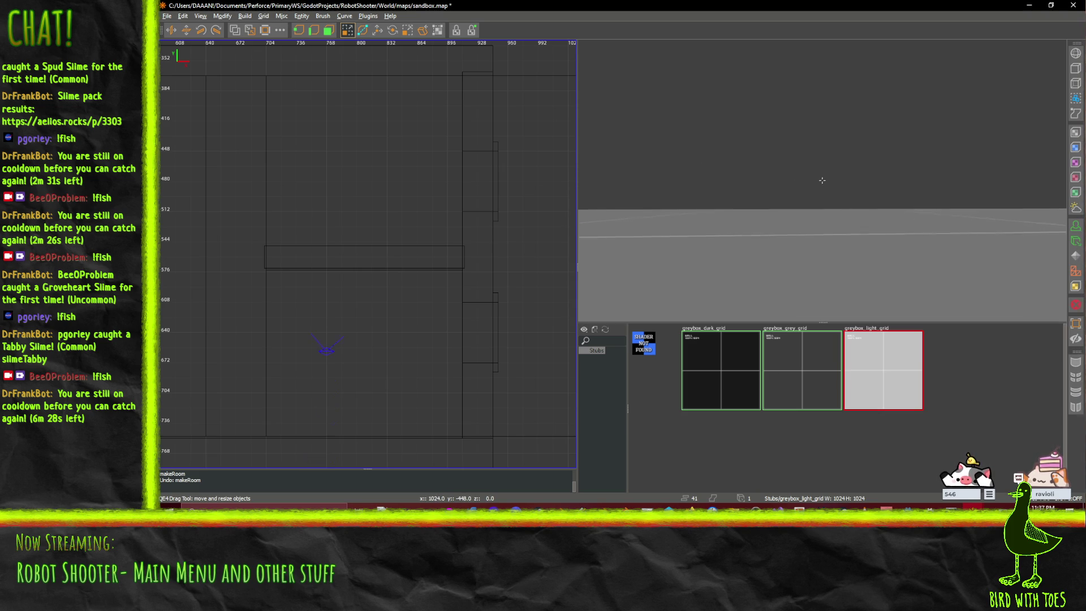
pyautogui.click(829, 174)
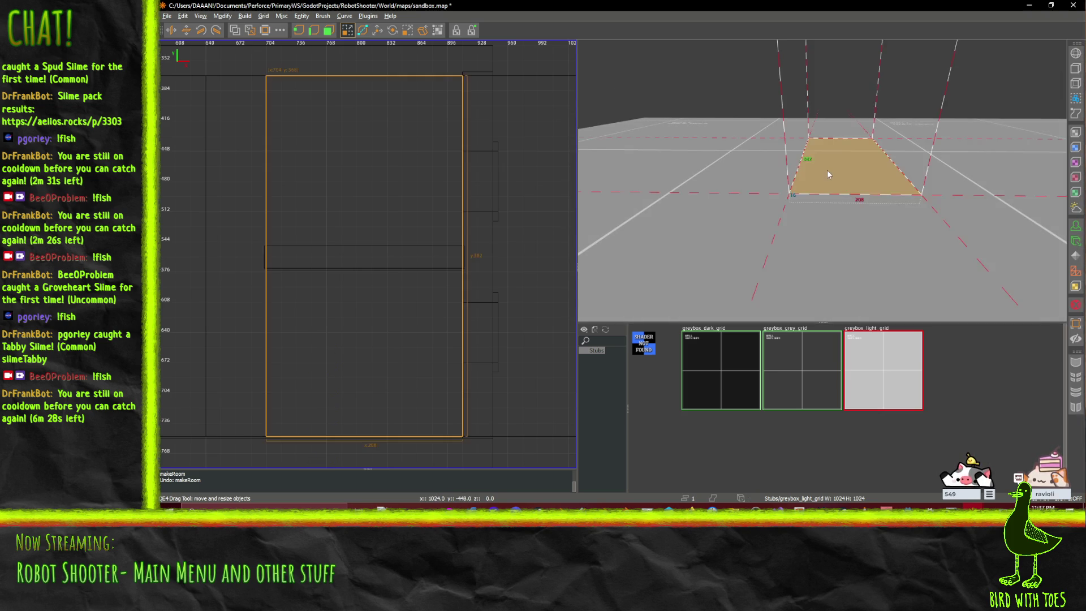
pyautogui.click(235, 33)
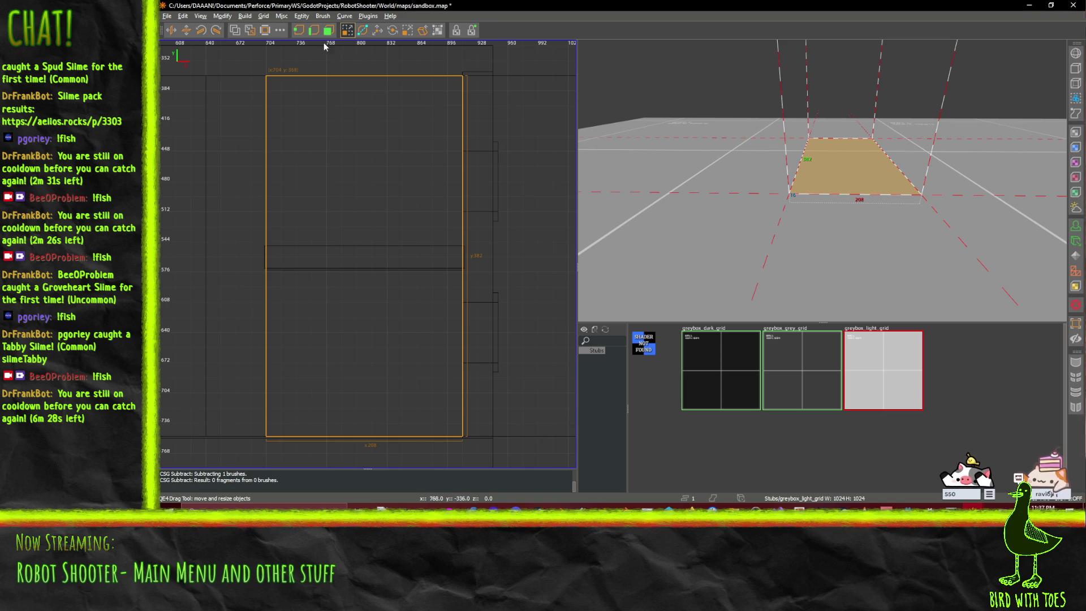
# - Lower the selected brush into the floor along z by 160, 48 and 16 units
pyautogui.click(377, 30)
pyautogui.moveTo(846, 134); pyautogui.dragTo(845, 188)
pyautogui.scroll(-3, 822, 180)
pyautogui.scroll(10, 822, 180)
pyautogui.scroll(4, 822, 181)
pyautogui.moveTo(842, 138); pyautogui.dragTo(841, 172)
pyautogui.scroll(3, 822, 180)
pyautogui.scroll(-5, 822, 181)
pyautogui.moveTo(854, 187)
pyautogui.mouseDown()
pyautogui.moveTo(855, 199)
pyautogui.moveTo(857, 177)
pyautogui.moveTo(858, 187)
pyautogui.mouseUp()
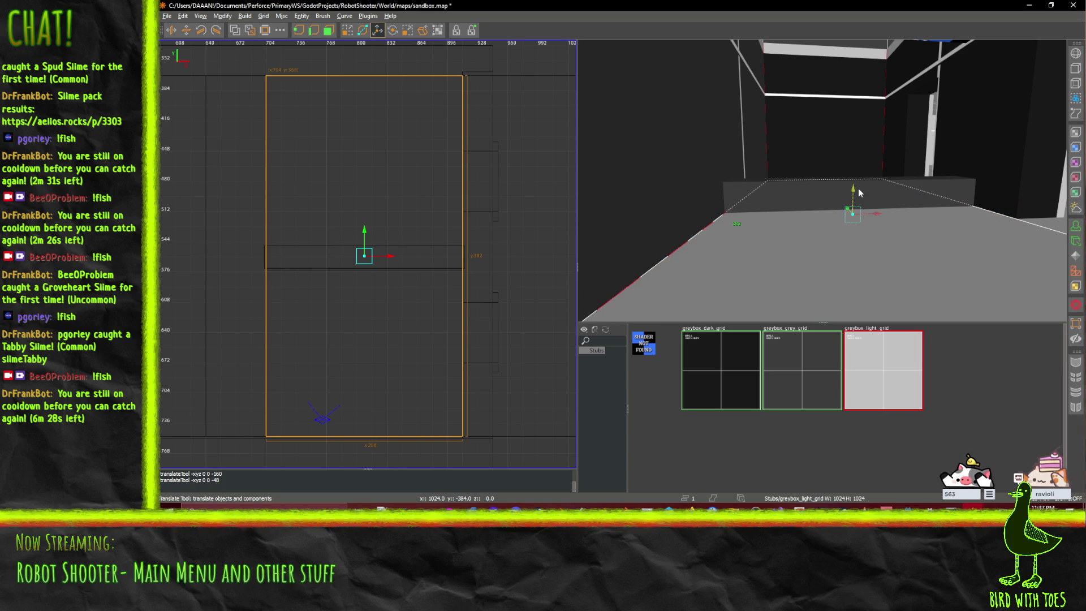
# - CSG Subtract the floor brush and lower it 128 units
pyautogui.click(237, 32)
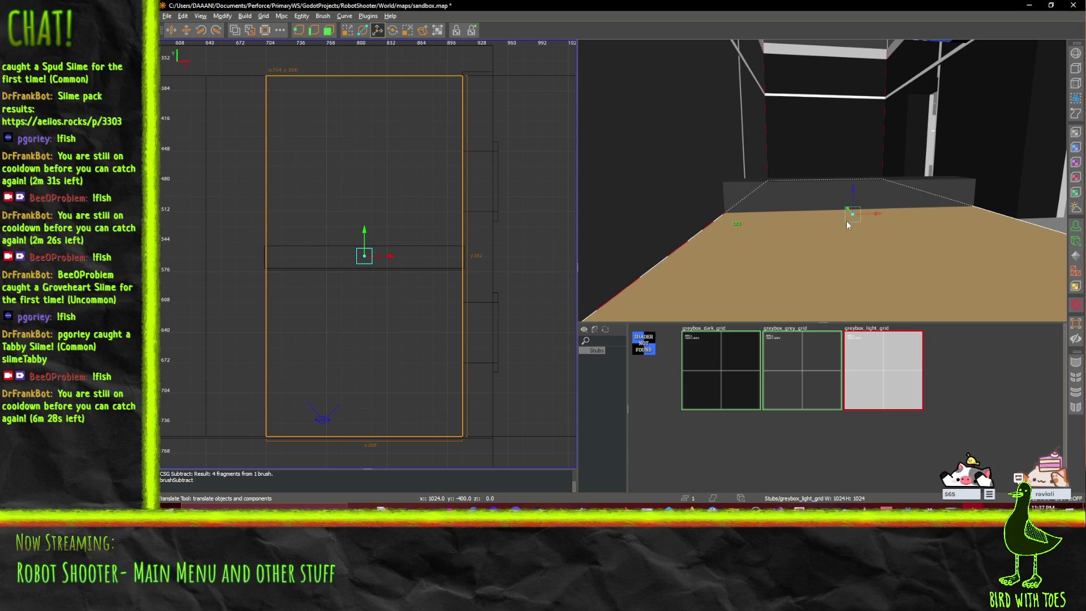
pyautogui.moveTo(848, 188)
pyautogui.mouseDown()
pyautogui.moveTo(857, 328)
pyautogui.moveTo(822, 180)
pyautogui.mouseUp()
pyautogui.press('w')
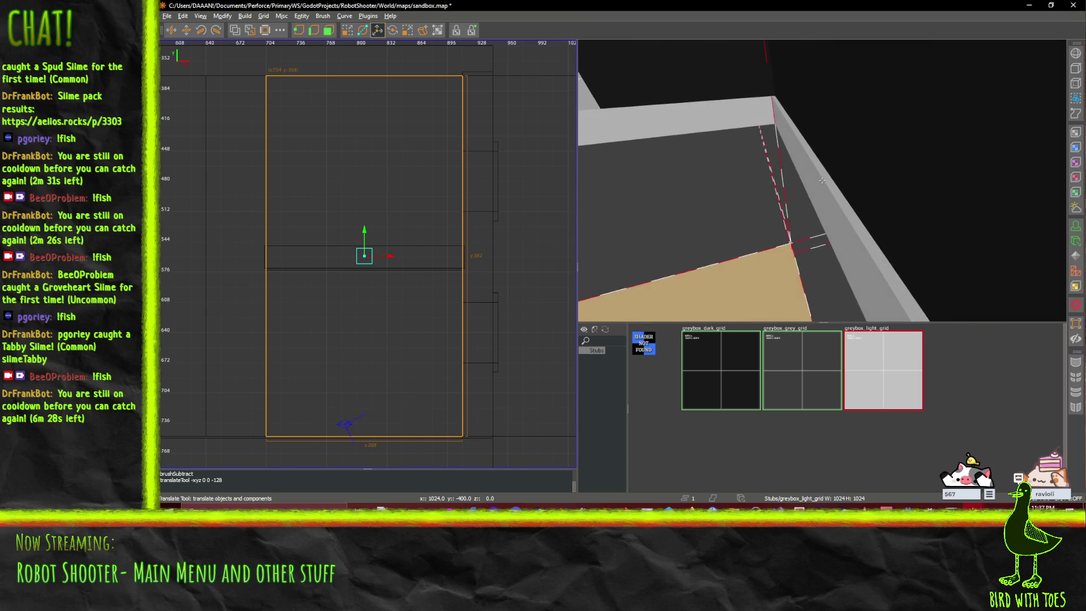
pyautogui.press('w')
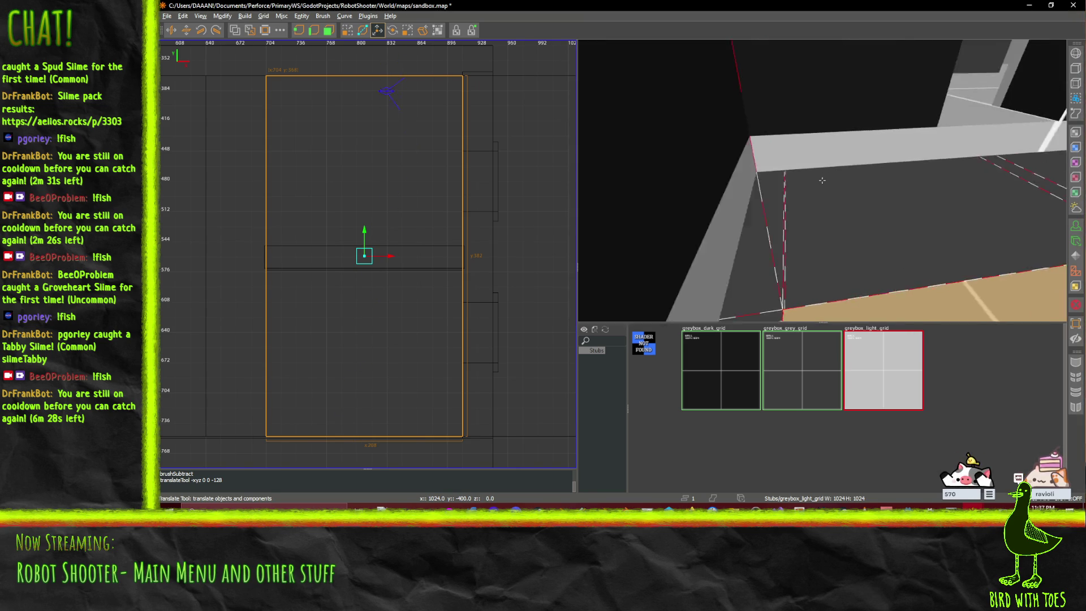
pyautogui.press('s')
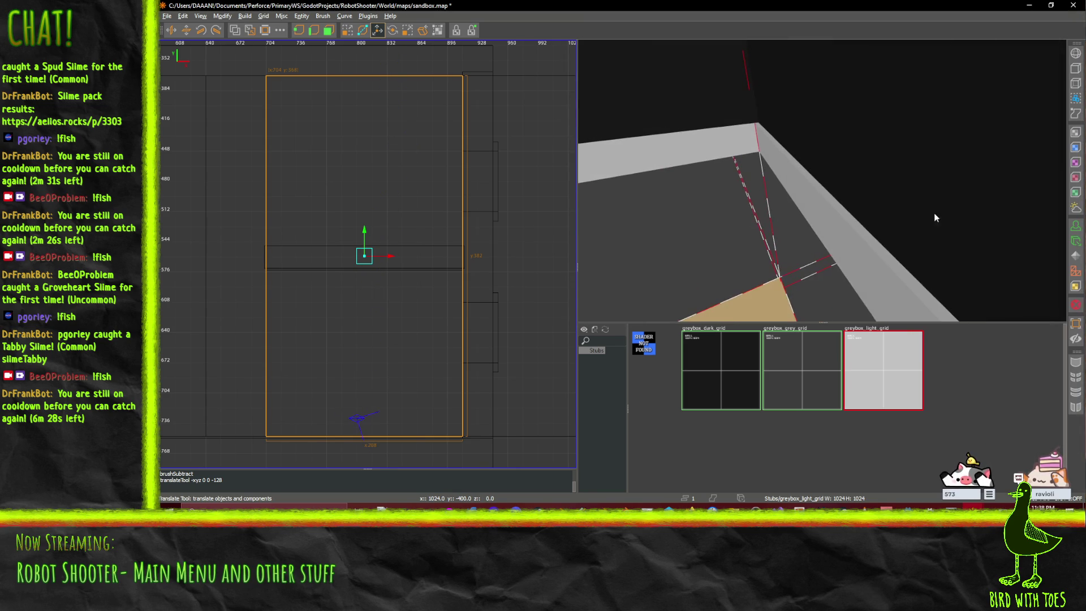
pyautogui.scroll(3, 374, 410)
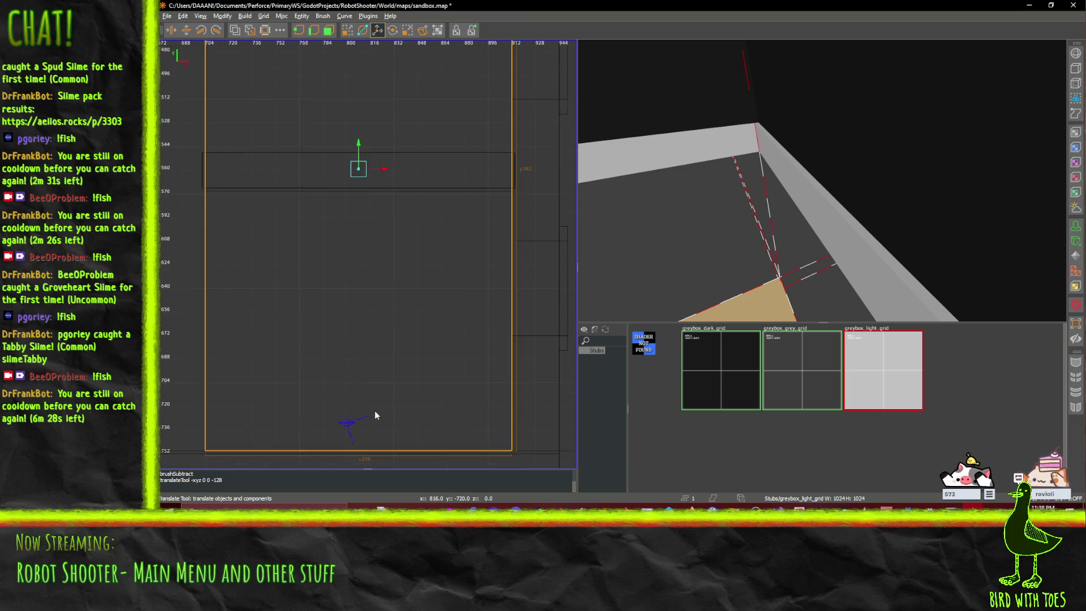
pyautogui.scroll(-2, 390, 438)
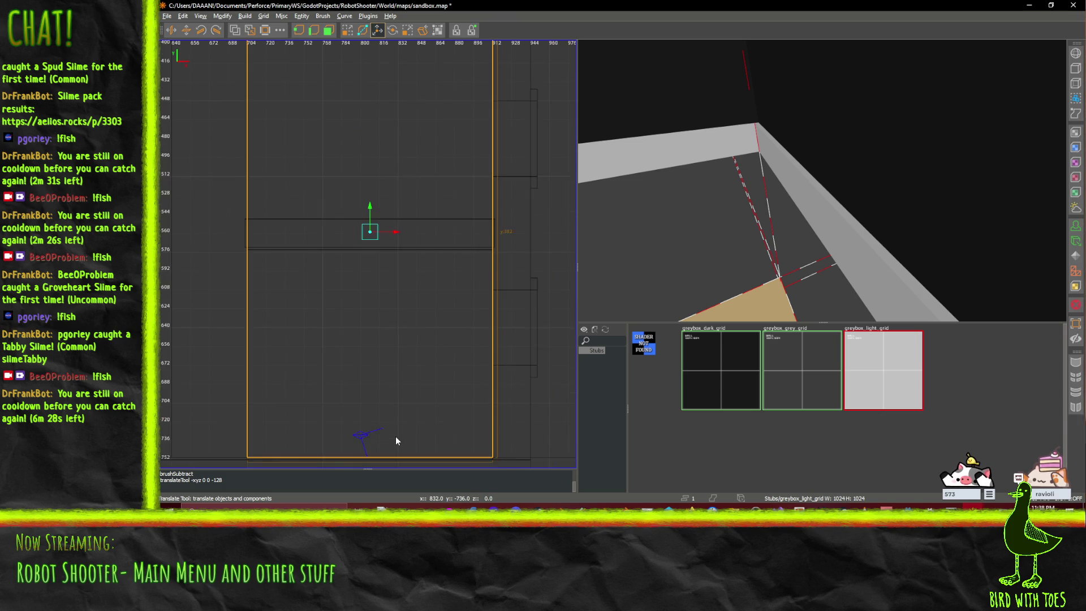
# - Undo the brush moves and both subtractions to restore the grey floor
pyautogui.press('Left')
pyautogui.hotkey('ctrl', 'z')
pyautogui.hotkey('ctrl', 'z')
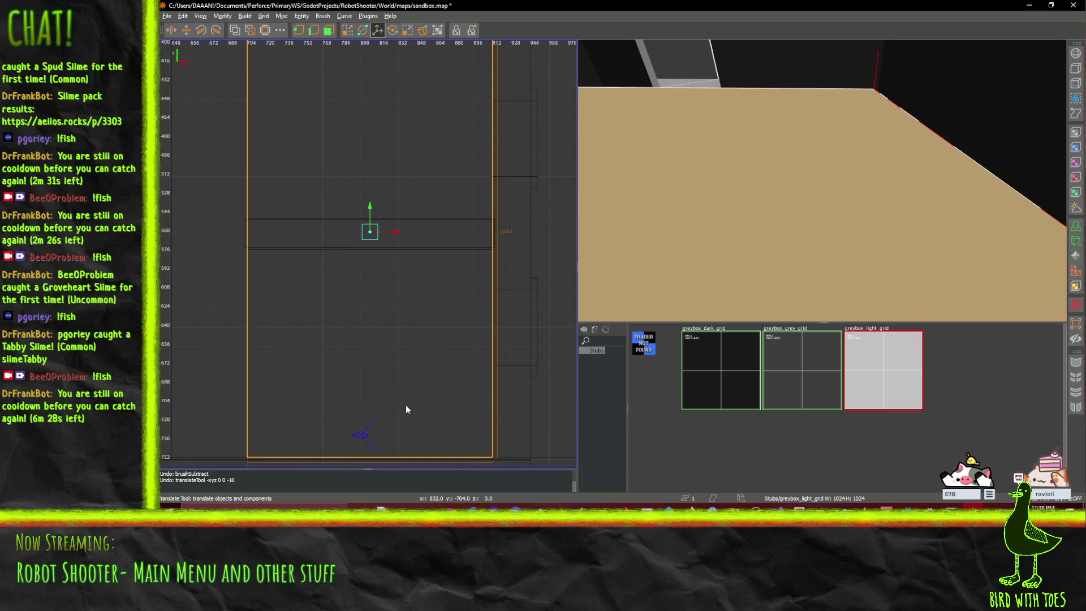
pyautogui.hotkey('ctrl', 'z')
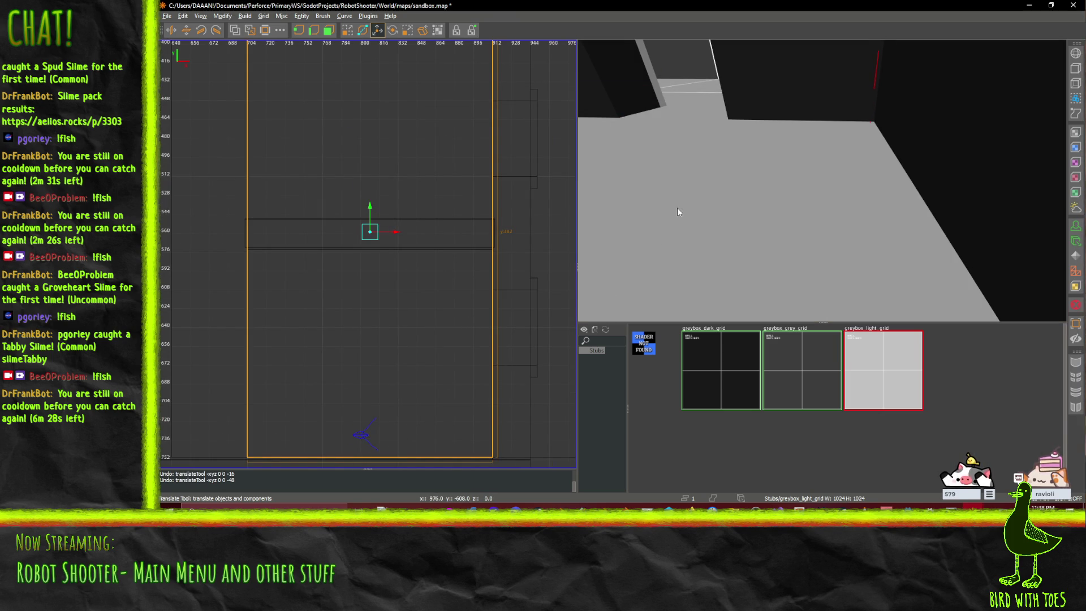
pyautogui.hotkey('ctrl', 'z')
pyautogui.scroll(-3, 392, 297)
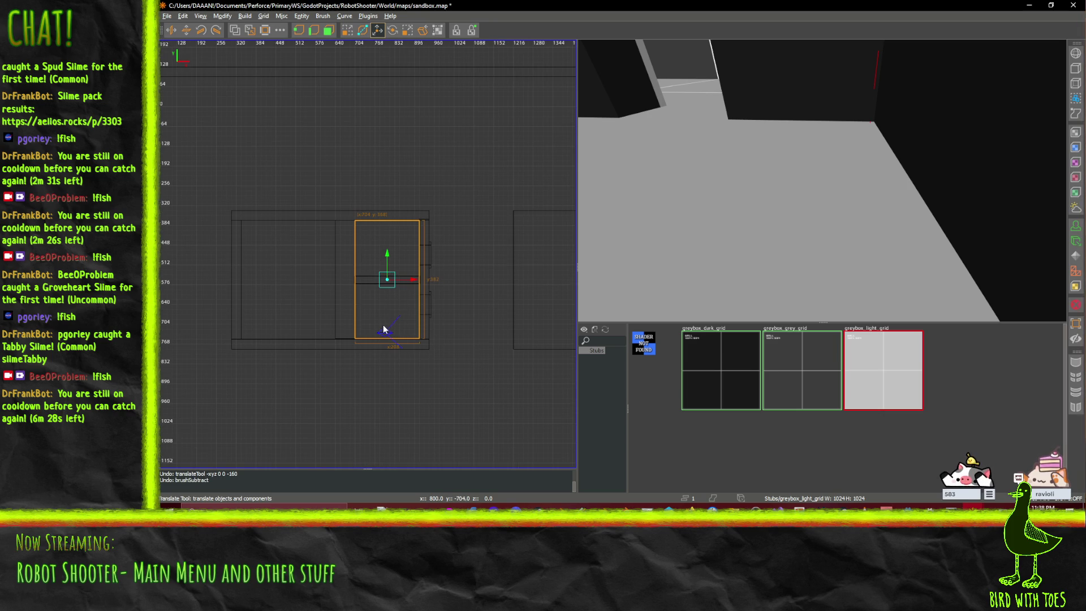
# - Pull the tall orange brush's lower edge 2 units further down in the top view
pyautogui.scroll(3, 383, 330)
pyautogui.scroll(4, 388, 415)
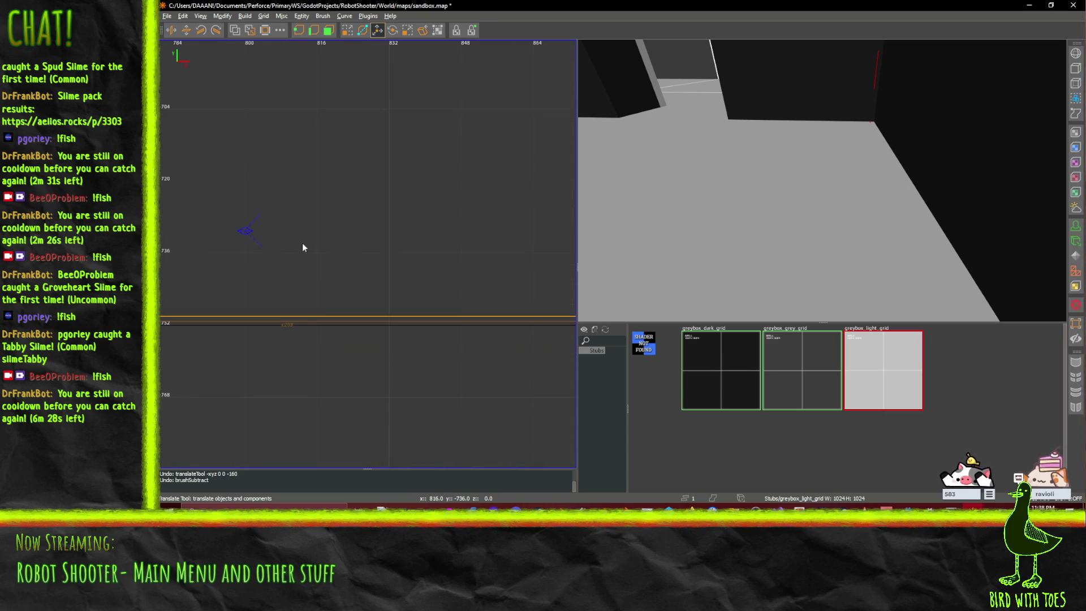
pyautogui.click(328, 30)
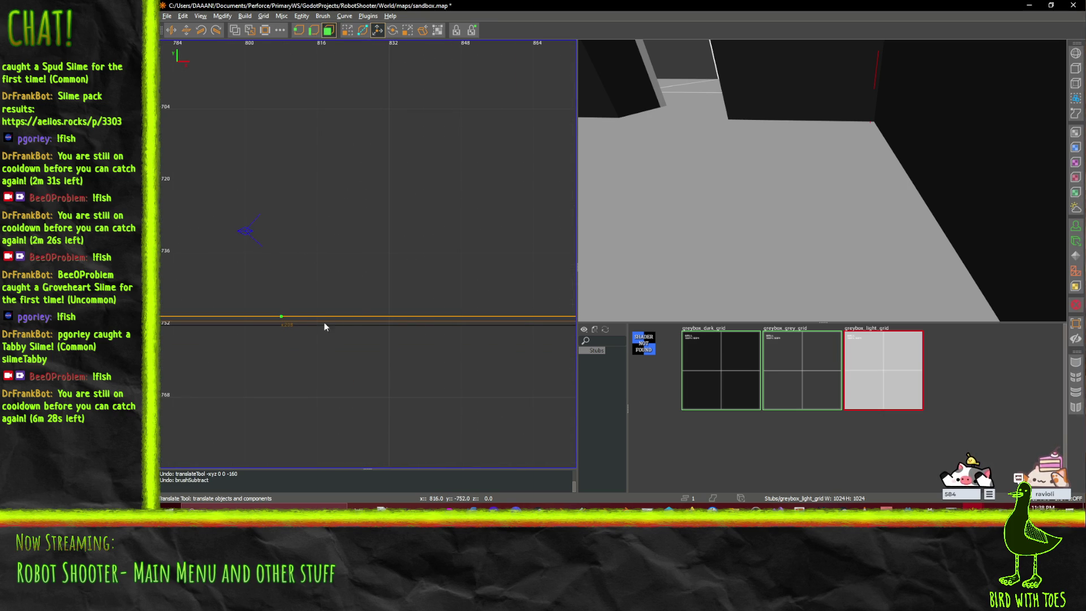
pyautogui.click(282, 317)
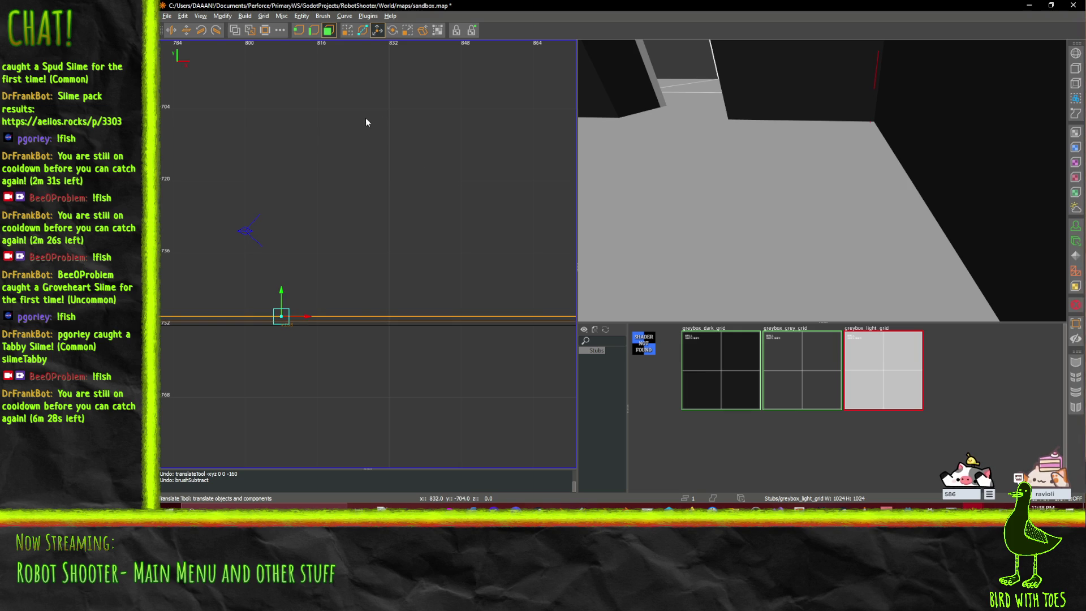
pyautogui.hotkey('ctrl', 'space')
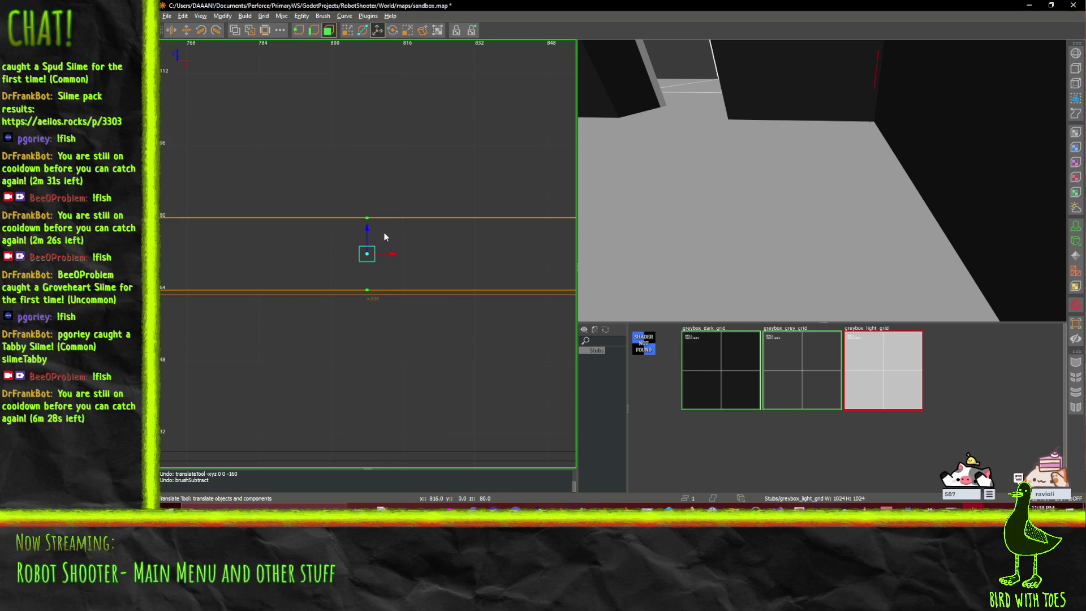
pyautogui.hotkey('ctrl', 'Tab')
pyautogui.scroll(-10, 388, 238)
pyautogui.scroll(5, 382, 259)
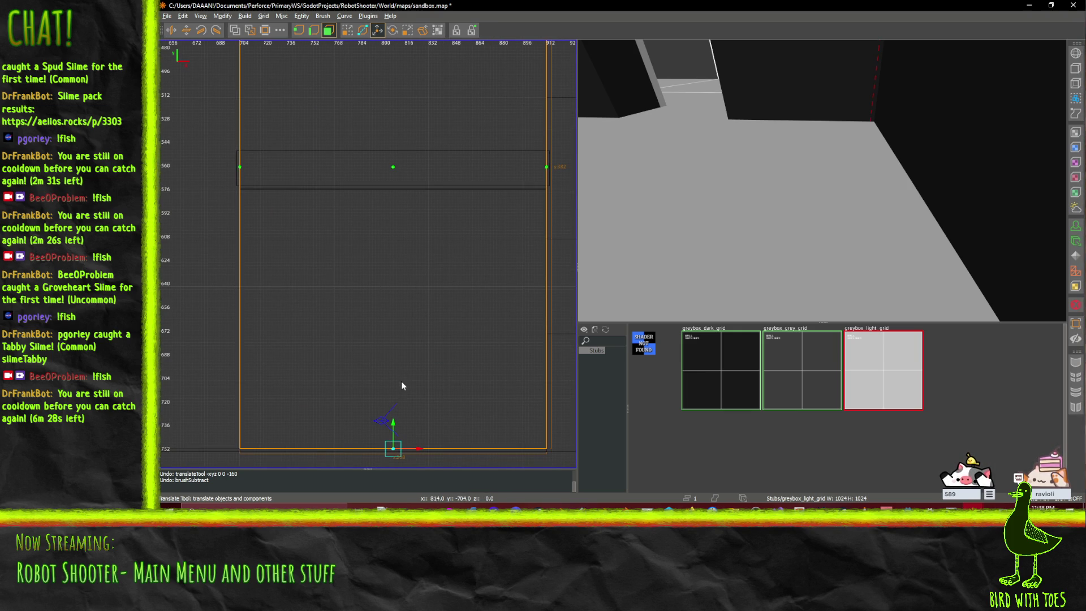
pyautogui.moveTo(394, 424)
pyautogui.mouseDown()
pyautogui.moveTo(397, 412)
pyautogui.moveTo(402, 423)
pyautogui.mouseUp()
# - Leave edge editing and centre the 3D camera on the brush
pyautogui.scroll(-6, 401, 422)
pyautogui.scroll(4, 406, 348)
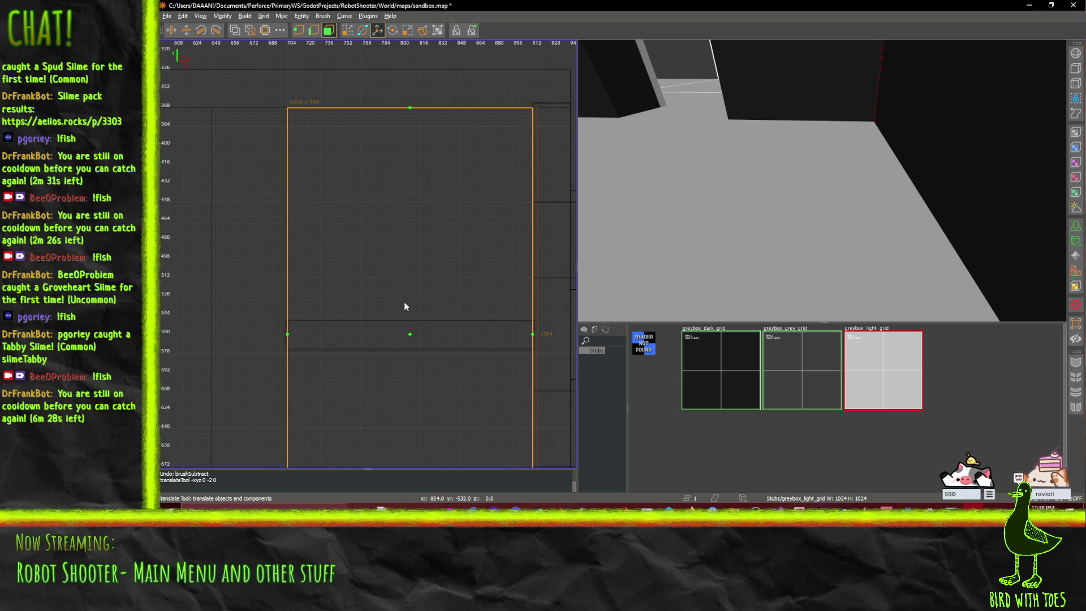
pyautogui.scroll(-3, 404, 304)
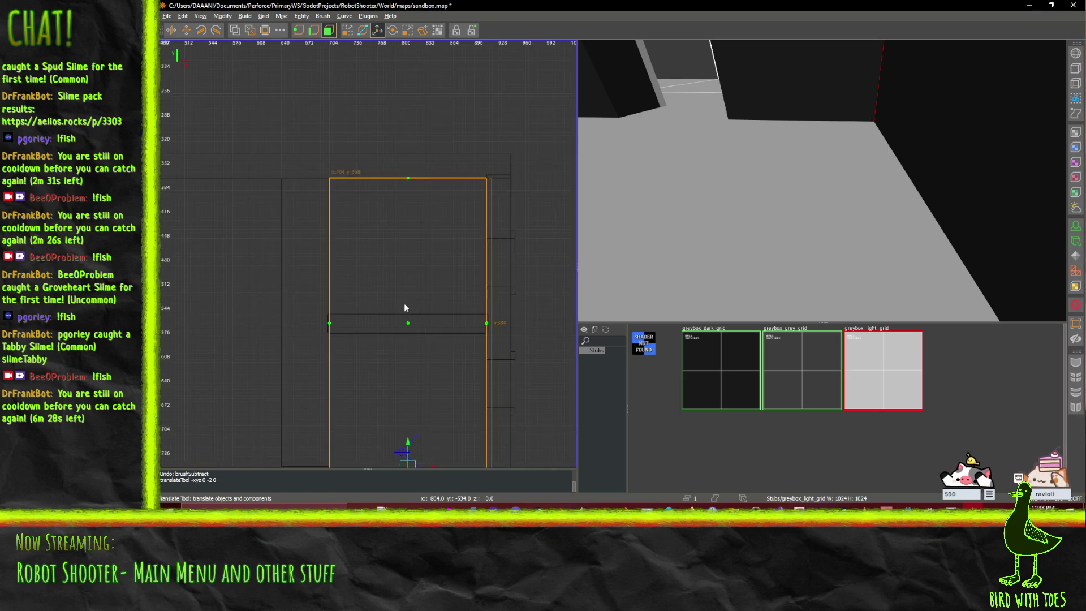
pyautogui.scroll(-1, 404, 311)
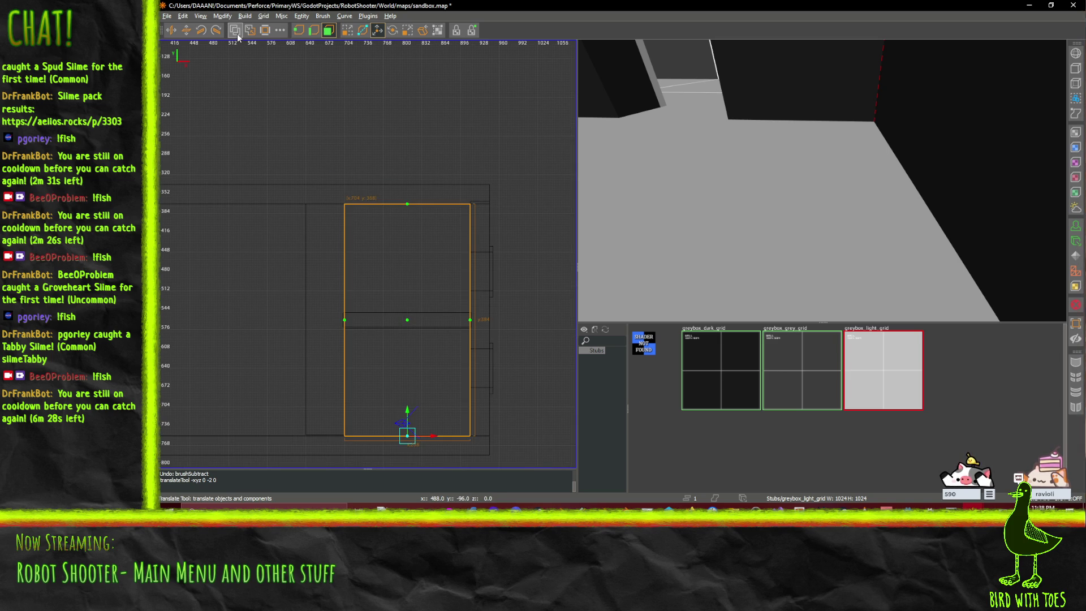
pyautogui.click(329, 30)
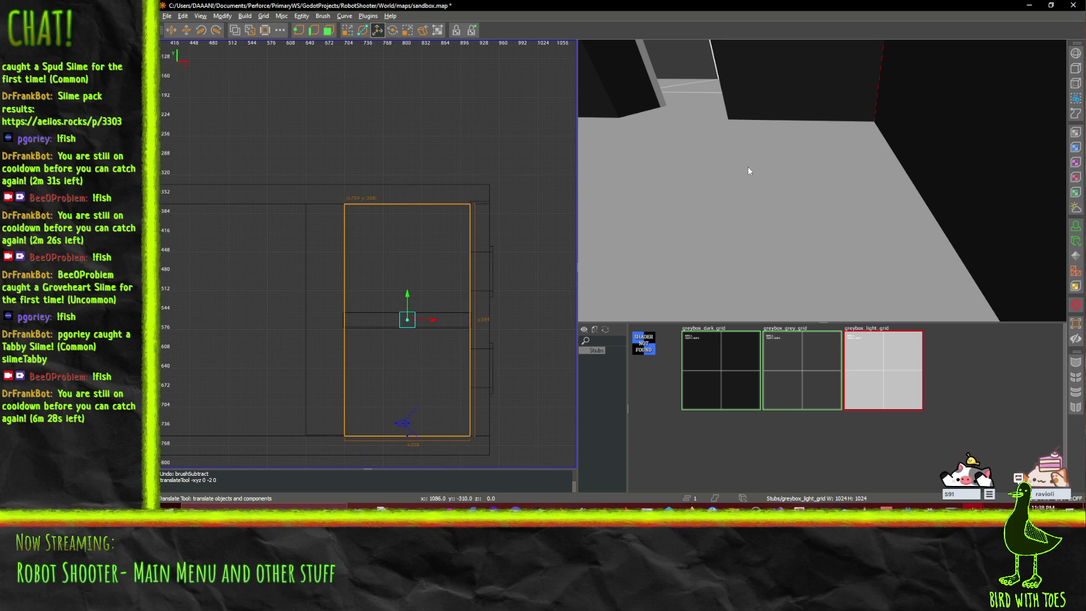
pyautogui.hotkey('ctrl', 'u')
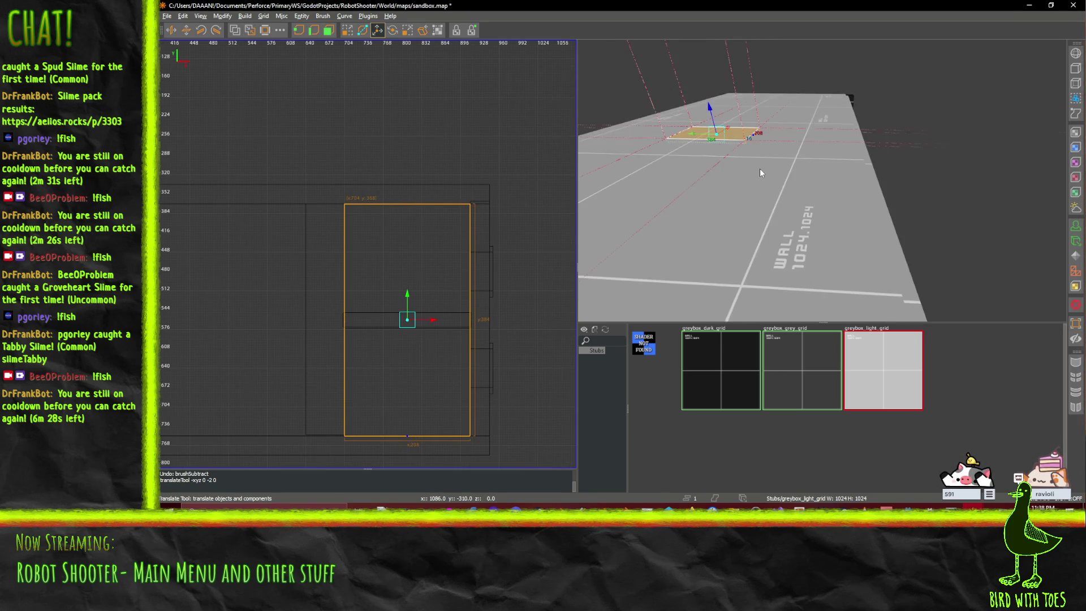
# - CSG Subtract the slab into four fragments and sink it 80 units into the floor
pyautogui.click(236, 34)
pyautogui.moveTo(693, 87)
pyautogui.mouseDown()
pyautogui.moveTo(689, 109)
pyautogui.moveTo(691, 89)
pyautogui.mouseUp()
pyautogui.hotkey('ctrl', 'z')
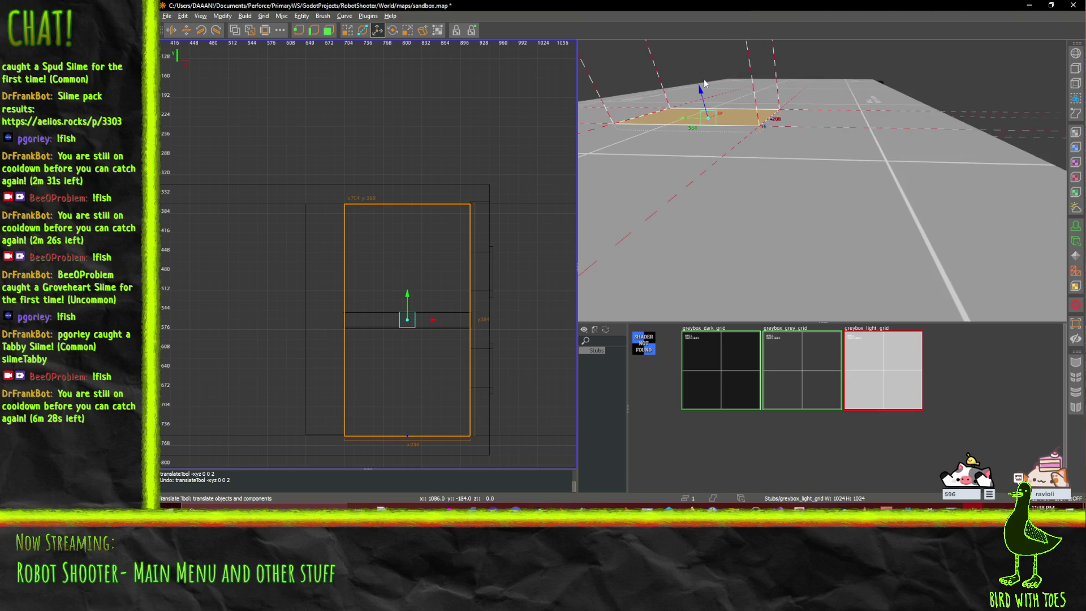
pyautogui.moveTo(702, 105)
pyautogui.mouseDown()
pyautogui.moveTo(713, 152)
pyautogui.moveTo(786, 153)
pyautogui.moveTo(821, 180)
pyautogui.mouseUp()
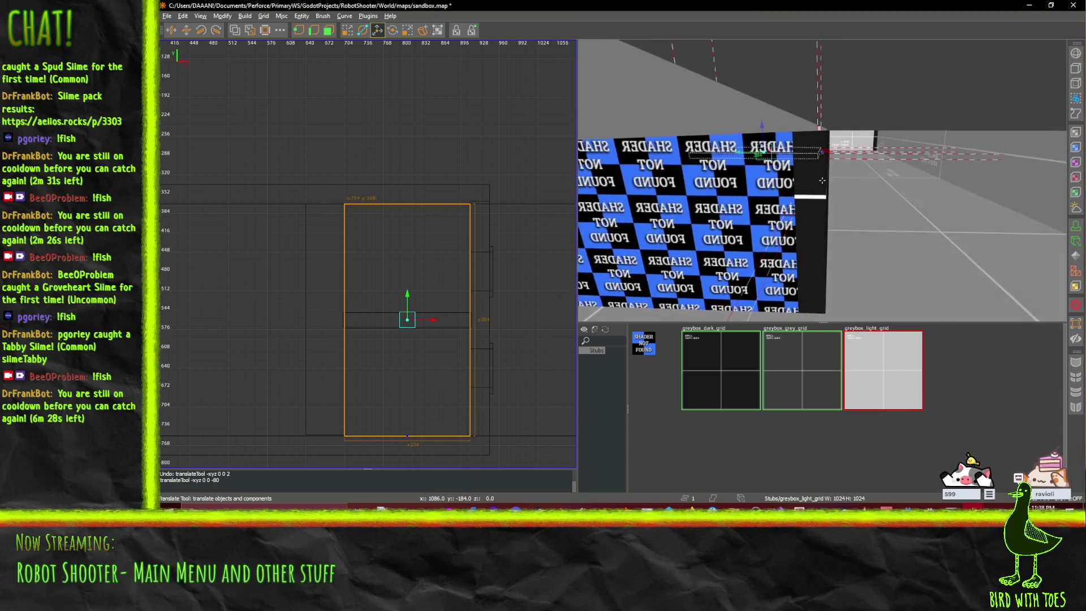
# - Open and close the Surface Inspector, then zoom the view
pyautogui.rightClick(810, 197)
pyautogui.press('q')
pyautogui.press('s')
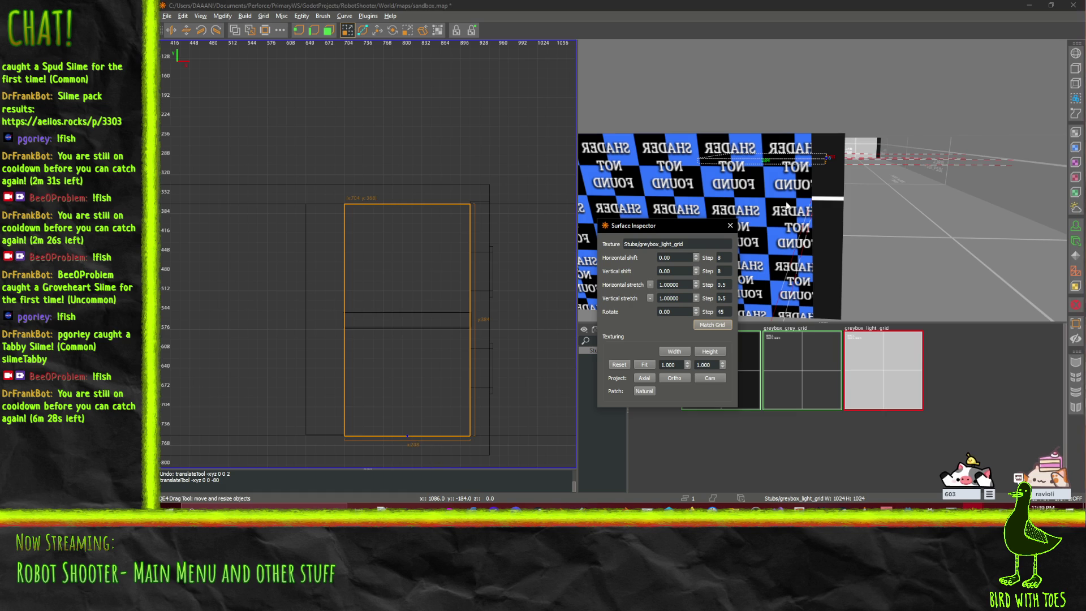
pyautogui.click(730, 225)
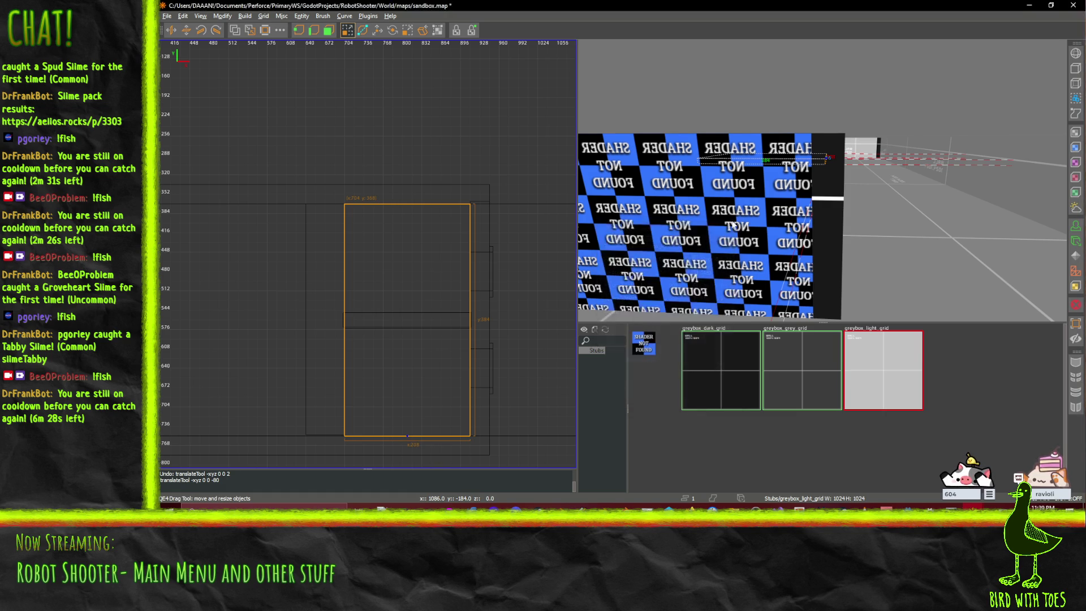
pyautogui.scroll(1, 755, 191)
pyautogui.scroll(5, 755, 189)
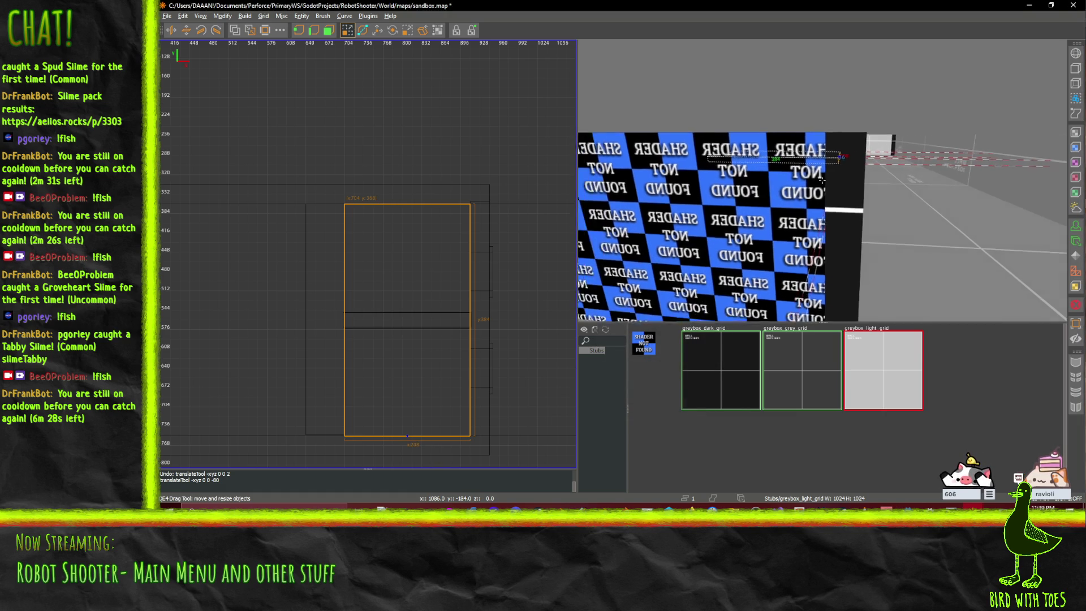
pyautogui.scroll(3, 822, 180)
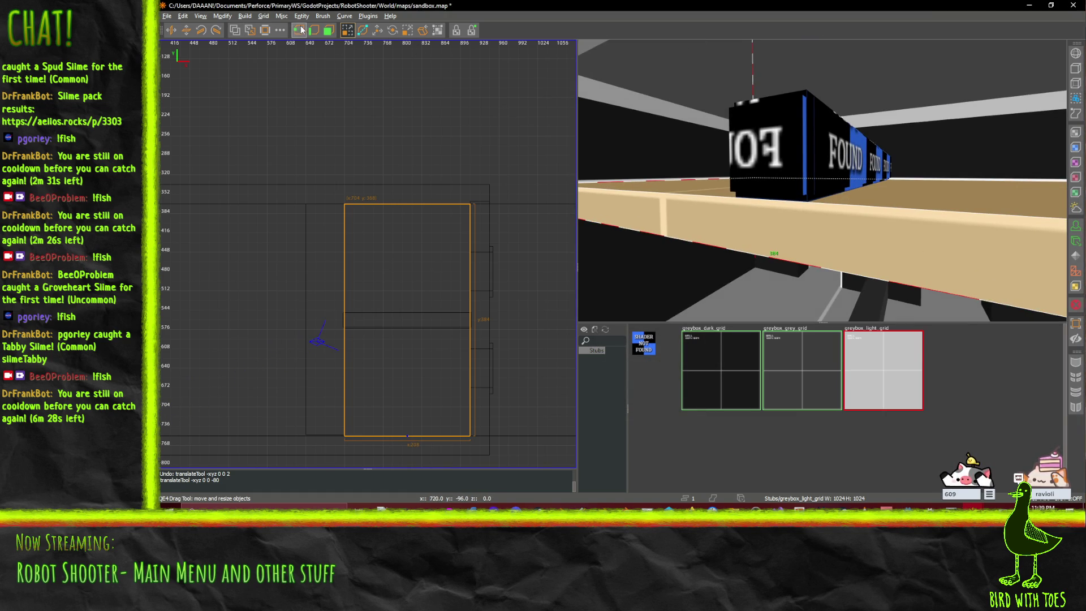
pyautogui.press('Left')
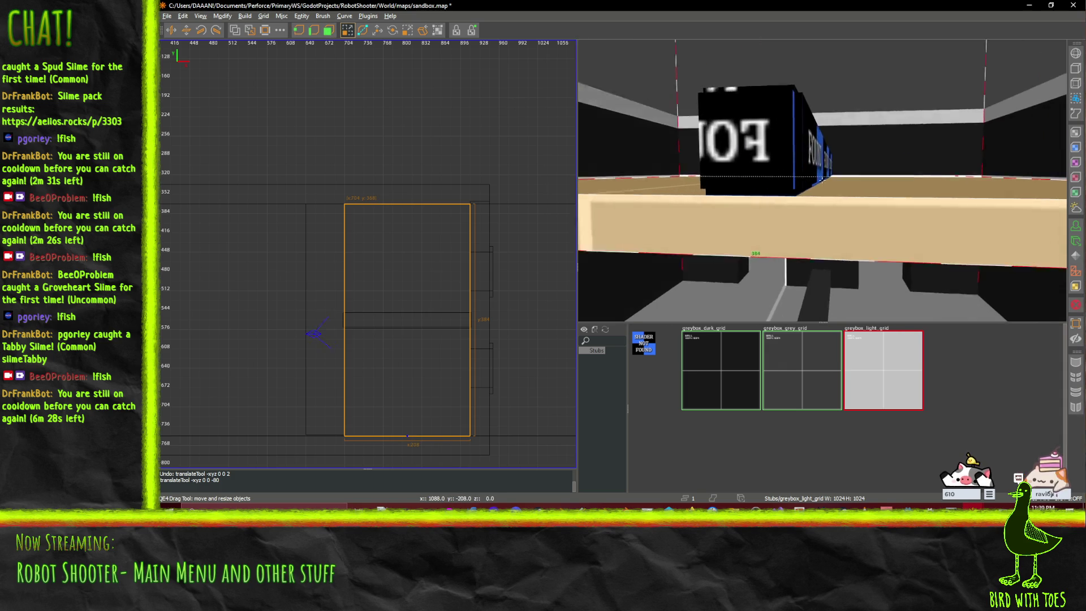
pyautogui.press('Down')
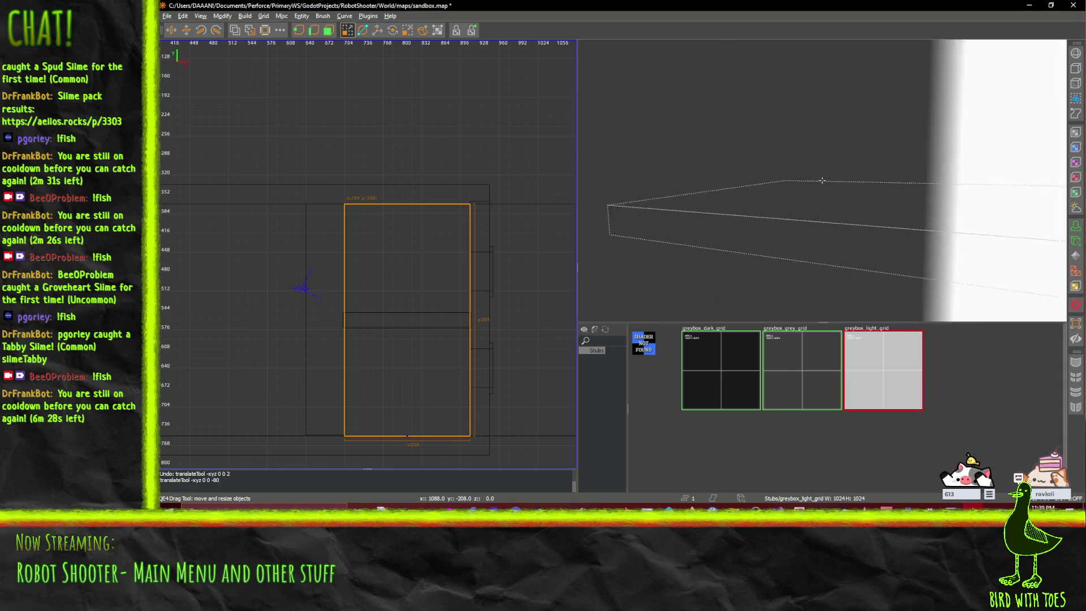
pyautogui.press('Down')
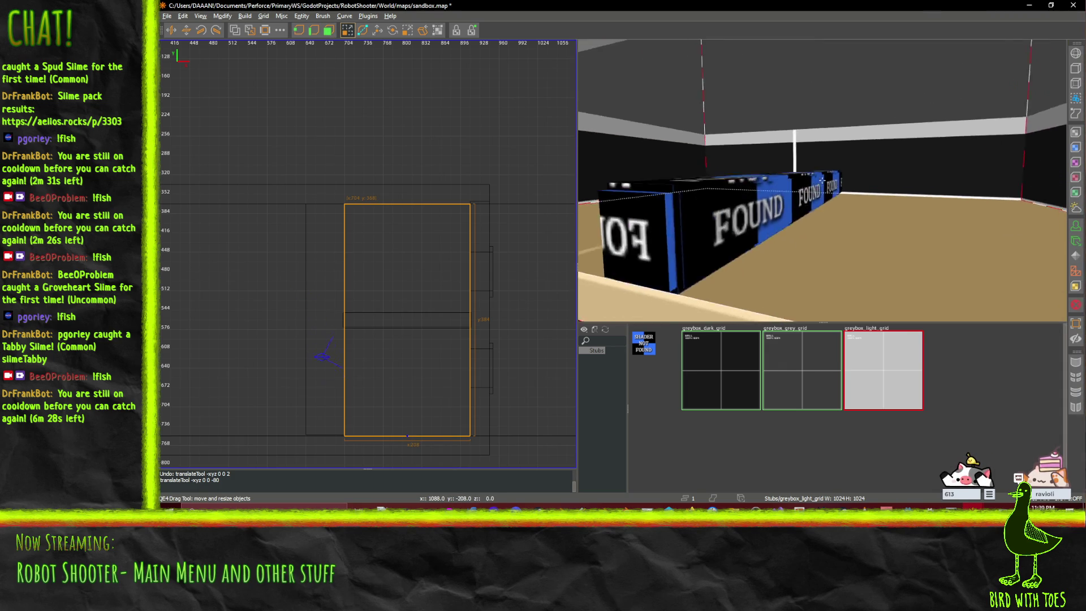
pyautogui.press('Down')
pyautogui.hotkey('shift', 'z')
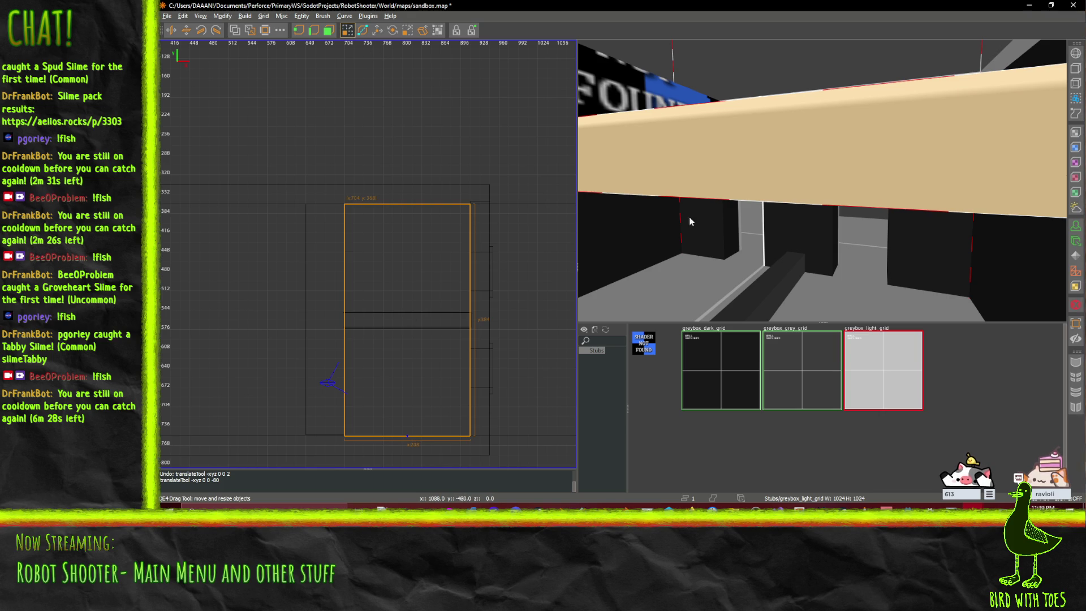
pyautogui.rightClick(633, 253)
pyautogui.press('Up')
pyautogui.press('Down')
pyautogui.press('Down')
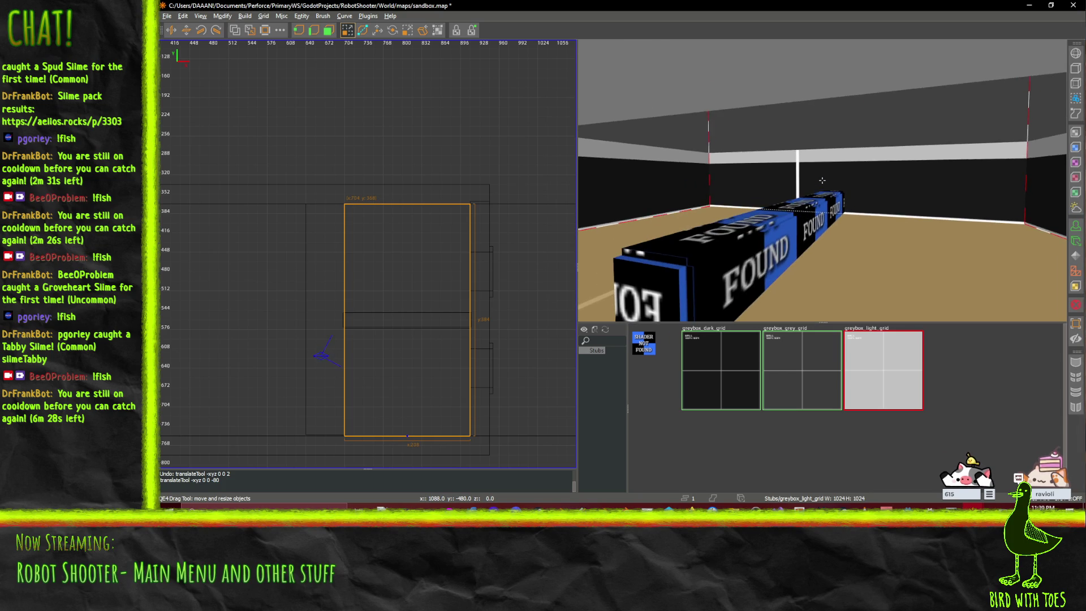
pyautogui.rightClick(782, 199)
pyautogui.keyDown('shift'); pyautogui.click(782, 200); pyautogui.keyUp('shift')
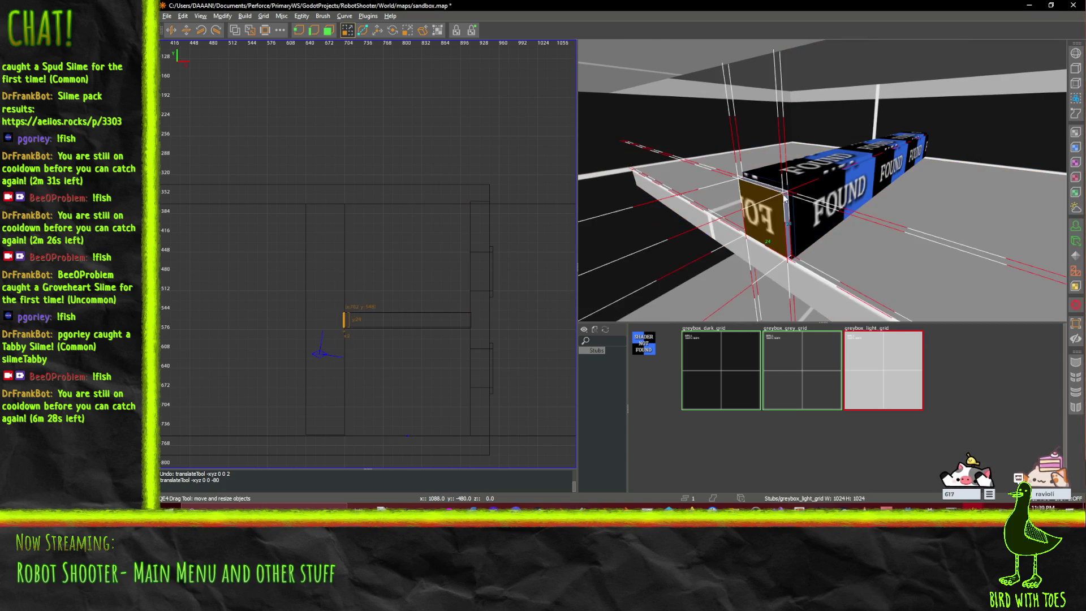
# - Delete the SHADER NOT FOUND end cap and blocks around the long block
pyautogui.keyDown('shift'); pyautogui.click(825, 175); pyautogui.keyUp('shift')
pyautogui.keyDown('shift'); pyautogui.click(781, 210); pyautogui.keyUp('shift')
pyautogui.press('BackSpace')
pyautogui.keyDown('shift'); pyautogui.click(807, 181); pyautogui.keyUp('shift')
pyautogui.press('BackSpace')
pyautogui.keyDown('shift'); pyautogui.click(803, 195); pyautogui.keyUp('shift')
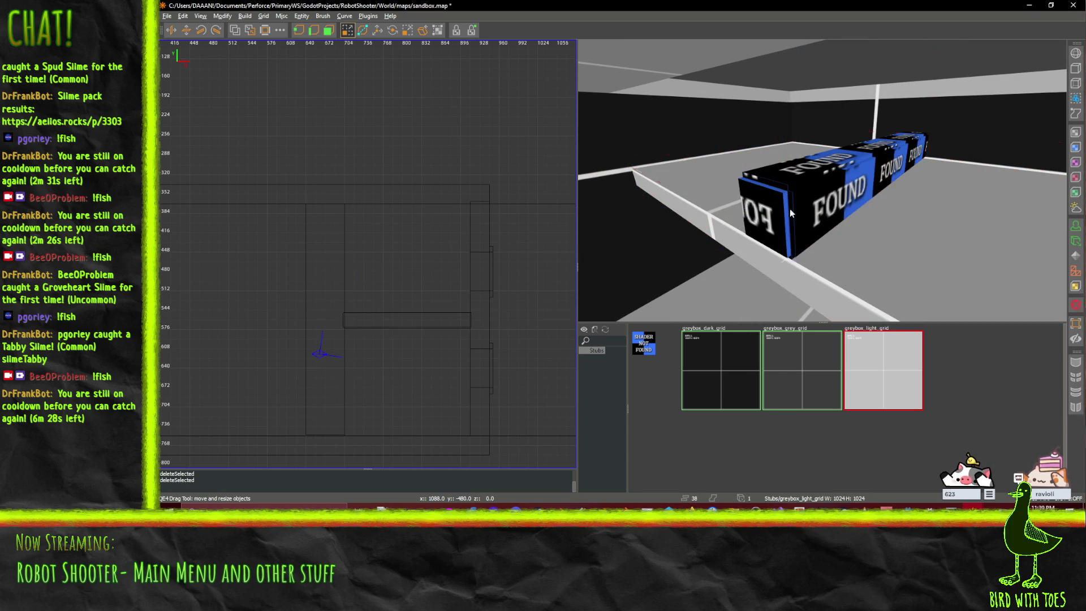
pyautogui.press('BackSpace')
pyautogui.keyDown('shift'); pyautogui.click(770, 216); pyautogui.keyUp('shift')
pyautogui.press('Escape')
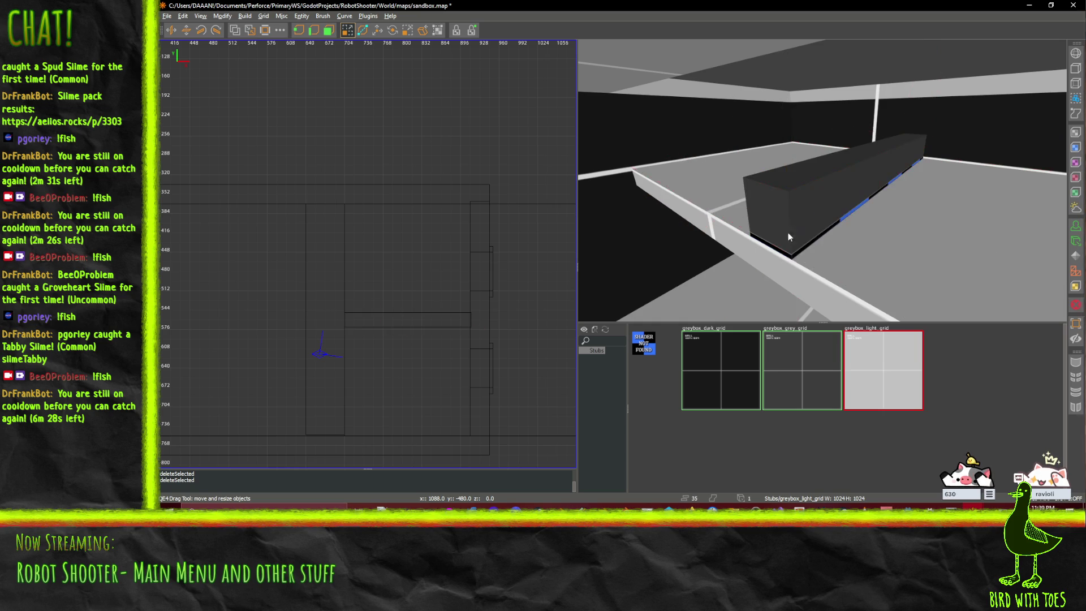
pyautogui.keyDown('shift'); pyautogui.click(789, 255); pyautogui.keyUp('shift')
pyautogui.press('BackSpace')
# - Select the floor brush with the move tool active
pyautogui.click(790, 254)
pyautogui.click(786, 255)
pyautogui.press('Escape')
pyautogui.click(881, 253)
pyautogui.scroll(-5, 882, 254)
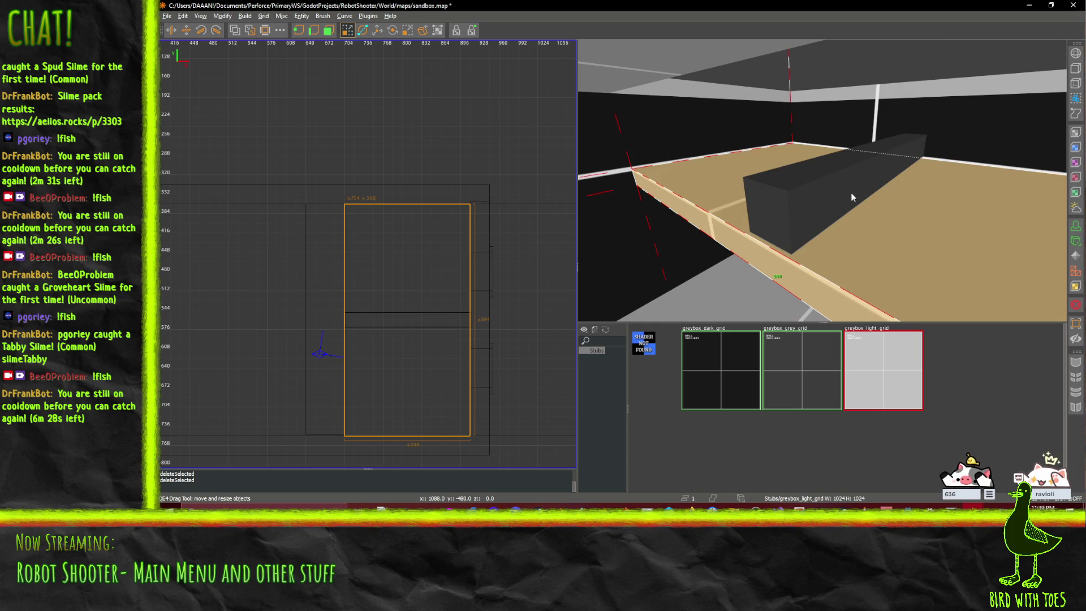
pyautogui.scroll(-3, 900, 234)
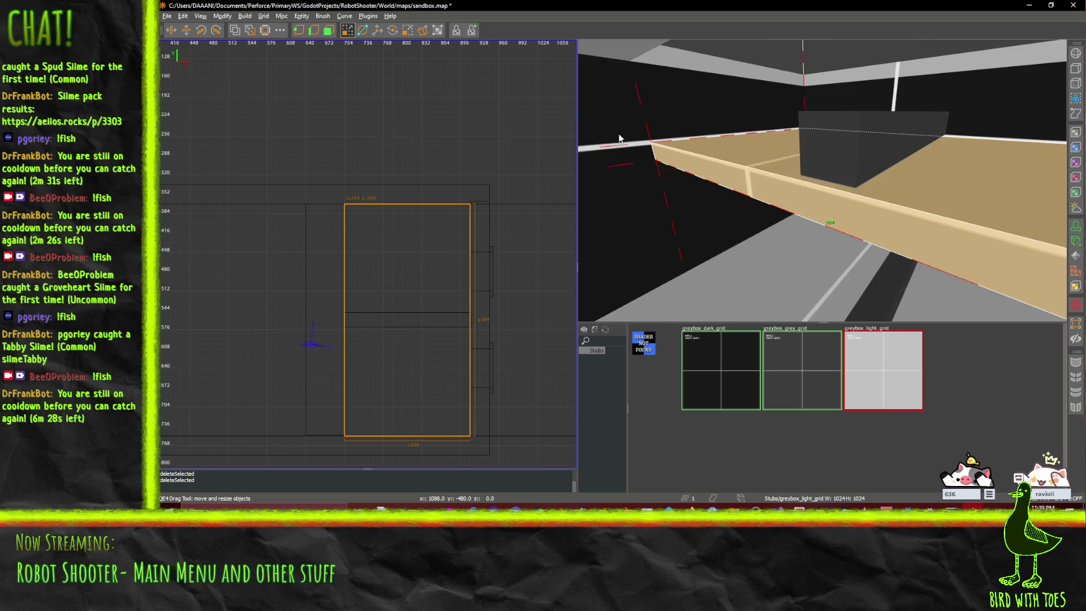
pyautogui.click(377, 30)
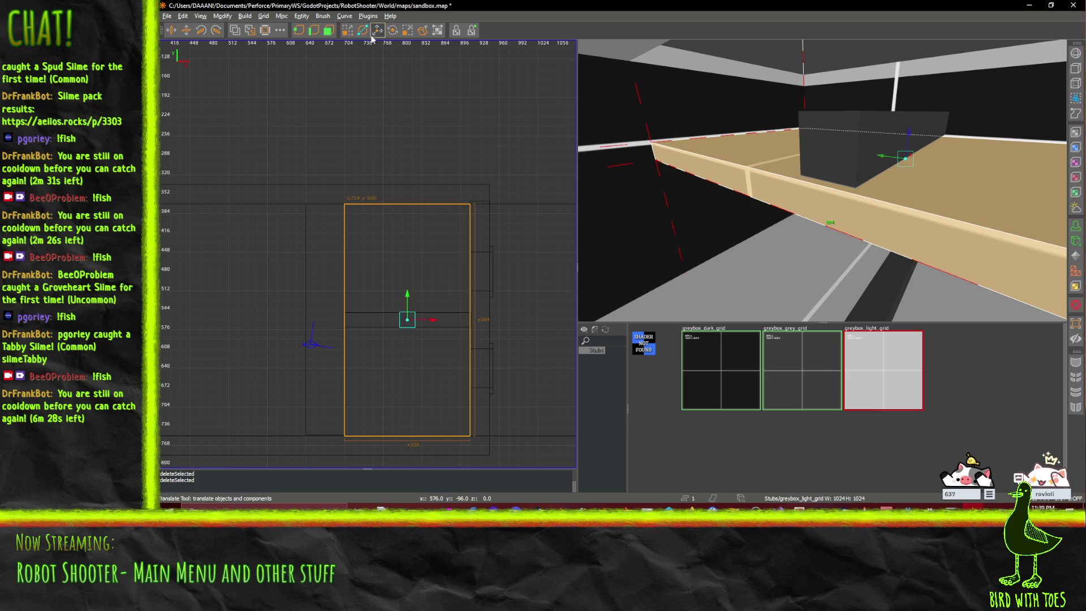
# - CSG-subtract the rectangular brush from the floor into four fragments, then lower the slab 80 units
pyautogui.moveTo(912, 145)
pyautogui.mouseDown()
pyautogui.moveTo(903, 287)
pyautogui.moveTo(909, 311)
pyautogui.moveTo(917, 306)
pyautogui.mouseUp()
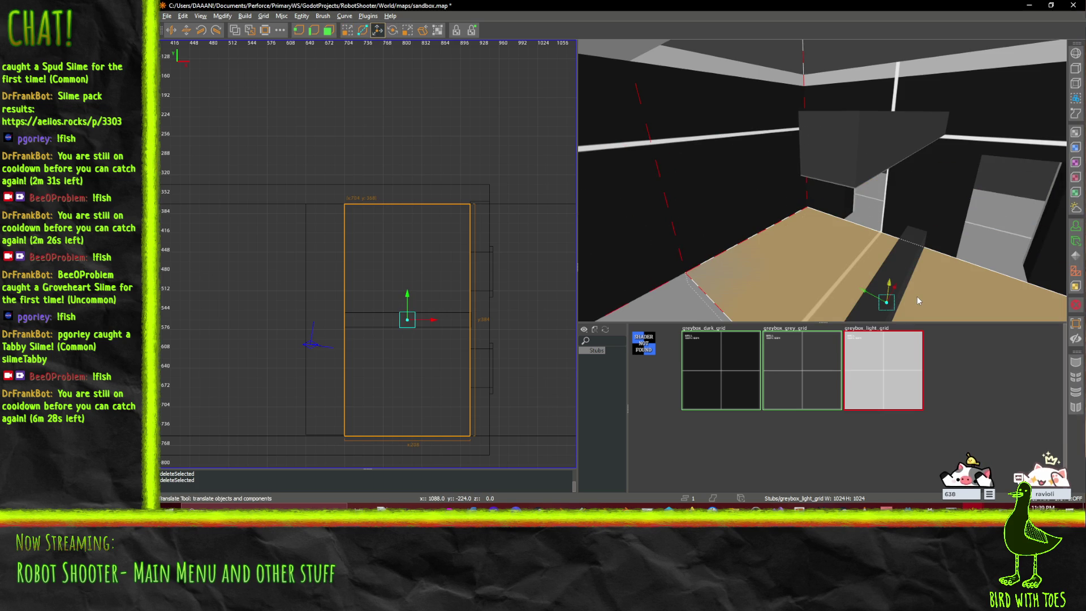
pyautogui.click(235, 30)
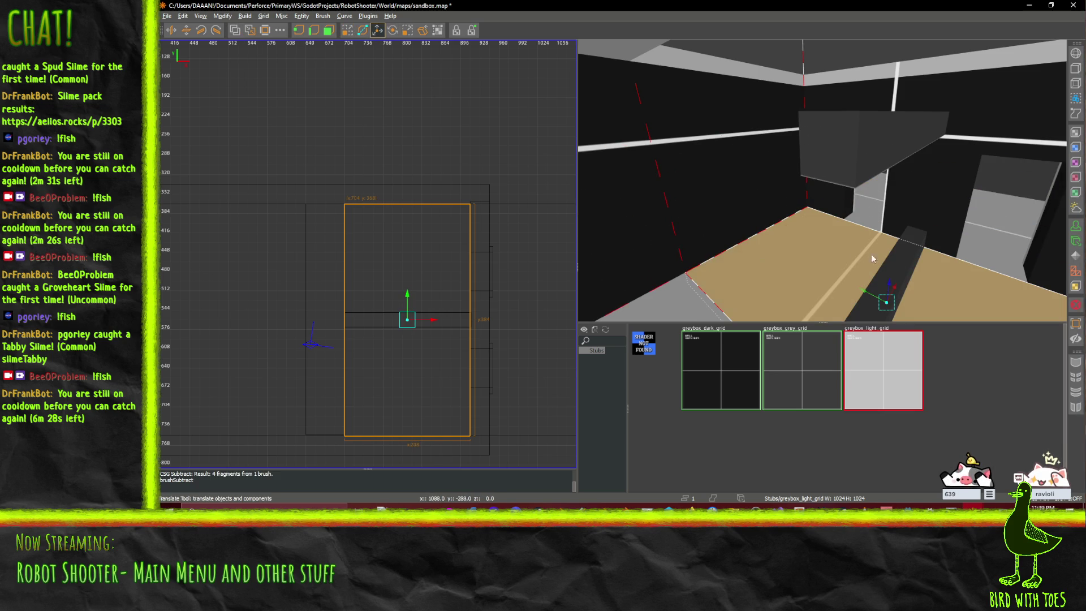
pyautogui.moveTo(887, 287); pyautogui.dragTo(885, 347)
pyautogui.moveTo(822, 180); pyautogui.dragTo(822, 179)
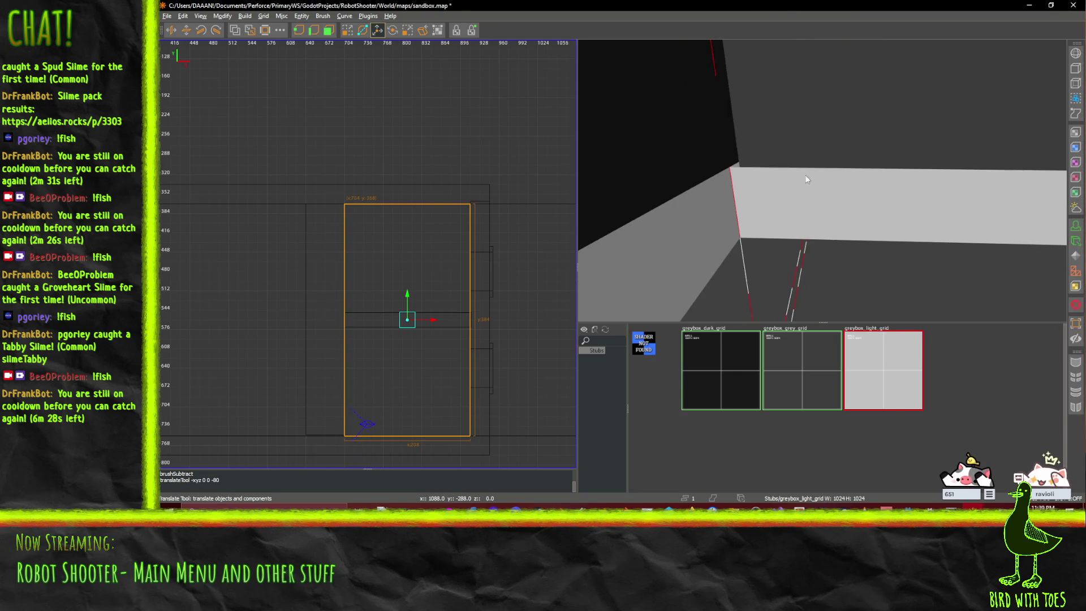
# - Square off the tall narrow brush by dragging its stray vertex down to the bottom corner
pyautogui.click(825, 122)
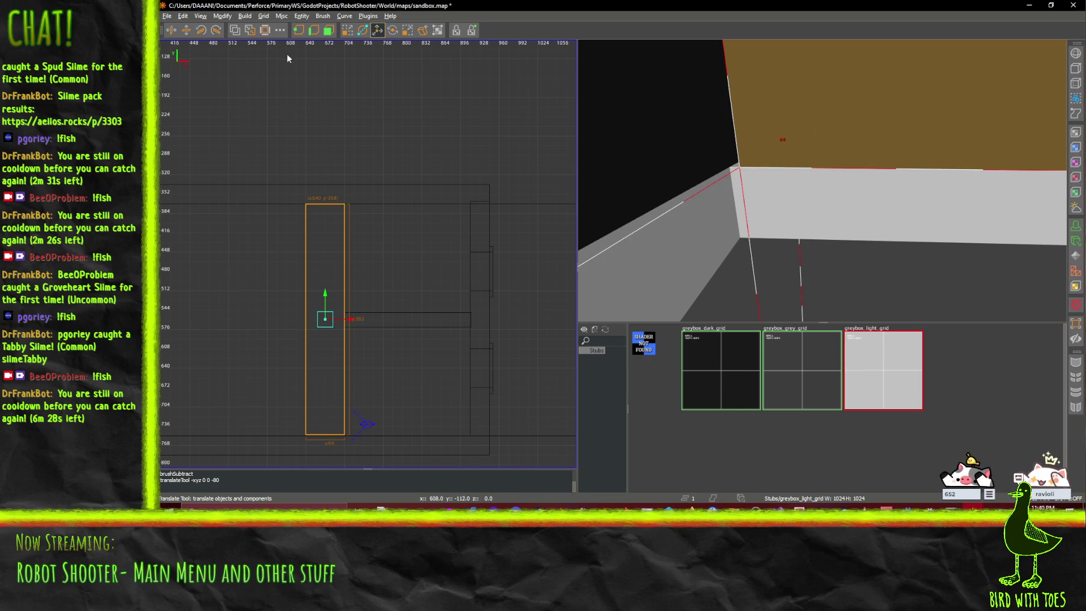
pyautogui.click(298, 33)
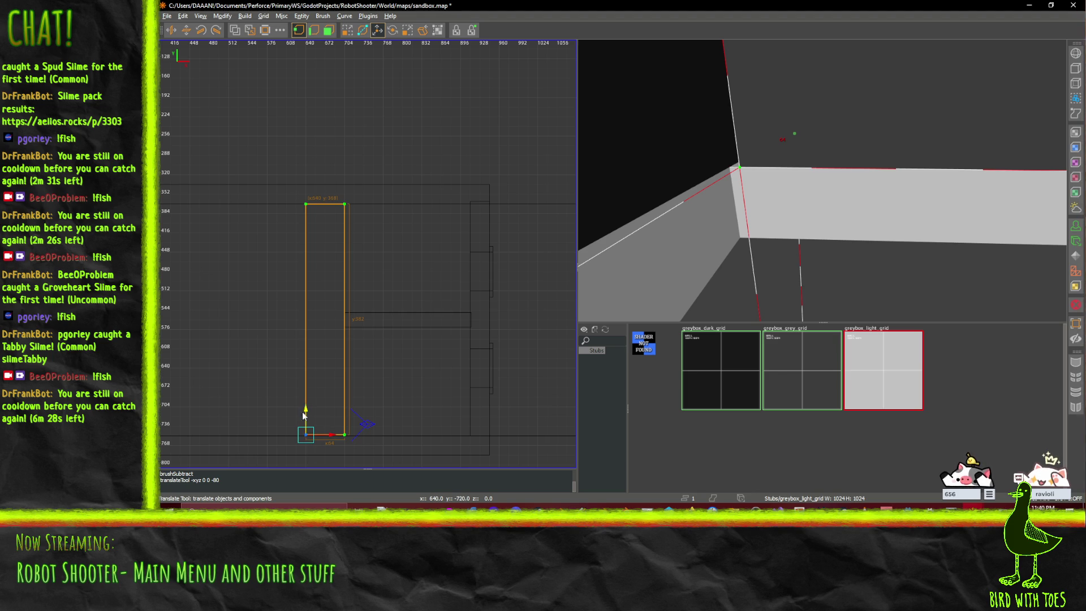
pyautogui.moveTo(308, 380); pyautogui.dragTo(311, 418)
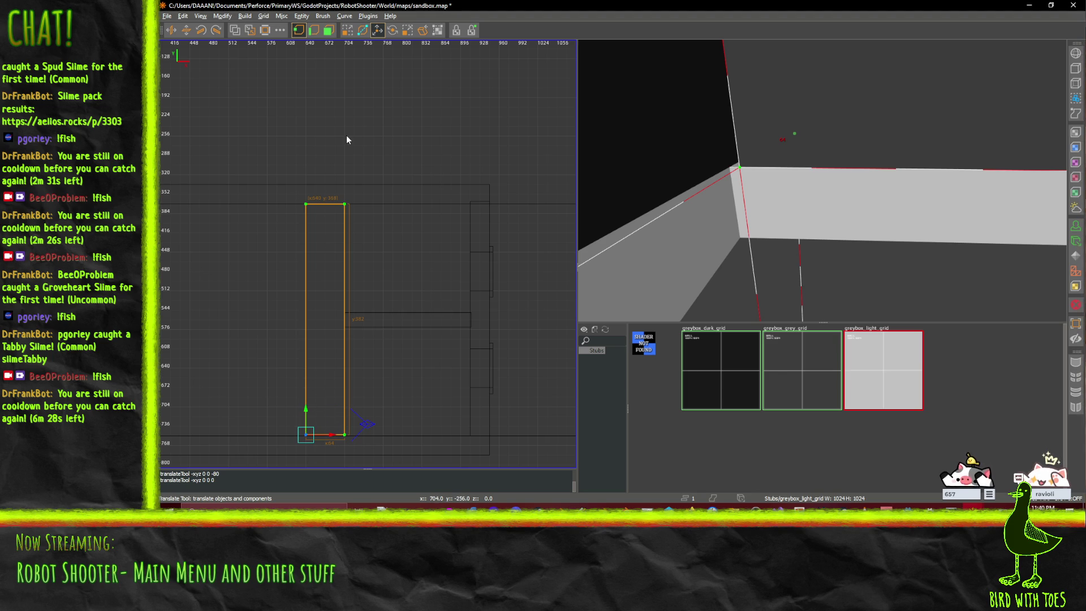
# - Nudge the brush 2 units along Y into alignment and save sandbox.map
pyautogui.press('f')
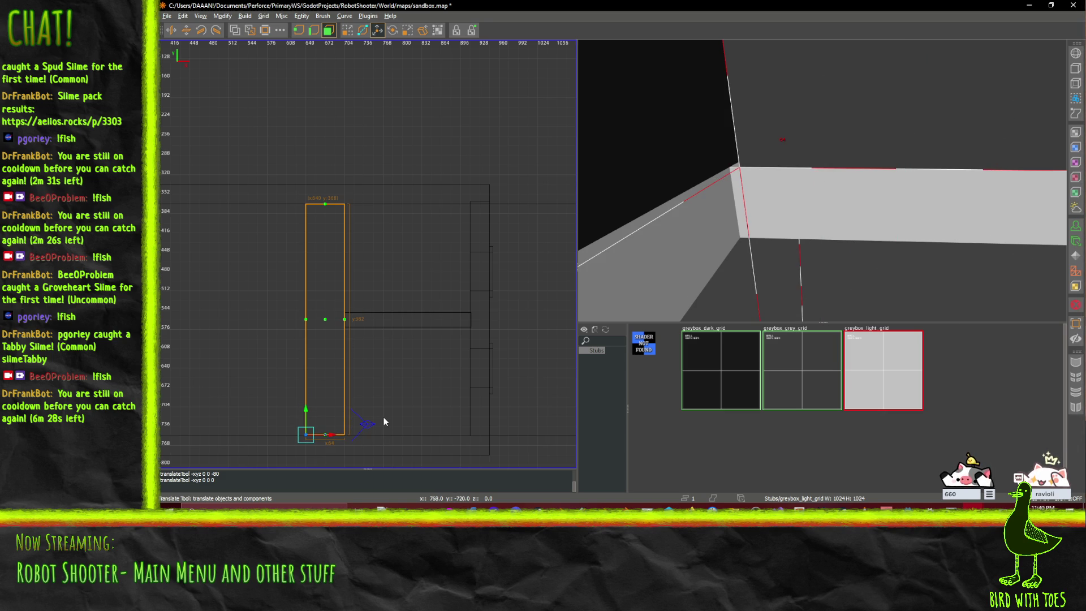
pyautogui.hotkey('ctrl', 'Tab')
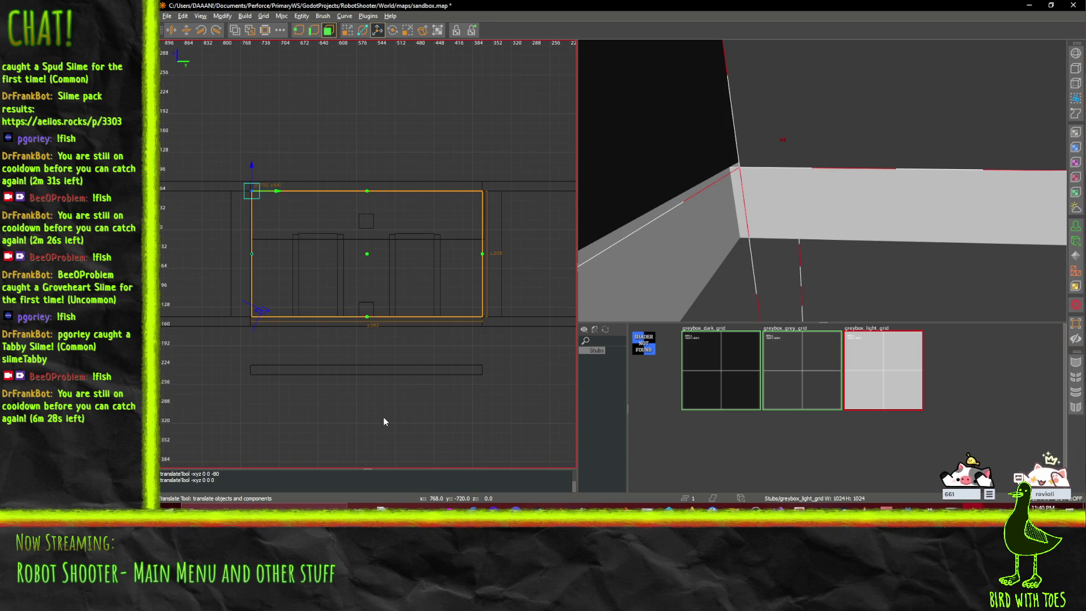
pyautogui.hotkey('ctrl', 'Tab')
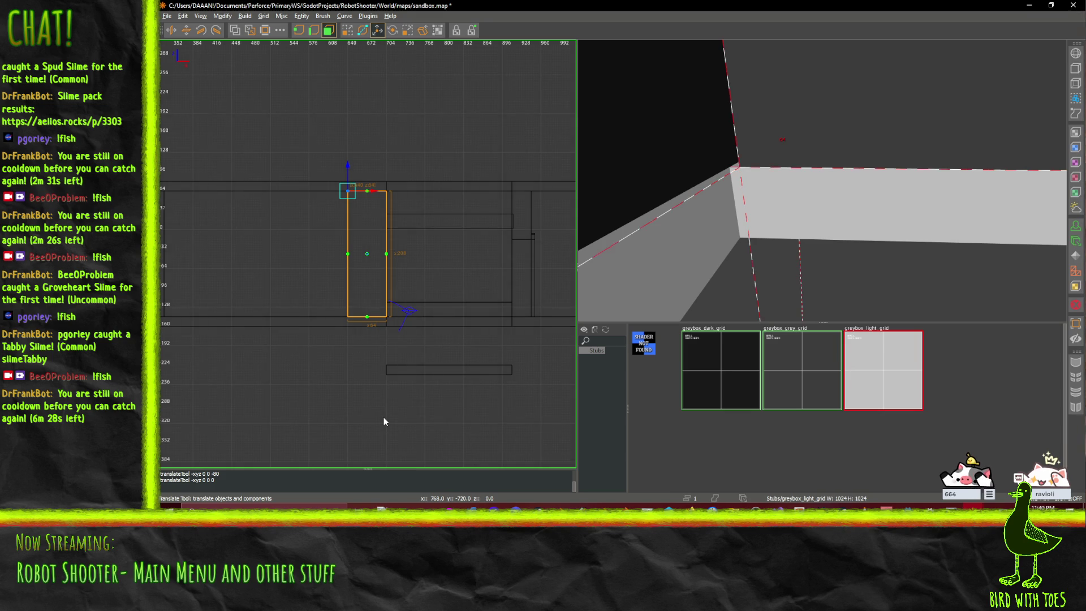
pyautogui.hotkey('ctrl', 'Tab')
pyautogui.scroll(4, 342, 405)
pyautogui.scroll(2, 346, 398)
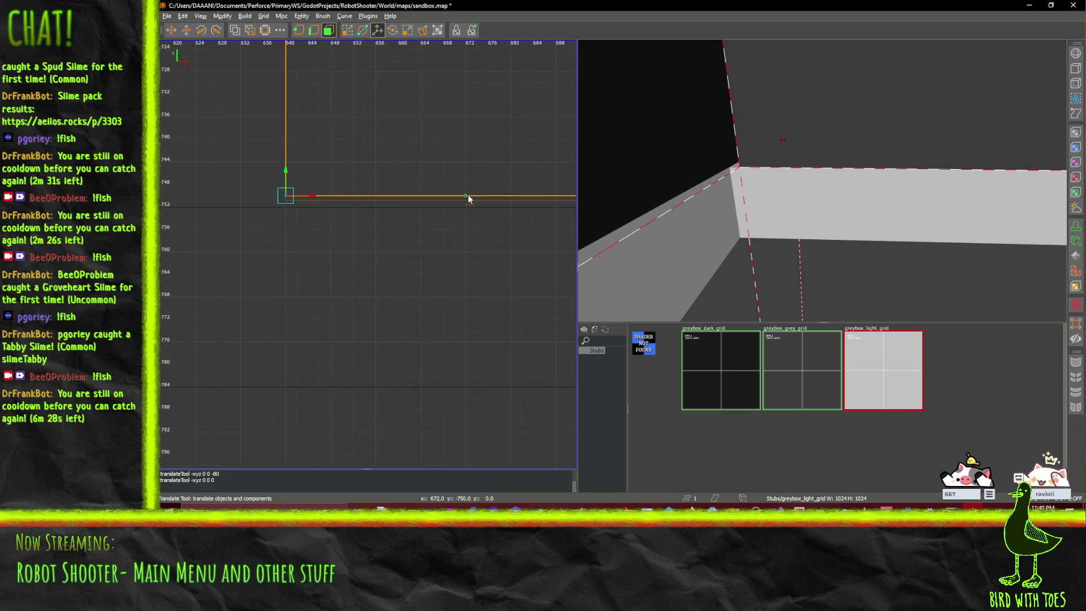
pyautogui.moveTo(284, 176)
pyautogui.mouseDown()
pyautogui.moveTo(284, 155)
pyautogui.moveTo(286, 184)
pyautogui.mouseUp()
pyautogui.scroll(-1, 438, 198)
pyautogui.scroll(-2, 439, 200)
pyautogui.scroll(-4, 402, 205)
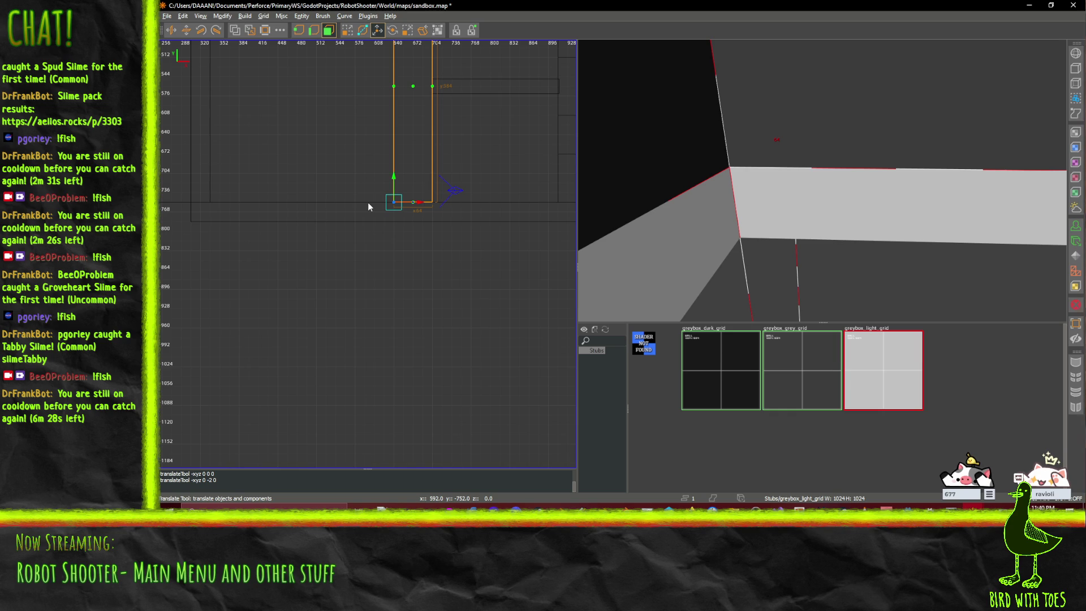
pyautogui.scroll(-2, 403, 171)
pyautogui.hotkey('ctrl', 's')
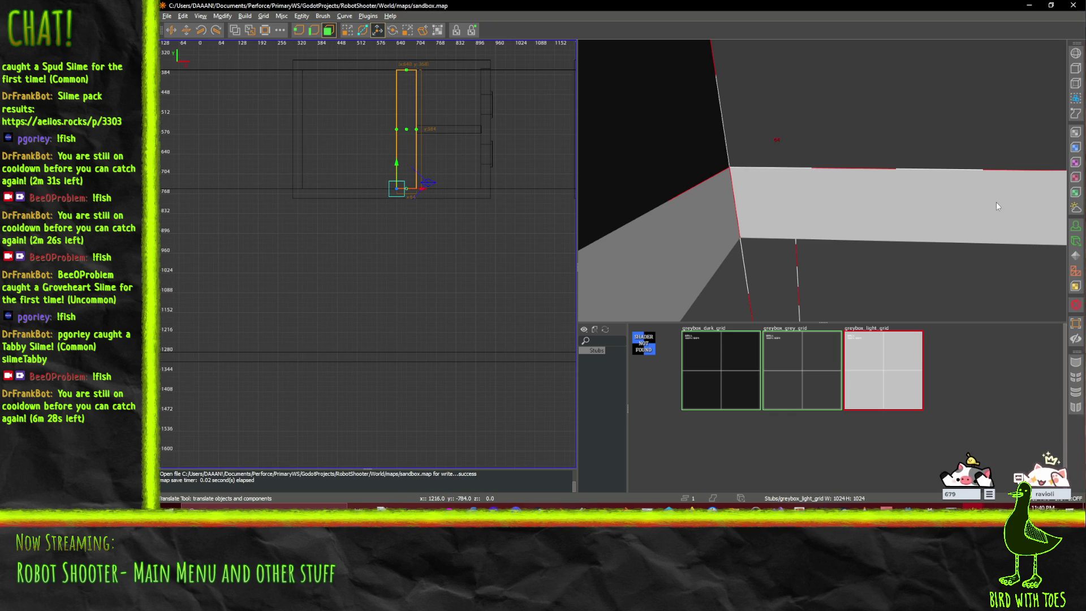
pyautogui.hotkey('shift', 'z')
pyautogui.press('w')
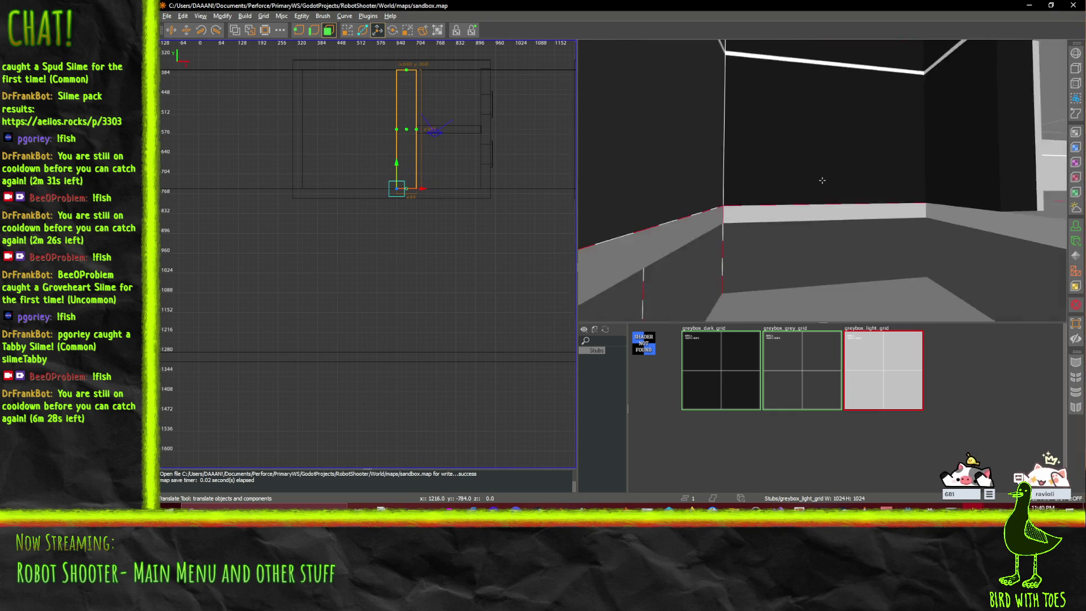
pyautogui.press('s')
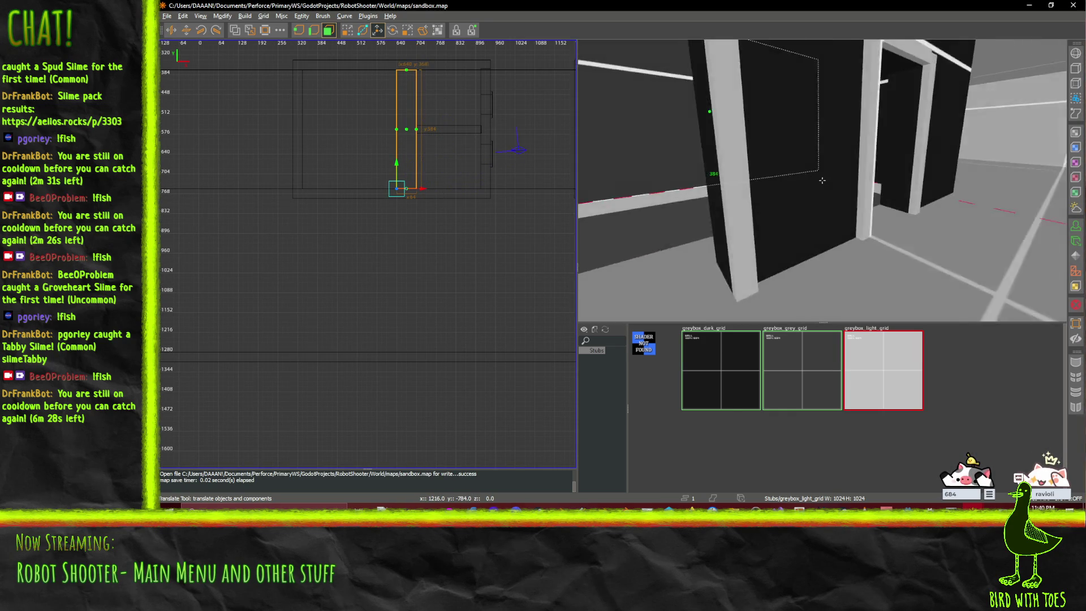
pyautogui.press('s')
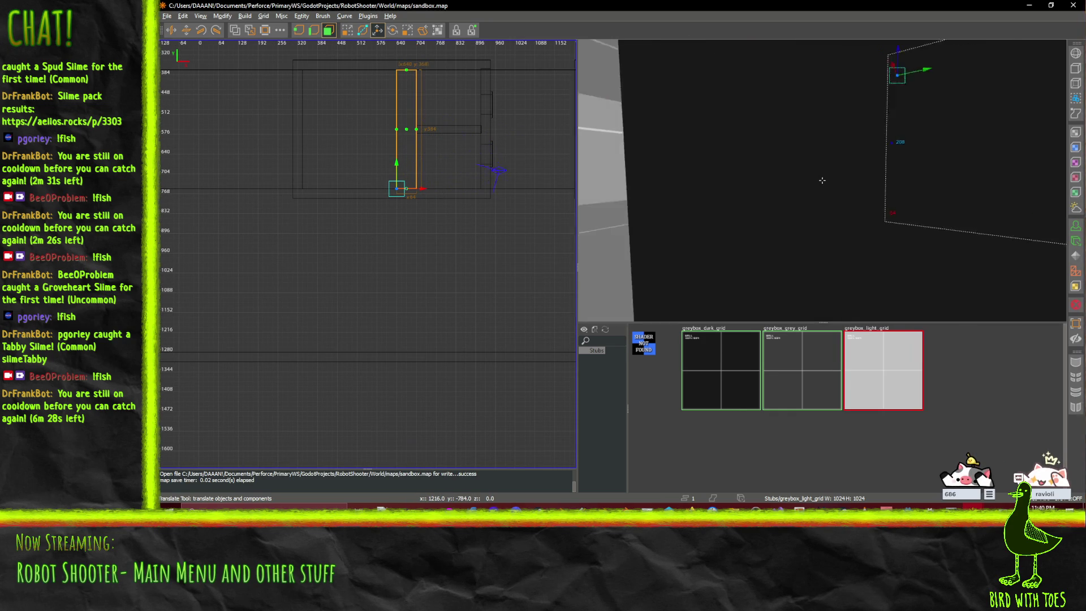
pyautogui.press('a')
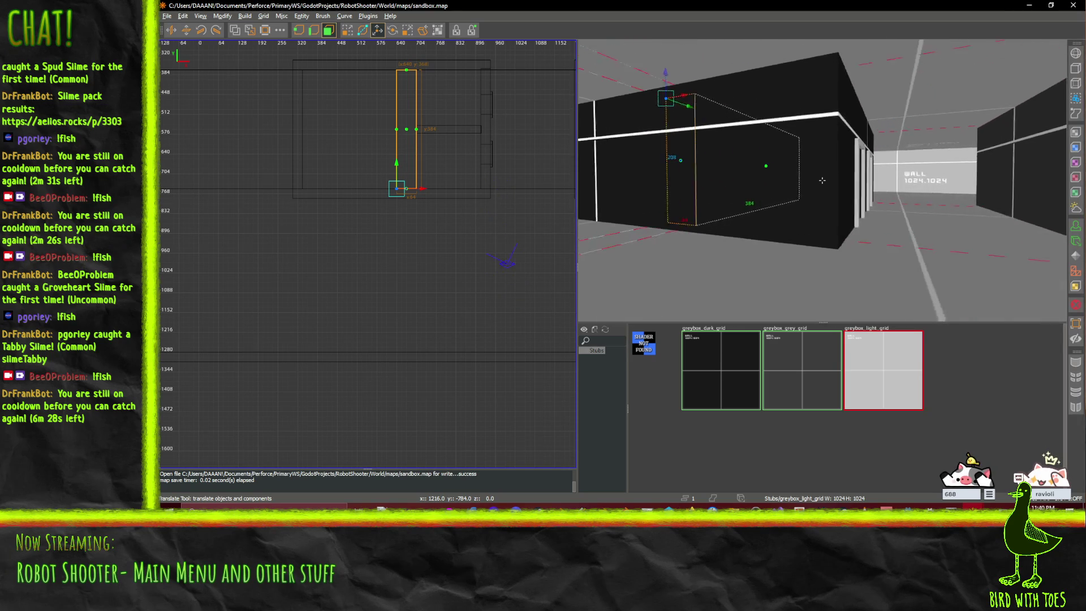
pyautogui.press('w')
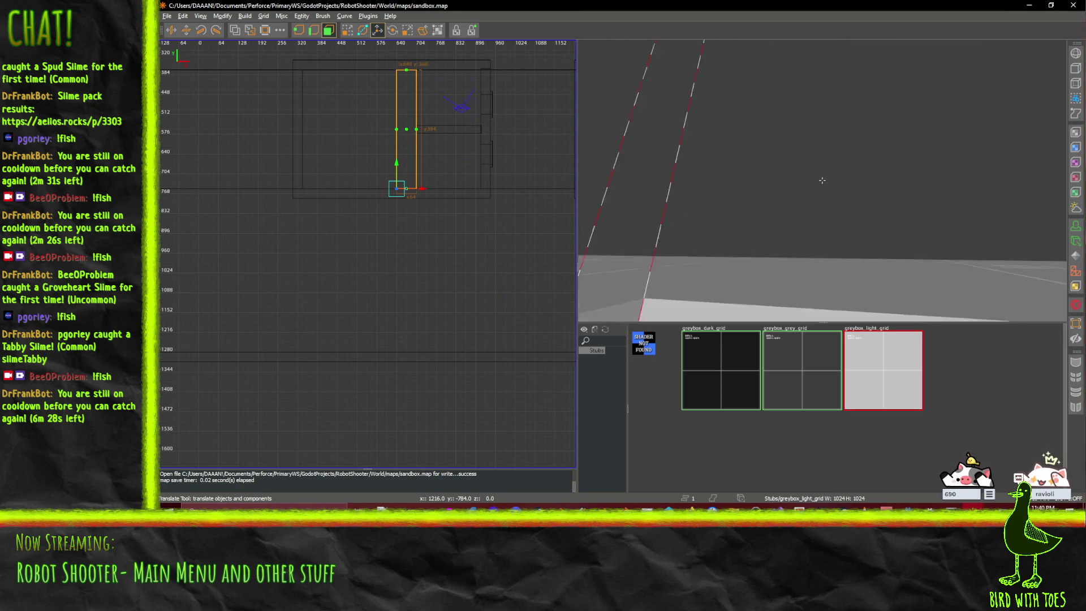
pyautogui.press('s')
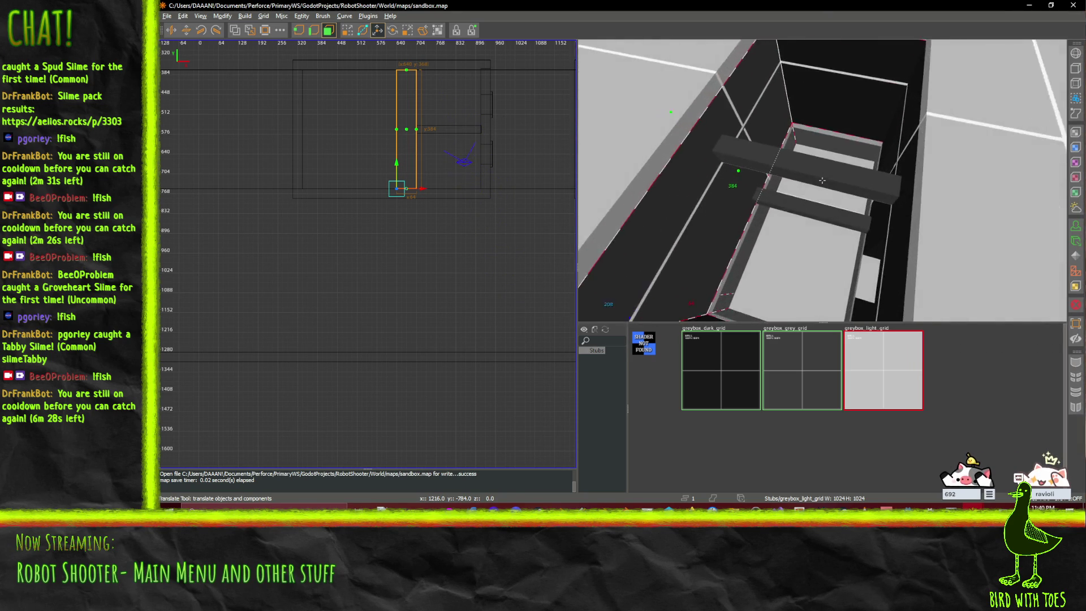
pyautogui.press('s')
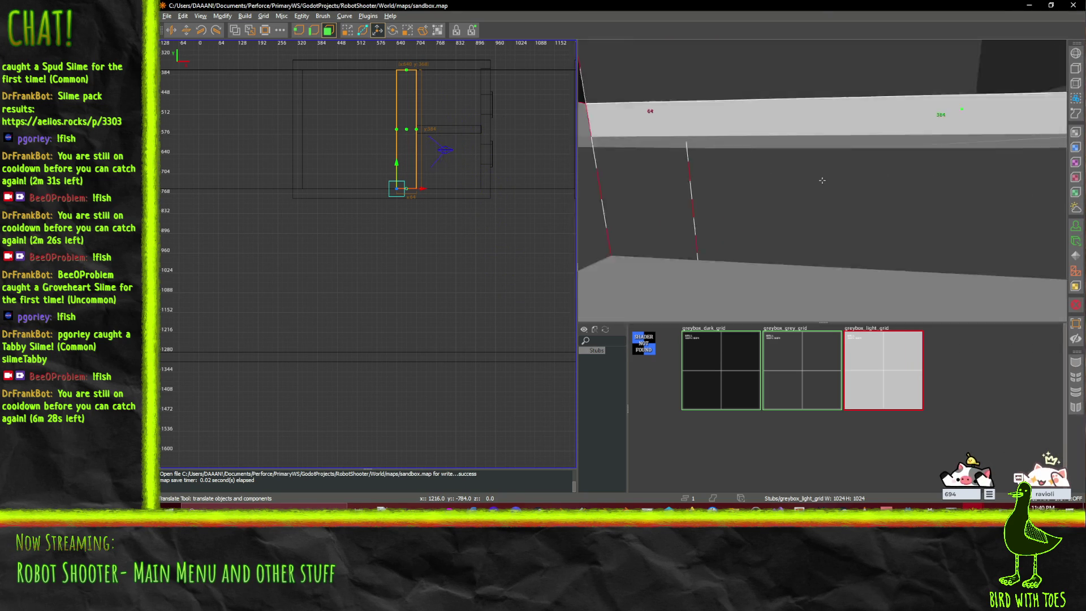
pyautogui.press('s')
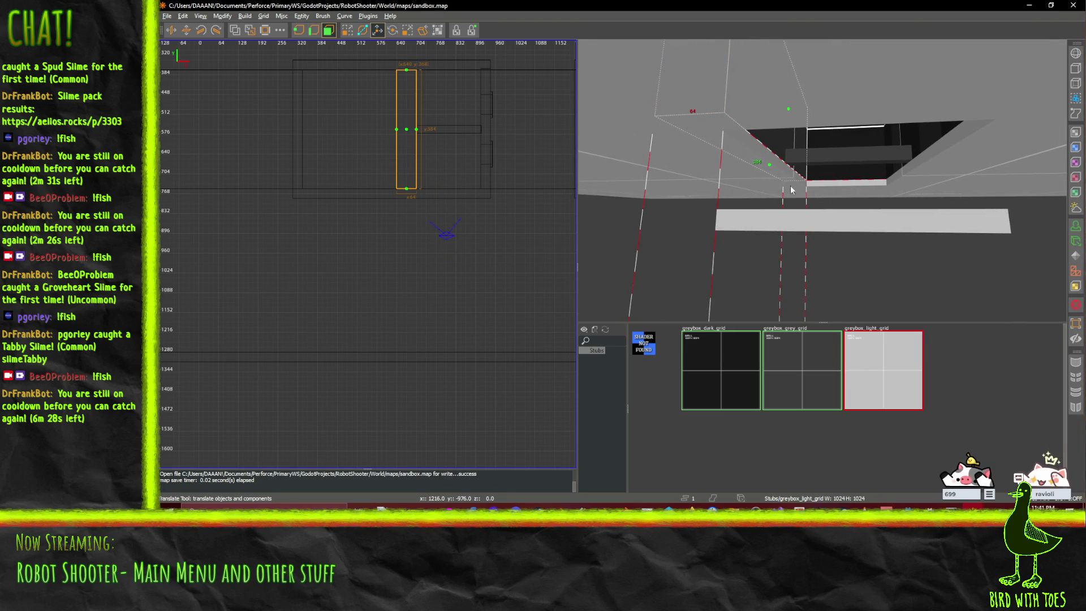
pyautogui.keyDown('ctrl'); pyautogui.keyDown('shift'); pyautogui.click(780, 149); pyautogui.keyUp('shift'); pyautogui.keyUp('ctrl')
# - Delete the light bar brush and save the map
pyautogui.press('q')
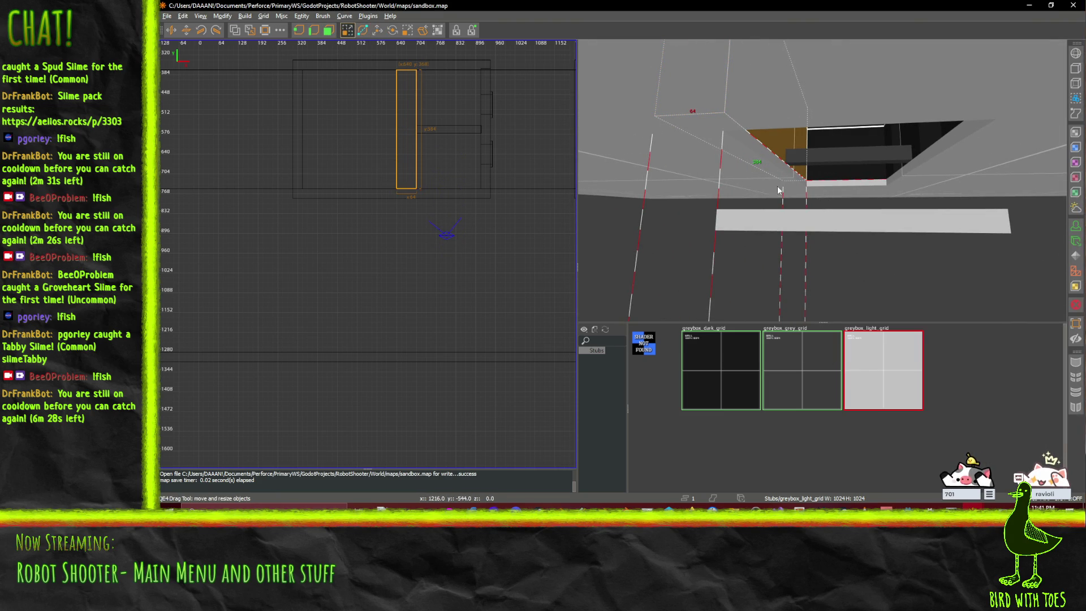
pyautogui.keyDown('shift'); pyautogui.click(838, 231); pyautogui.keyUp('shift')
pyautogui.press('BackSpace')
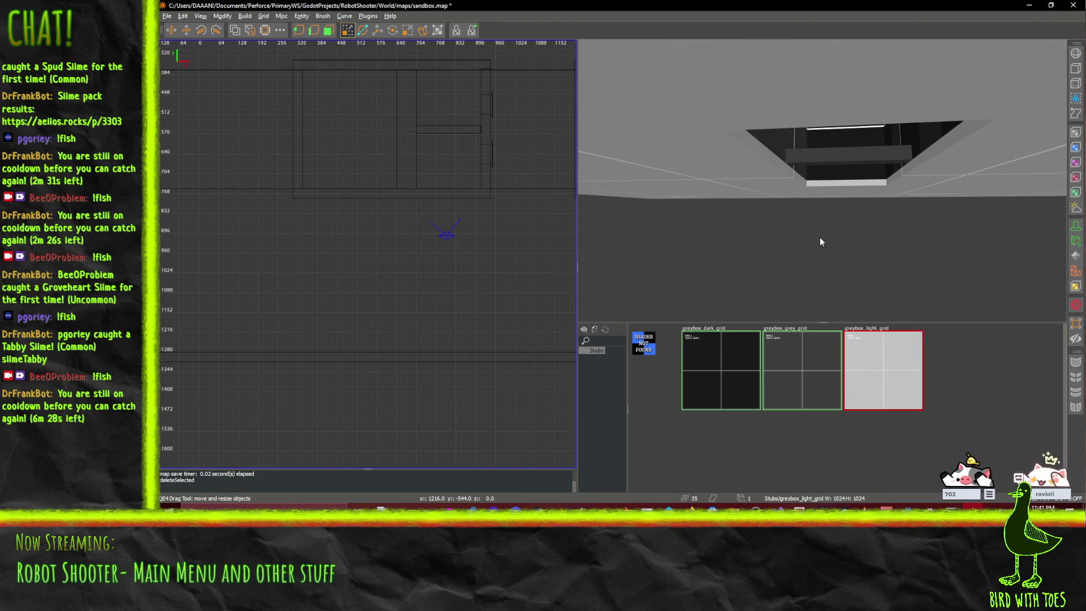
pyautogui.hotkey('ctrl', 's')
pyautogui.press('w')
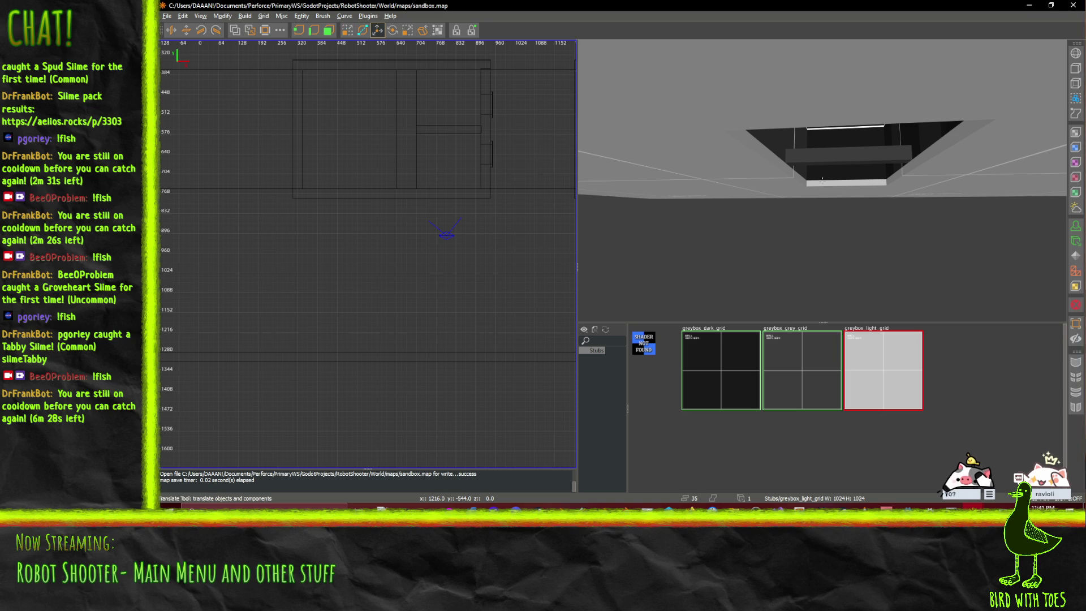
# - Fly the 3D camera into the corridor to inspect the dark walls and doorway frames
pyautogui.press('w')
pyautogui.press('s')
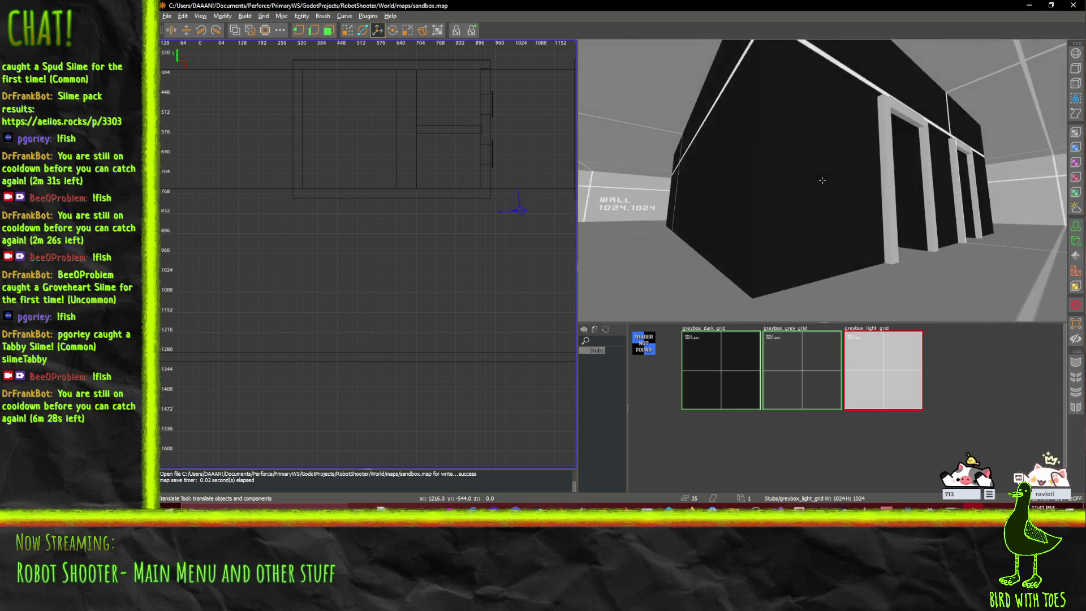
pyautogui.press('w')
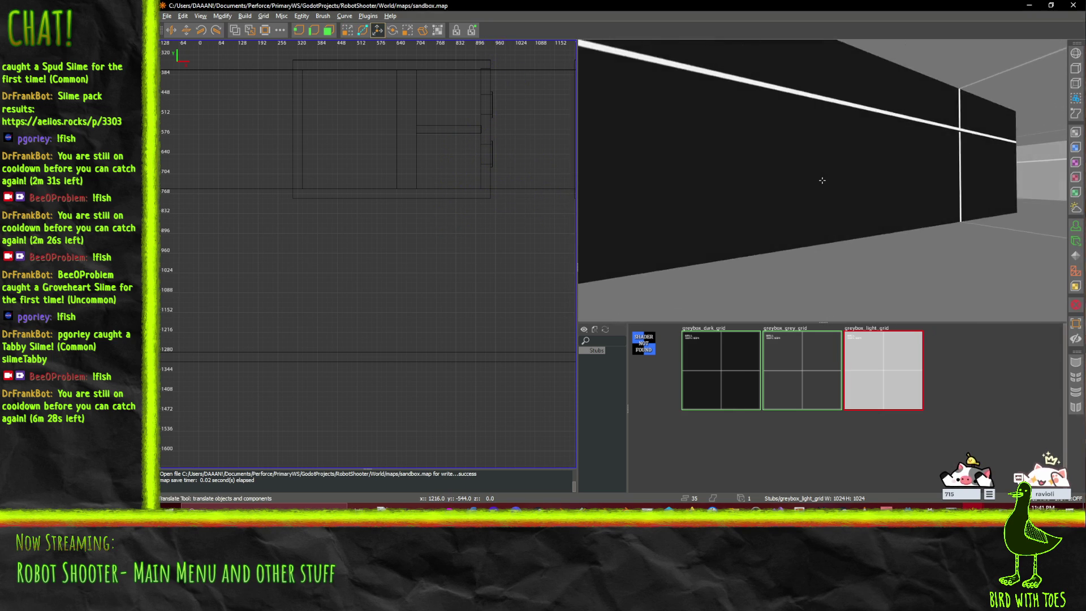
pyautogui.press('s')
pyautogui.press('a')
pyautogui.press('d')
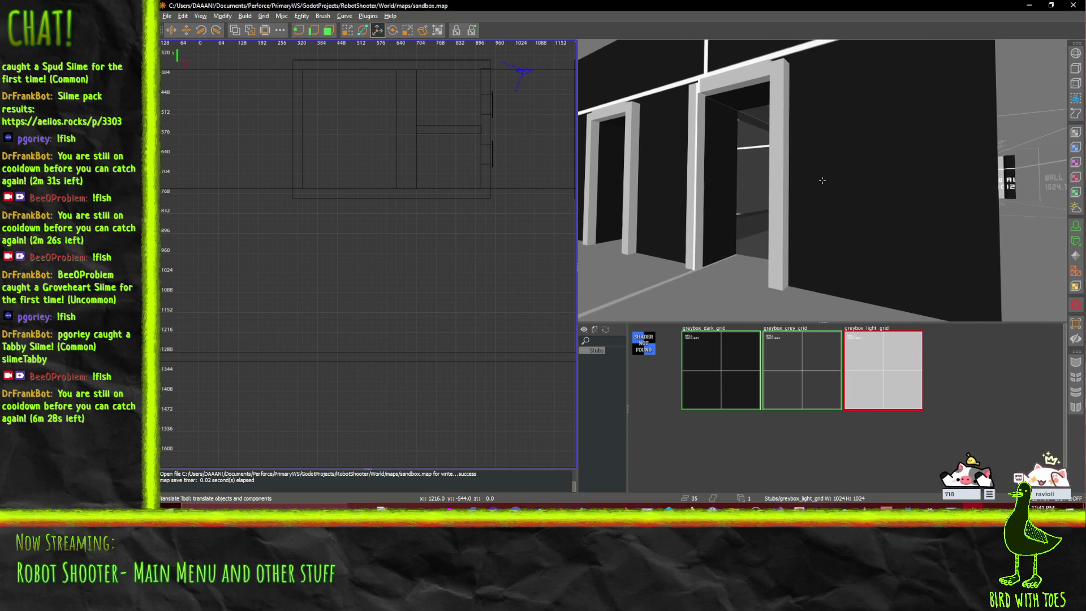
pyautogui.press('w')
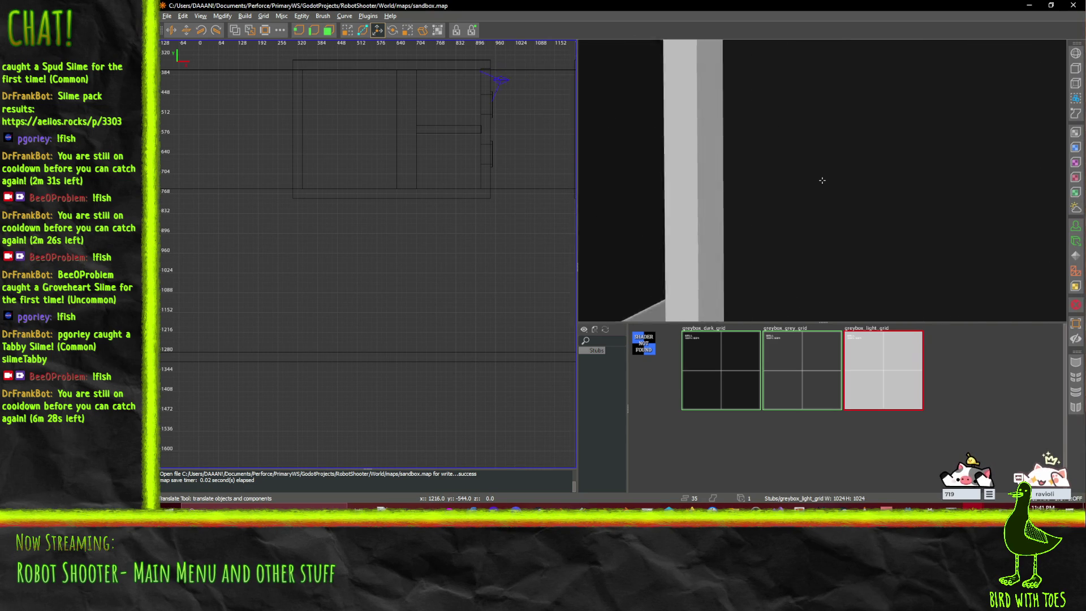
# - Look around the grey room's walls and corners, then select the large room brush
pyautogui.press('d')
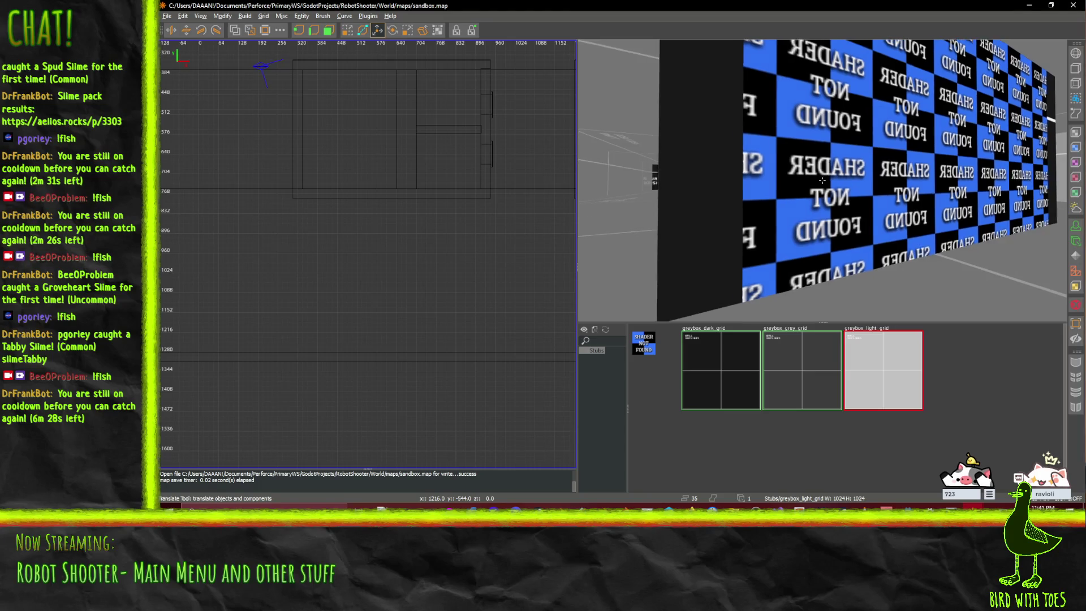
pyautogui.press('d')
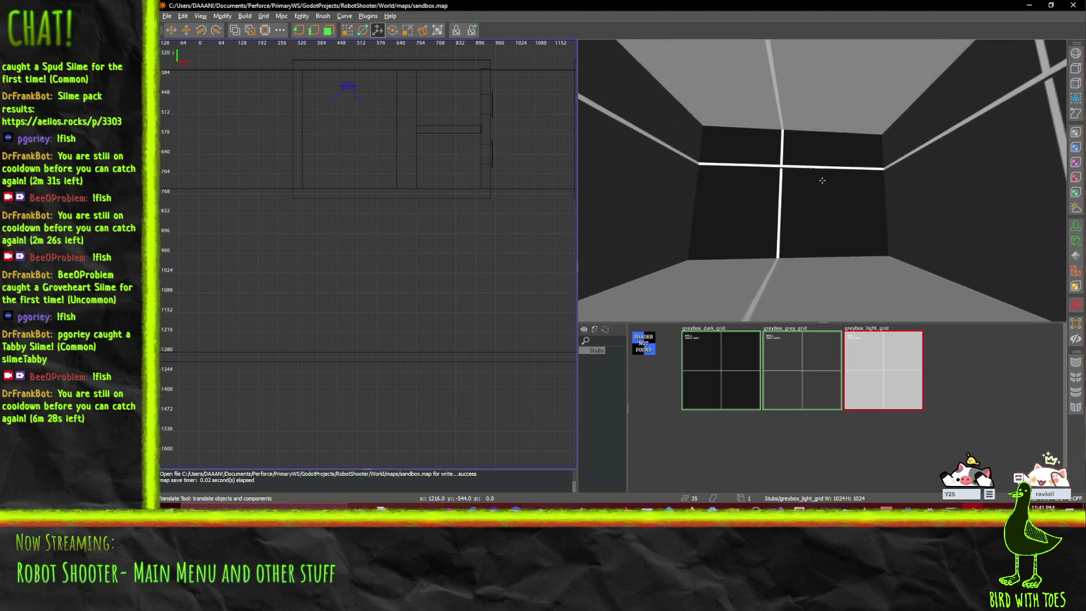
pyautogui.press('s')
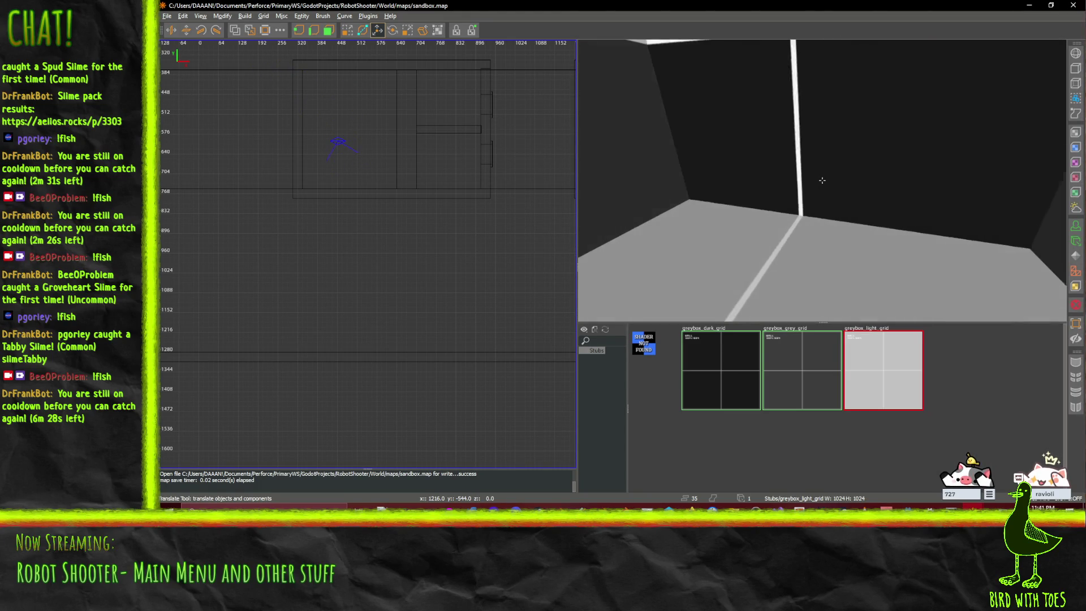
pyautogui.press('w')
pyautogui.press('w')
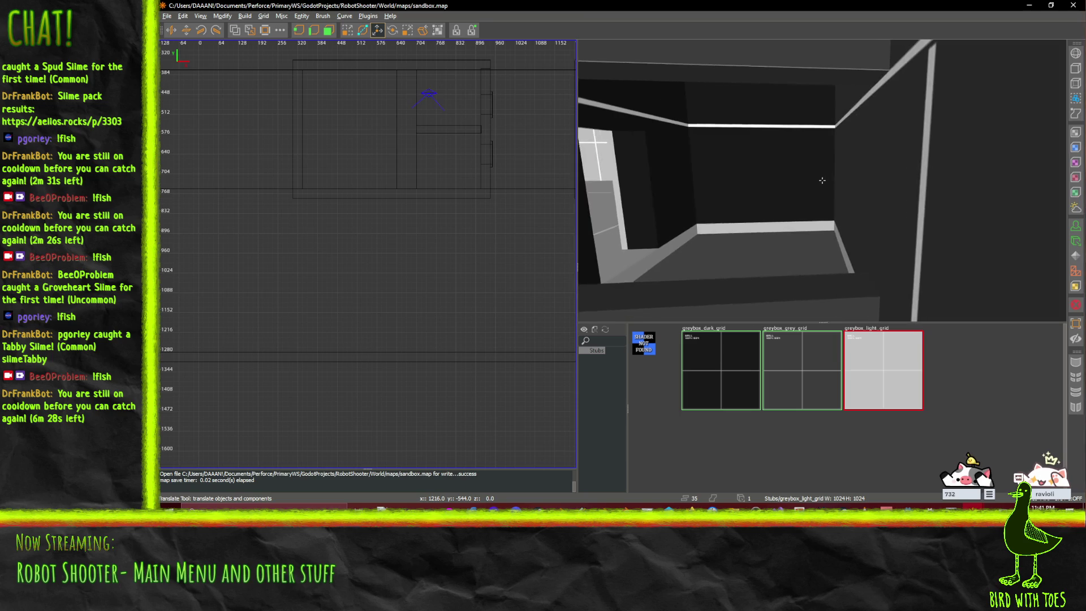
pyautogui.press('a')
pyautogui.press('w')
pyautogui.press('d')
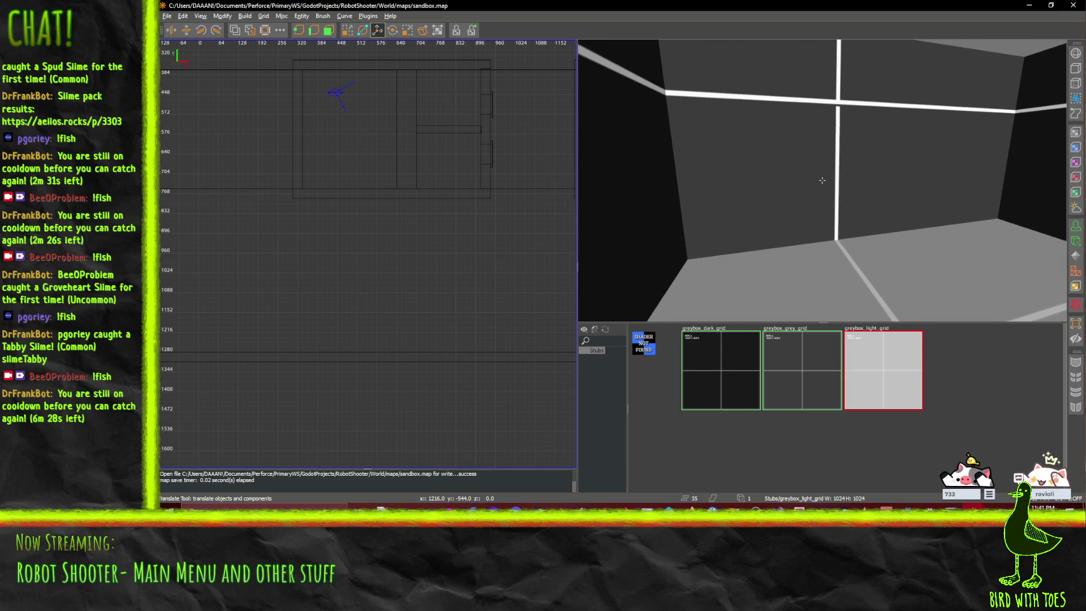
pyautogui.click(404, 136)
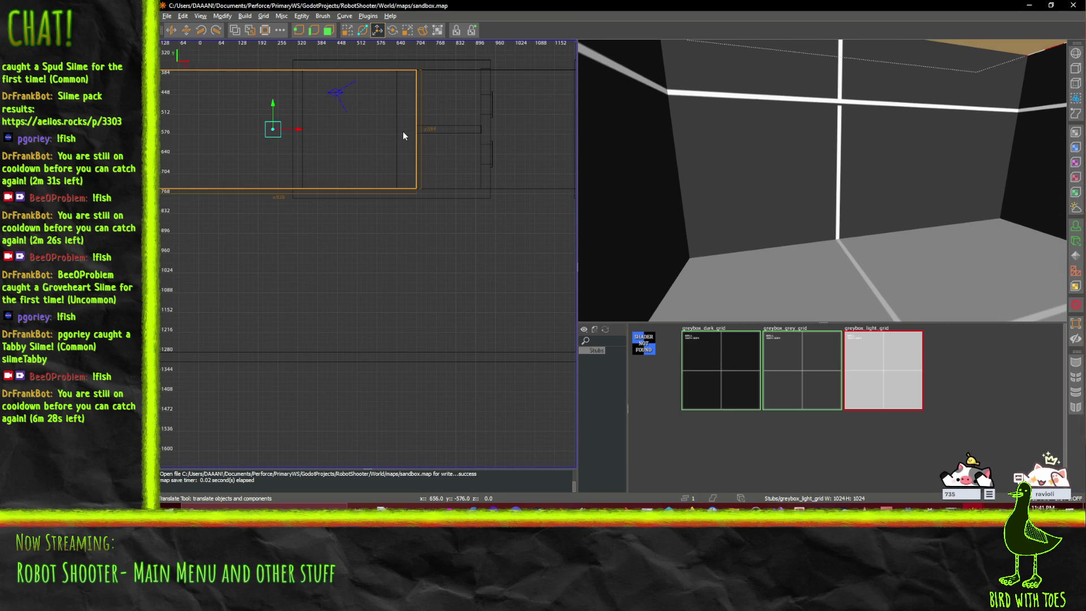
# - Move the interior wall's right face 32 units left to thin the wall
pyautogui.scroll(-5, 876, 166)
pyautogui.scroll(5, 874, 170)
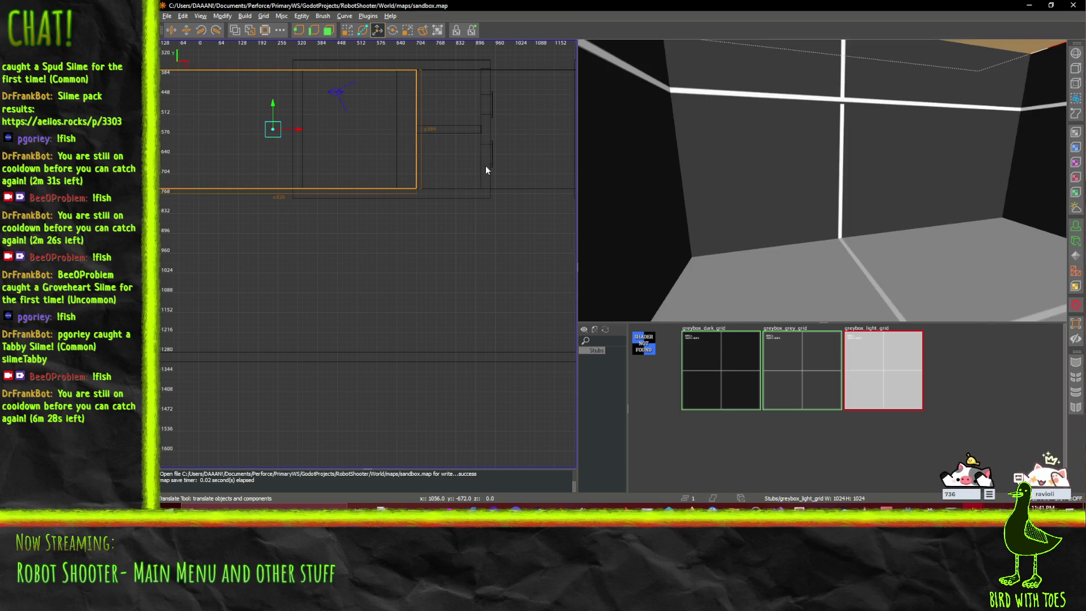
pyautogui.click(814, 177)
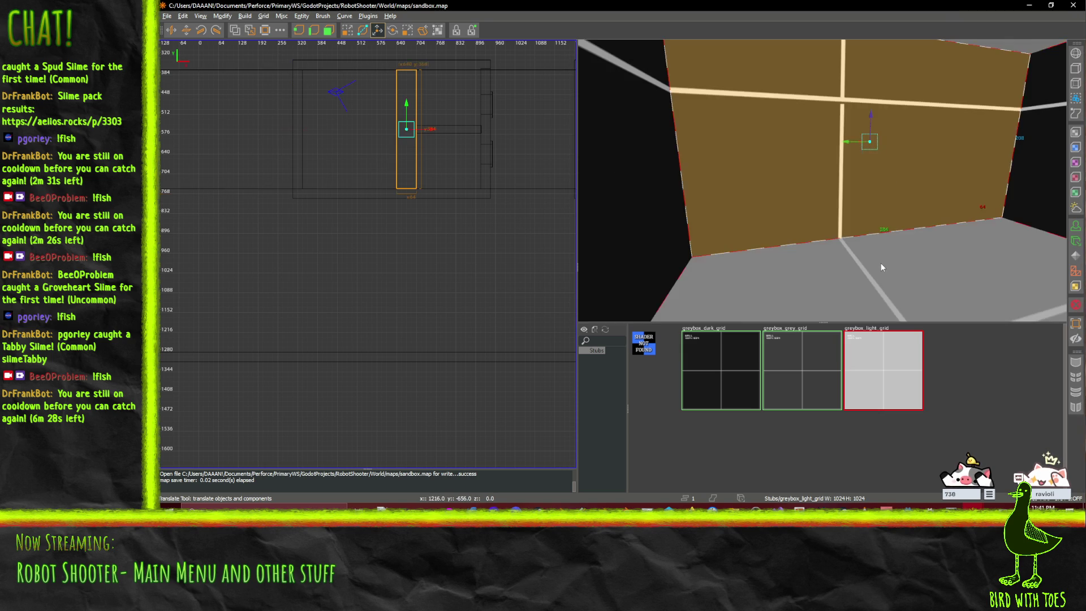
pyautogui.scroll(2, 422, 136)
pyautogui.press('f')
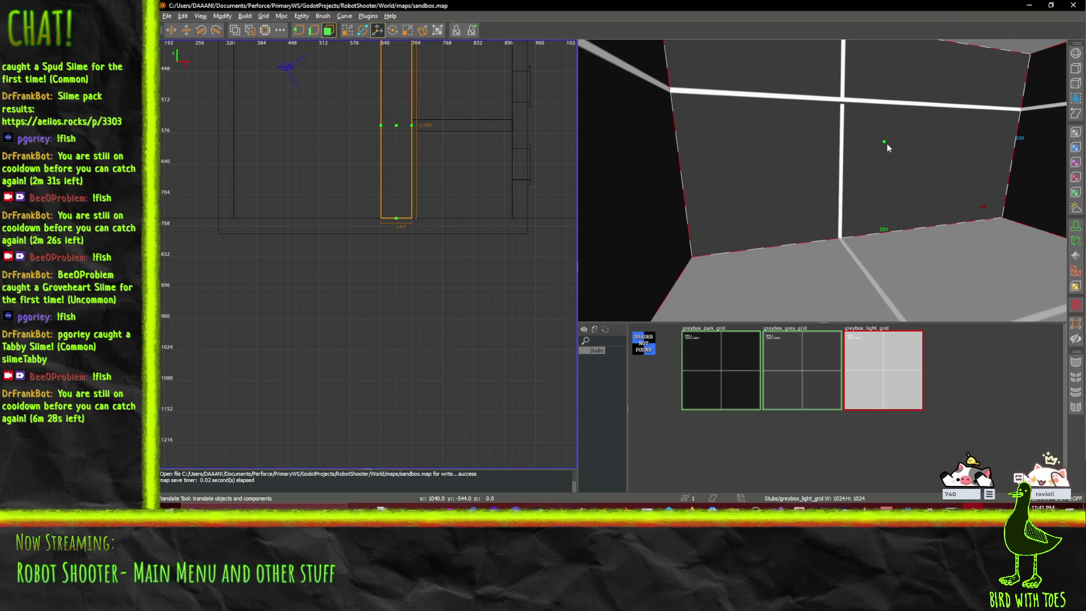
pyautogui.click(885, 143)
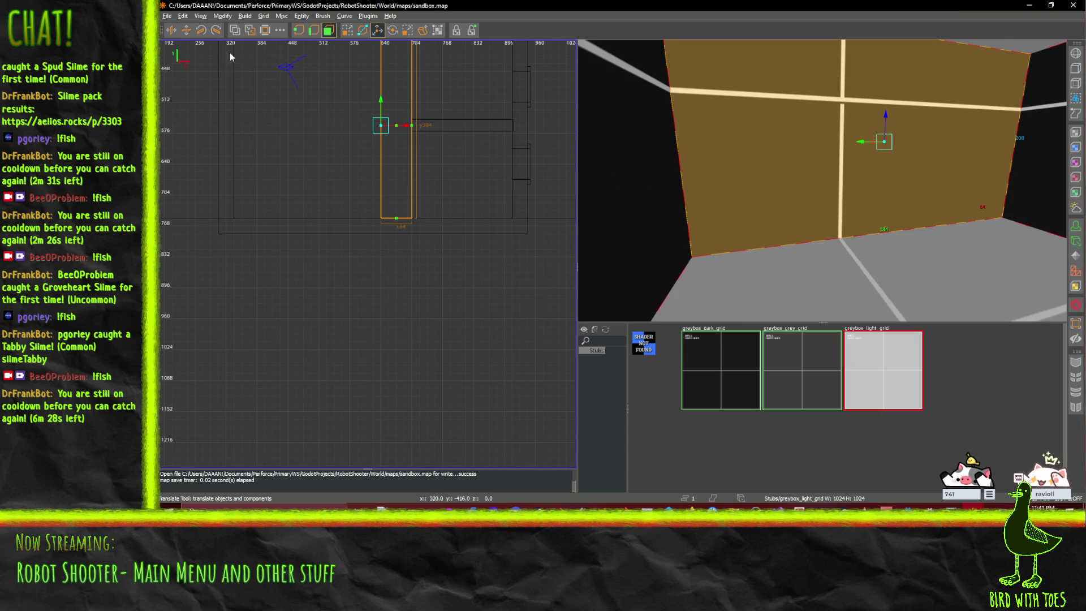
pyautogui.click(412, 127)
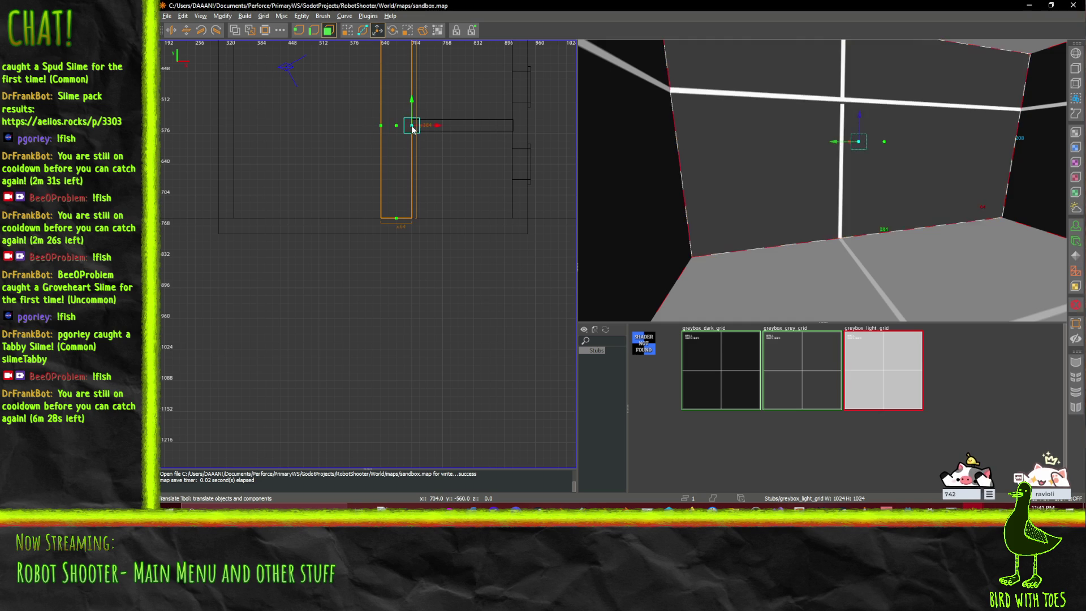
pyautogui.press('Left')
pyautogui.moveTo(428, 127); pyautogui.dragTo(424, 127)
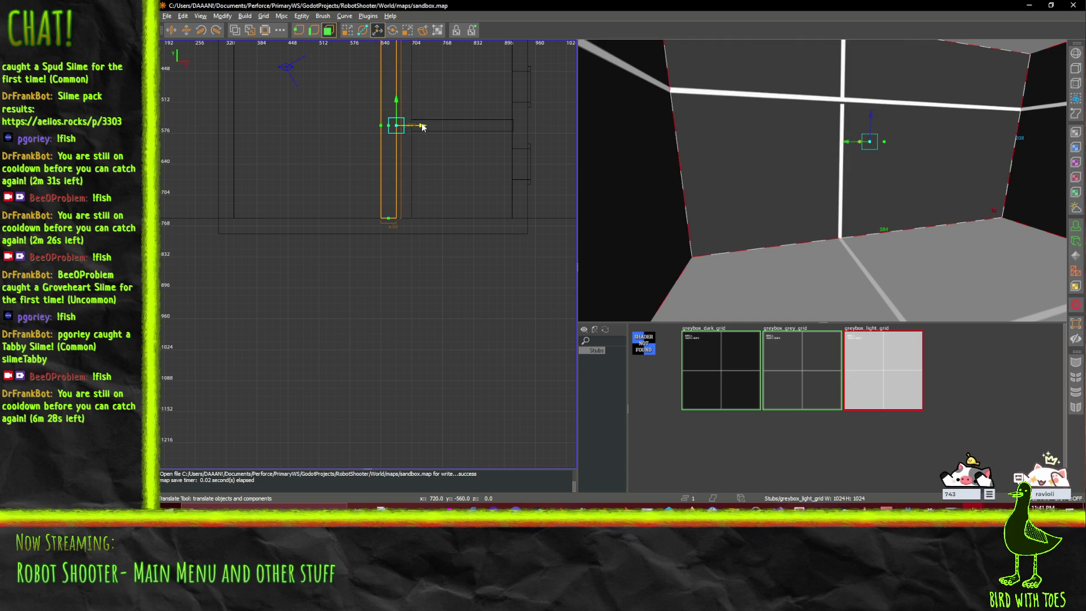
pyautogui.click(453, 185)
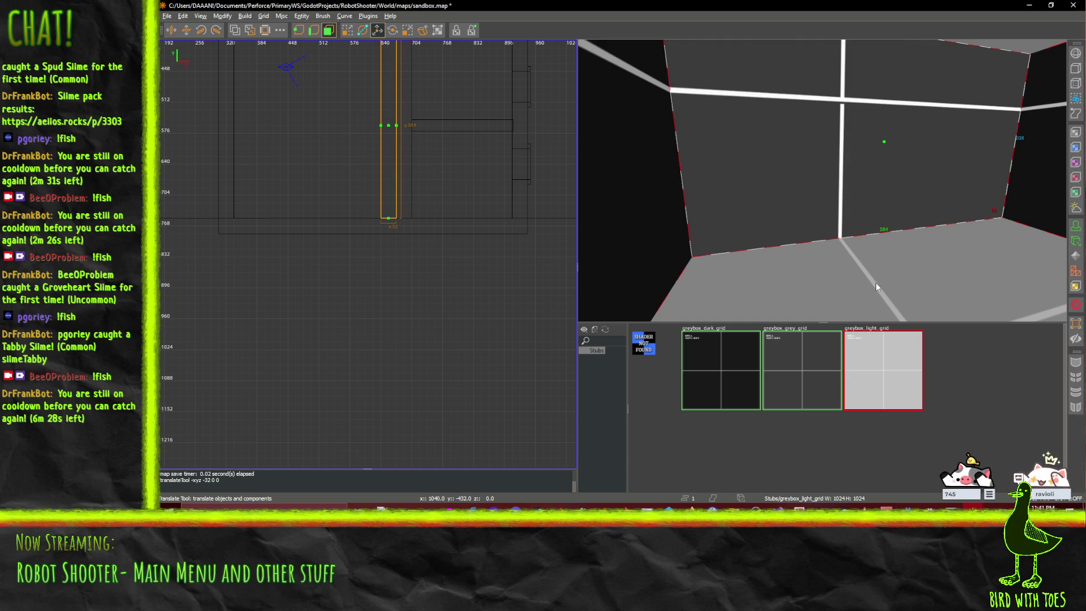
# - Stretch the thin beam brush's left end 16 units left in vertex mode
pyautogui.click(389, 125)
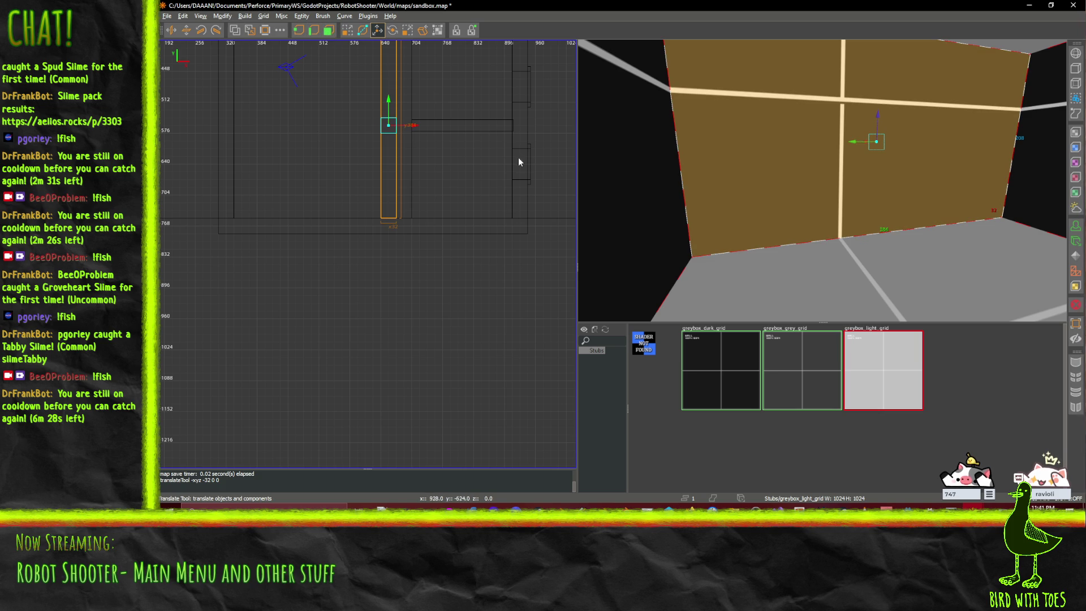
pyautogui.click(492, 130)
pyautogui.click(329, 30)
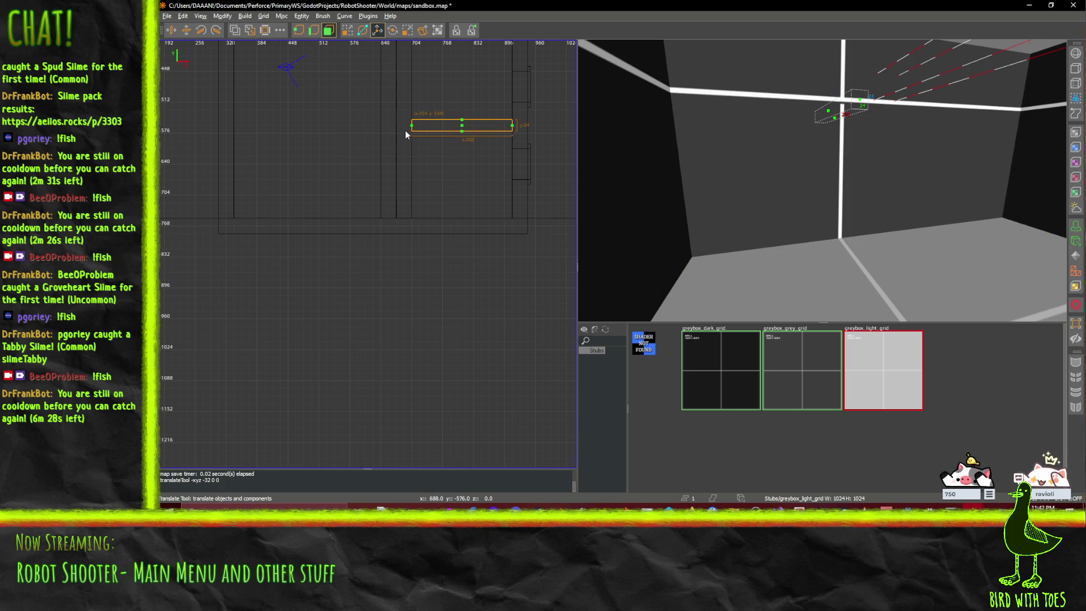
pyautogui.moveTo(412, 129); pyautogui.dragTo(423, 126)
# - Resize the beam brush to 208 units wide
pyautogui.press('q')
pyautogui.rightClick(827, 189)
pyautogui.press('Up')
pyautogui.press('Up')
pyautogui.press('Up')
pyautogui.rightClick(871, 275)
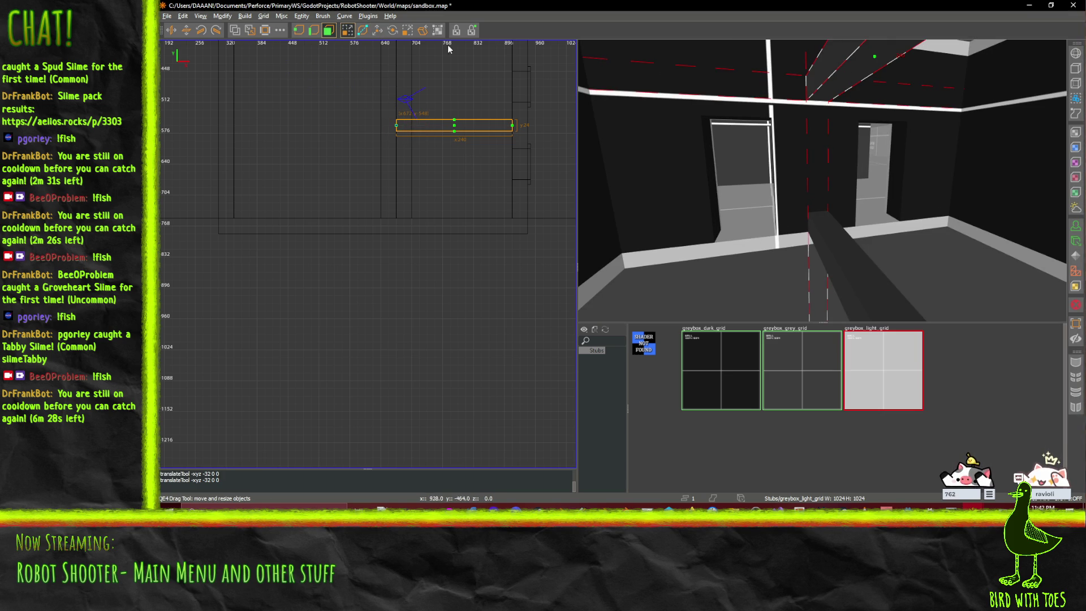
pyautogui.press('v')
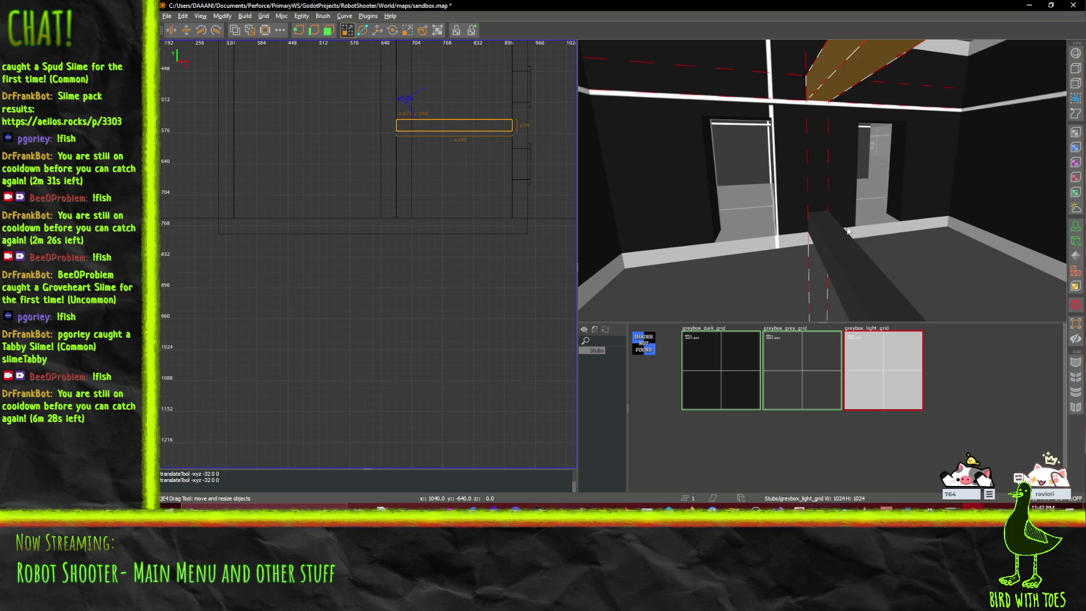
pyautogui.moveTo(835, 218); pyautogui.dragTo(866, 267)
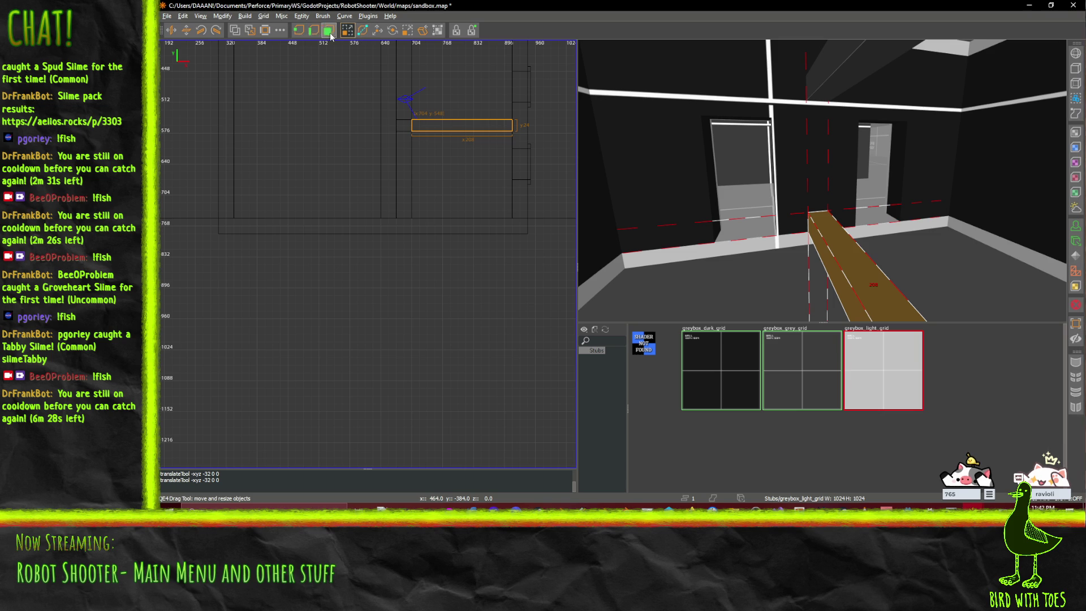
# - Move the beam's left edge another 16 units left so it reaches the wall
pyautogui.click(328, 30)
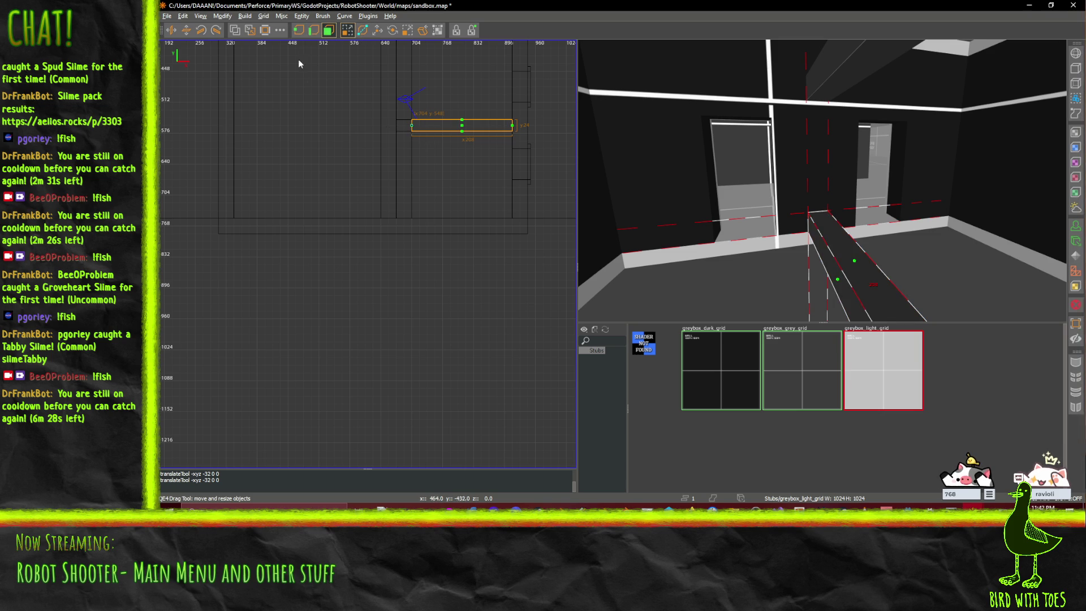
pyautogui.click(377, 30)
pyautogui.moveTo(437, 127); pyautogui.dragTo(422, 126)
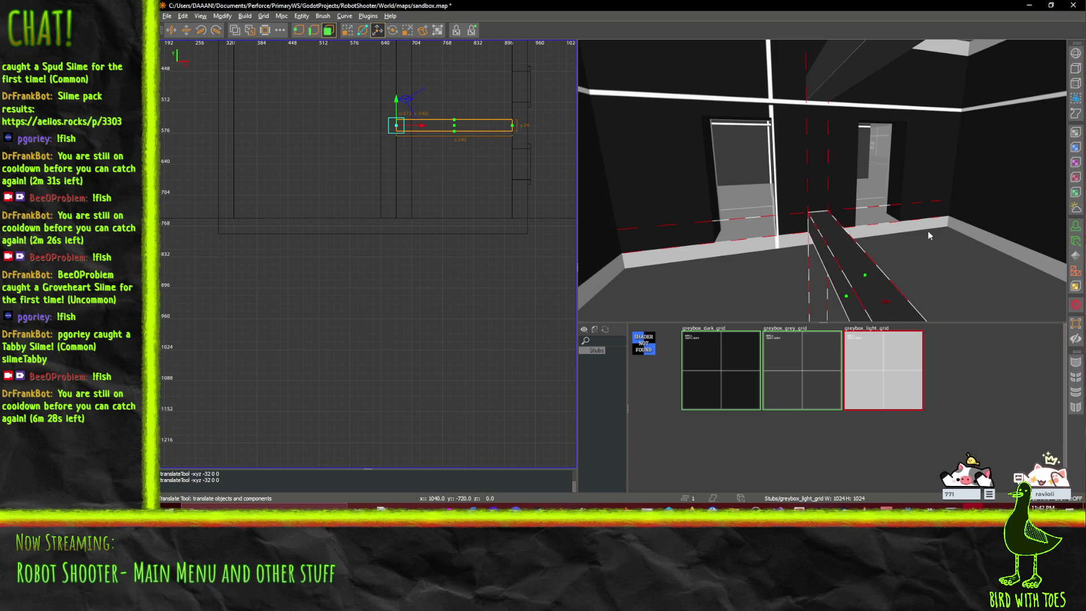
pyautogui.moveTo(863, 202)
pyautogui.mouseDown()
pyautogui.moveTo(1040, 239)
pyautogui.moveTo(966, 278)
pyautogui.moveTo(894, 248)
pyautogui.mouseUp()
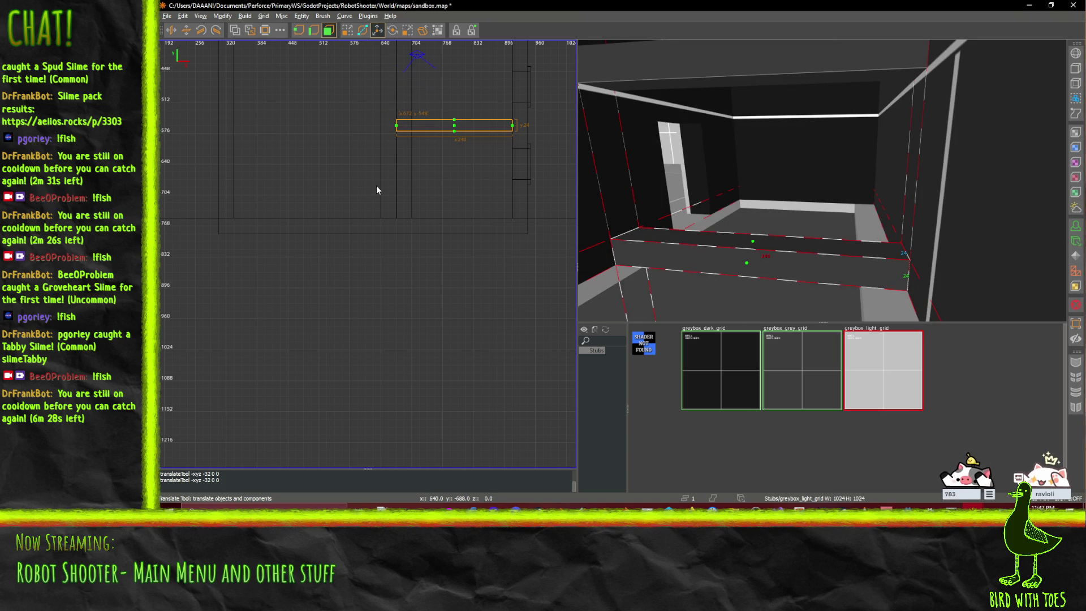
# - Drag the floor brush's corner vertex 16 units left to line up with the thinned wall
pyautogui.click(330, 32)
pyautogui.press('q')
pyautogui.click(858, 232)
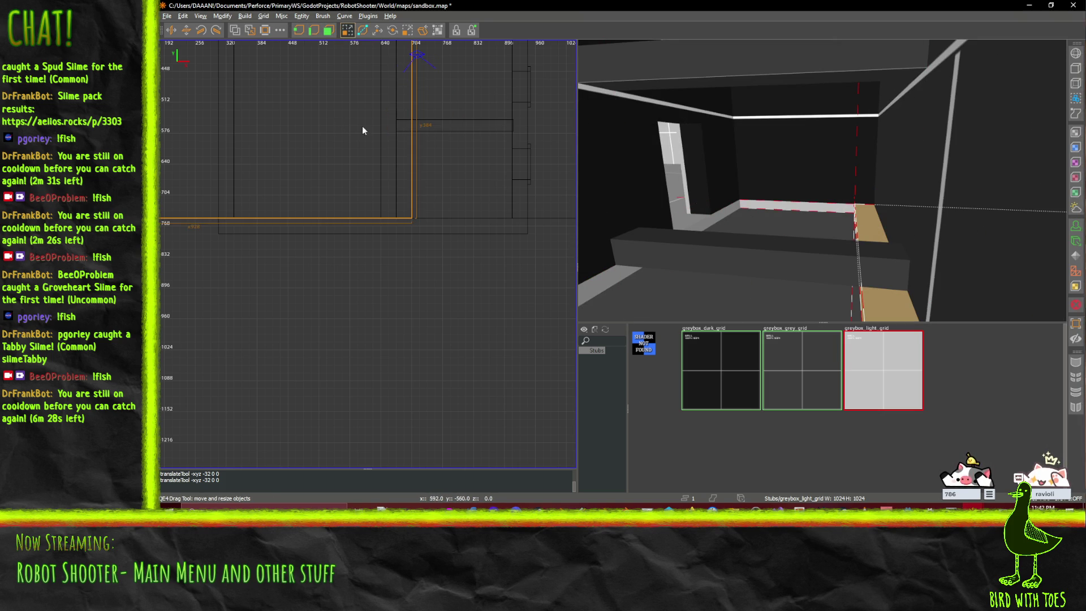
pyautogui.click(329, 30)
pyautogui.click(861, 287)
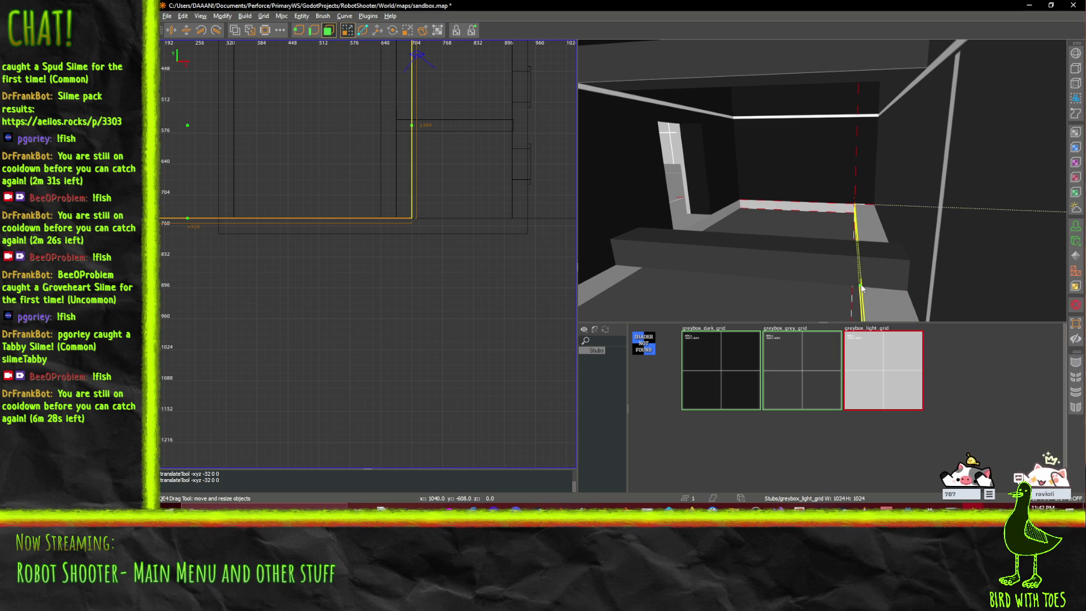
pyautogui.press('Escape')
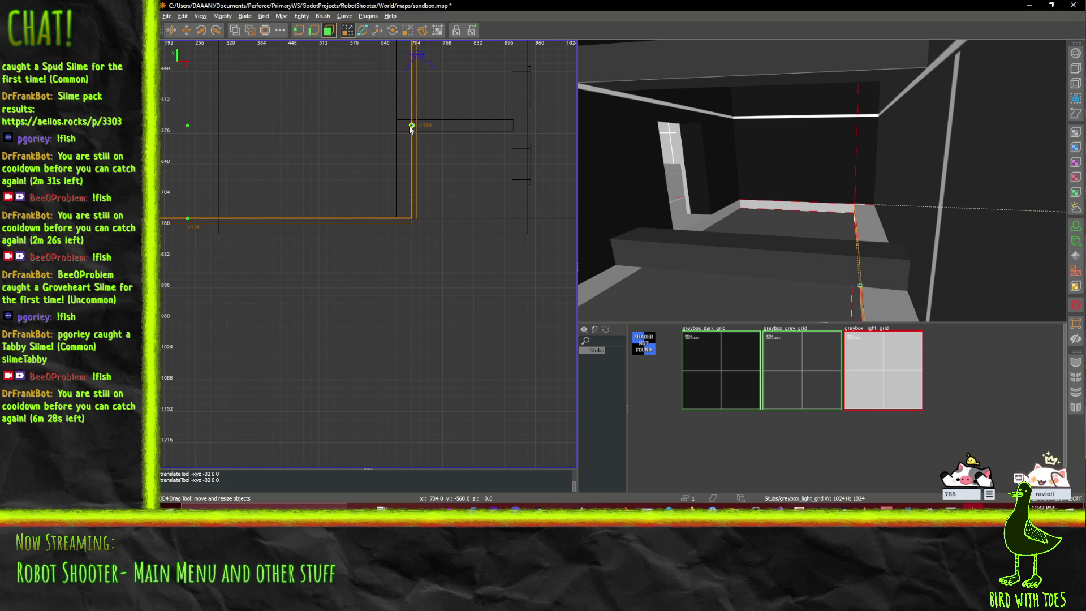
pyautogui.click(376, 33)
pyautogui.moveTo(441, 130); pyautogui.dragTo(425, 126)
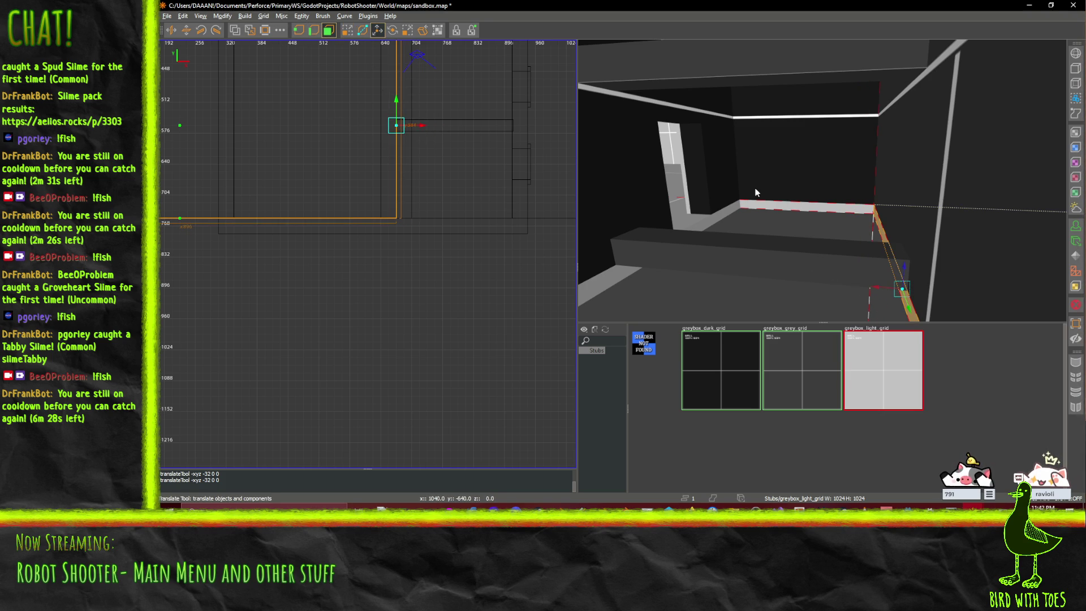
pyautogui.moveTo(795, 211); pyautogui.dragTo(822, 179)
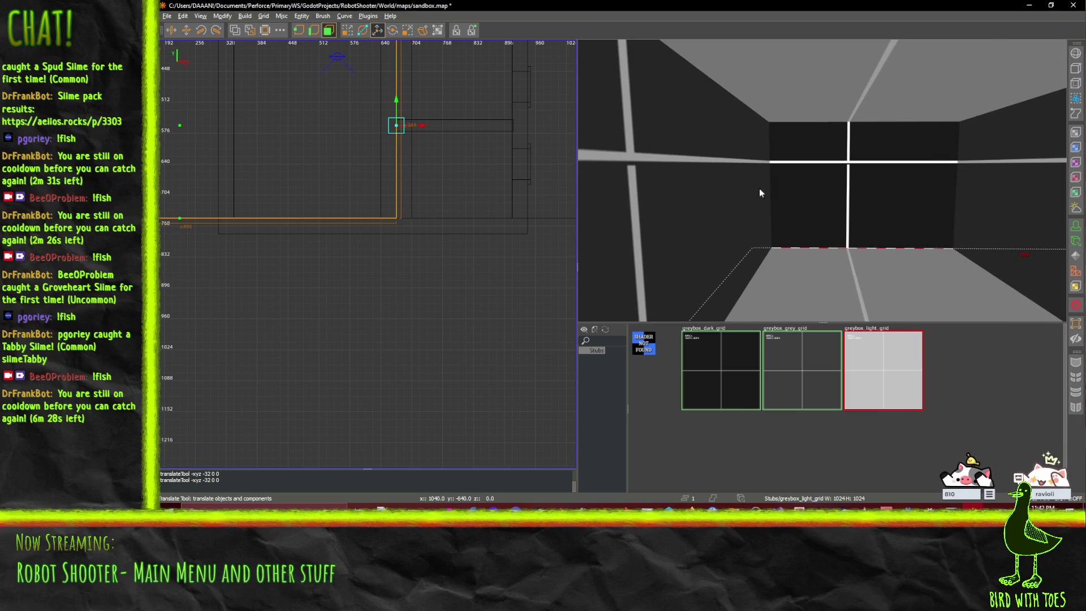
pyautogui.scroll(-4, 365, 148)
pyautogui.scroll(2, 358, 140)
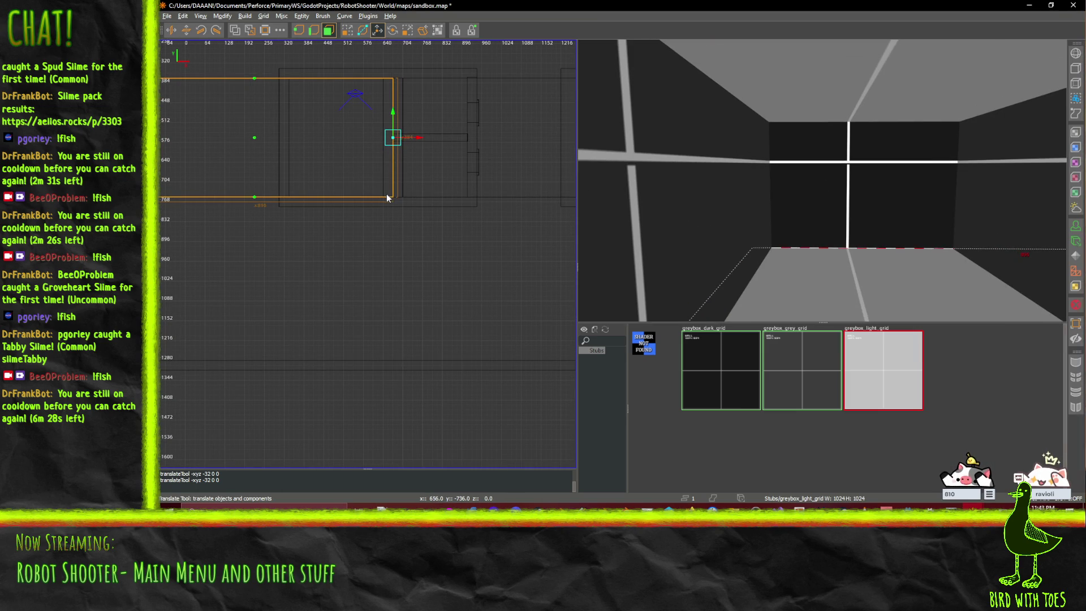
pyautogui.scroll(2, 375, 143)
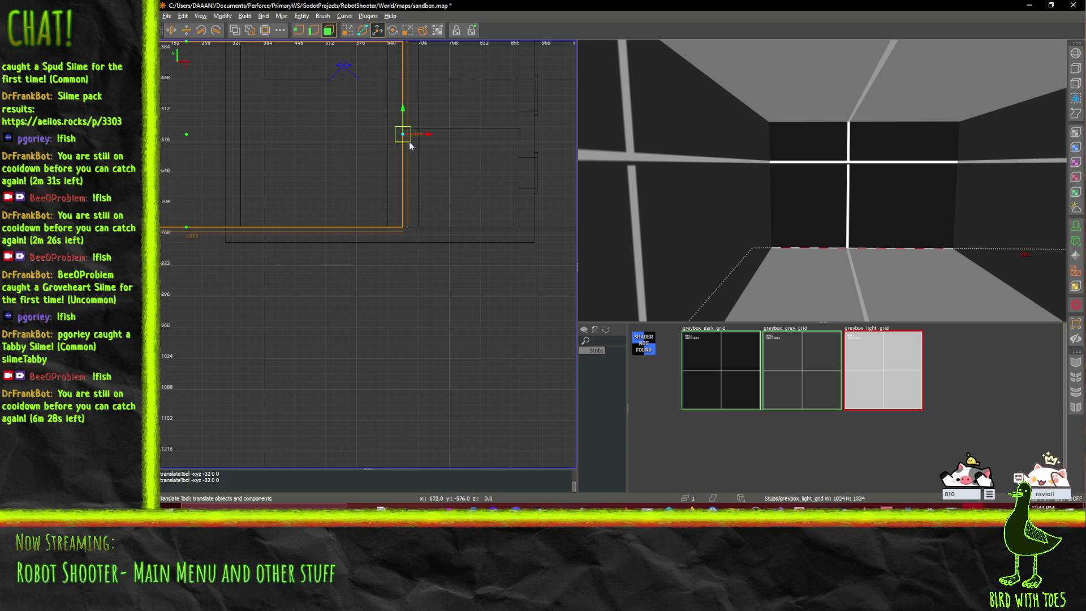
pyautogui.moveTo(429, 137); pyautogui.dragTo(269, 132)
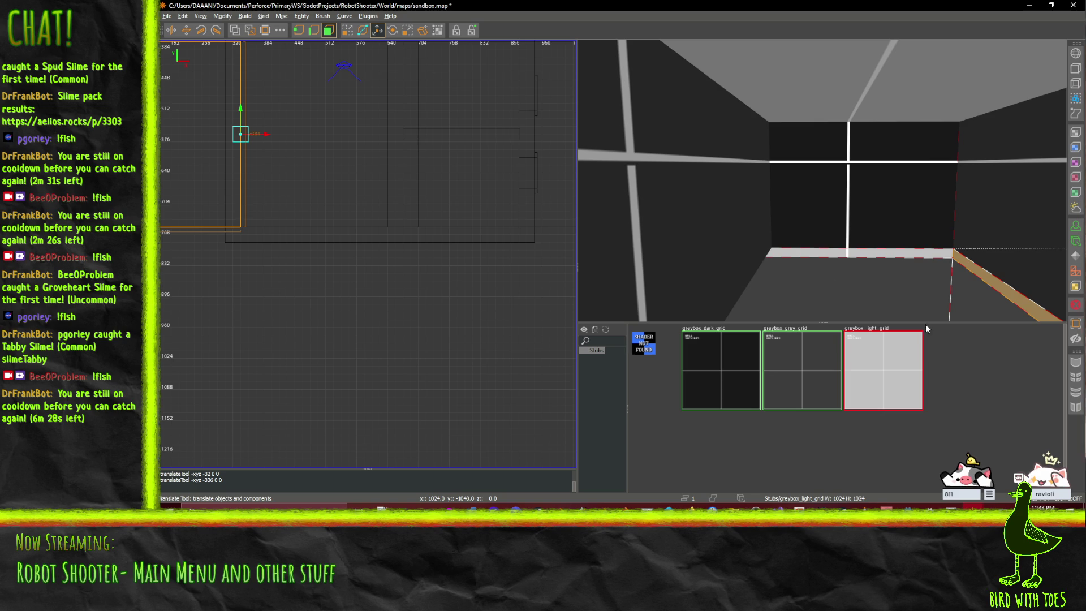
pyautogui.rightClick(816, 100)
pyautogui.rightClick(800, 191)
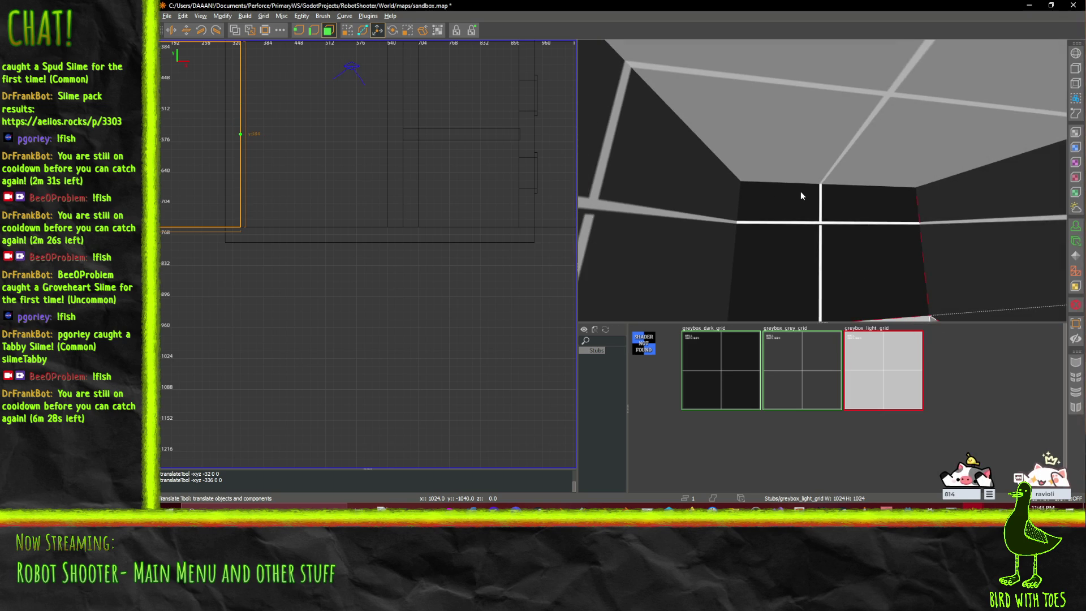
pyautogui.click(348, 30)
pyautogui.keyDown('shift'); pyautogui.click(339, 89); pyautogui.keyUp('shift')
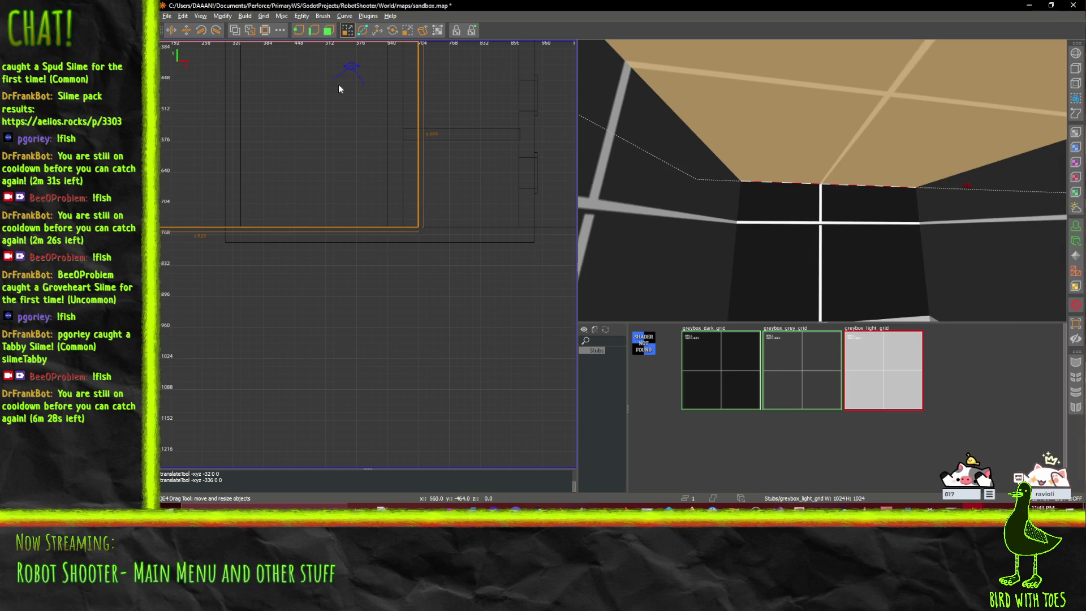
pyautogui.click(298, 31)
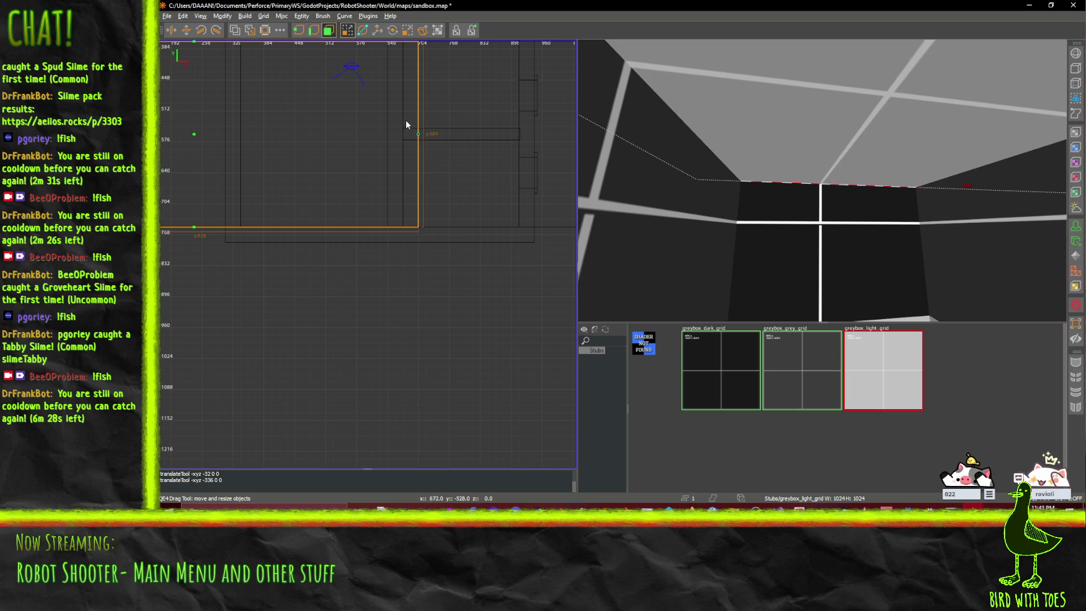
pyautogui.click(378, 31)
pyautogui.moveTo(435, 139); pyautogui.dragTo(264, 135)
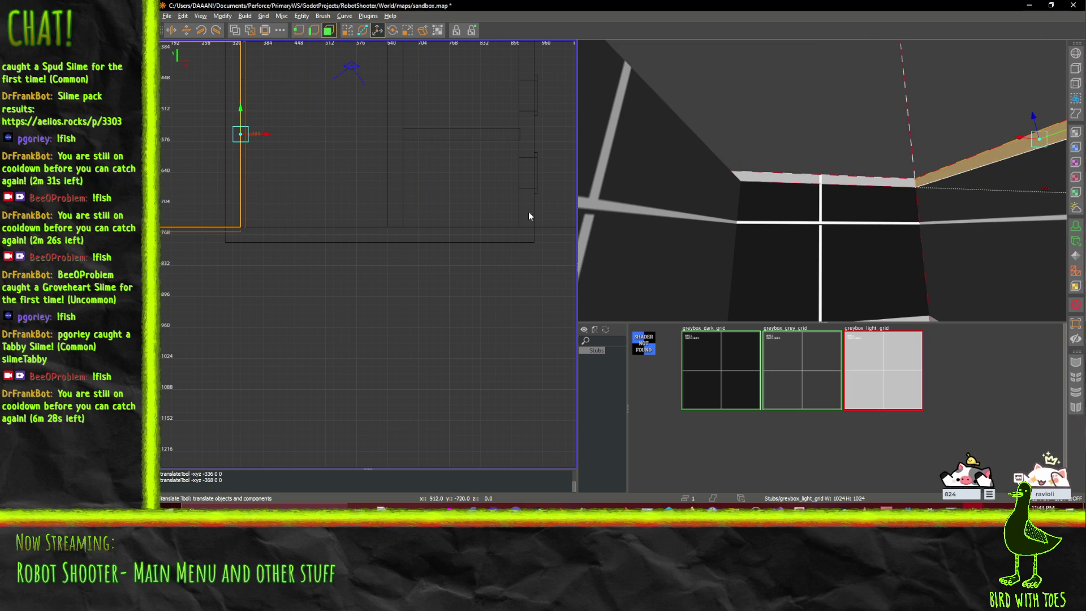
pyautogui.moveTo(735, 187); pyautogui.dragTo(822, 179)
# - Fly the camera through the wall to a room corner and save sandbox.map
pyautogui.press('w')
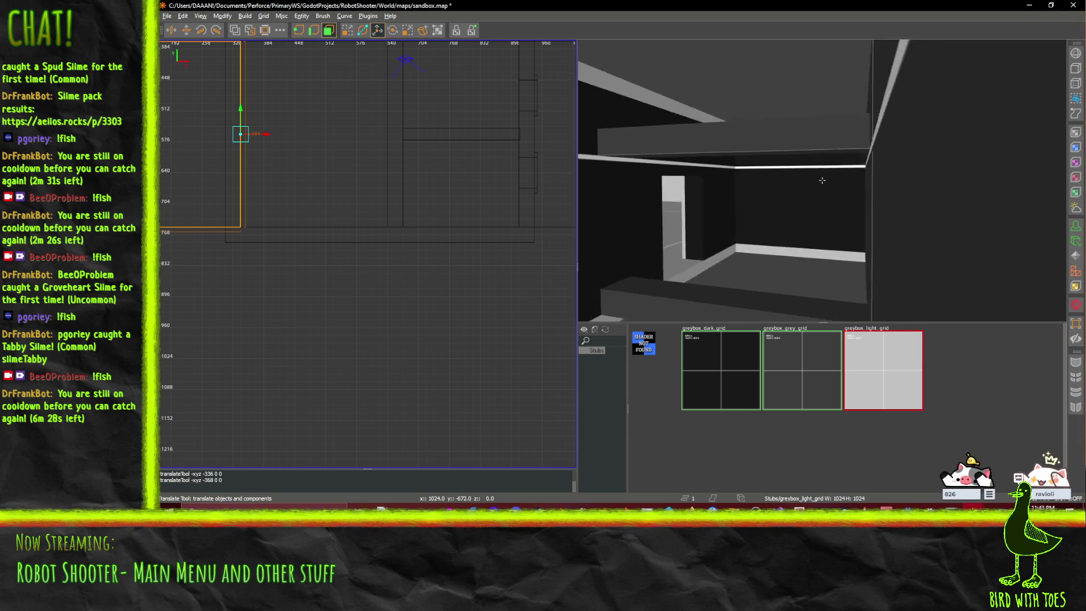
pyautogui.press('w')
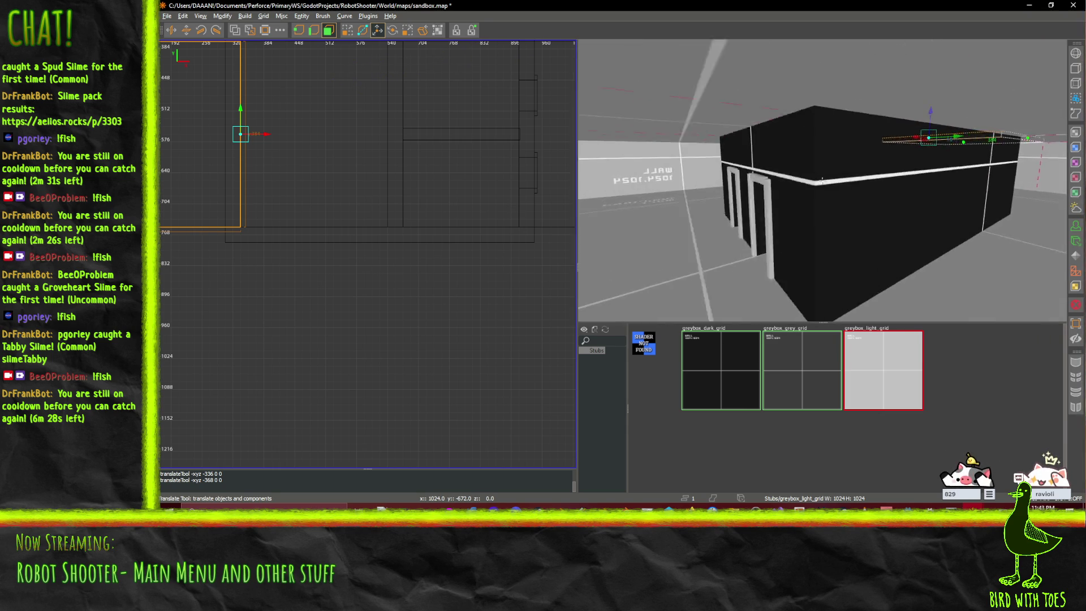
pyautogui.press('w')
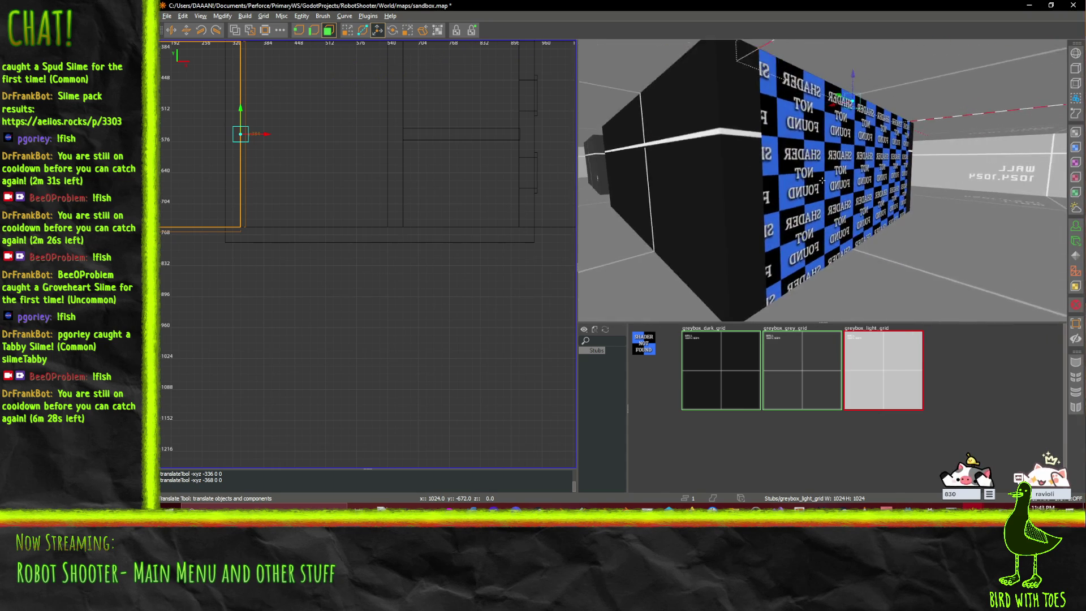
pyautogui.press('w')
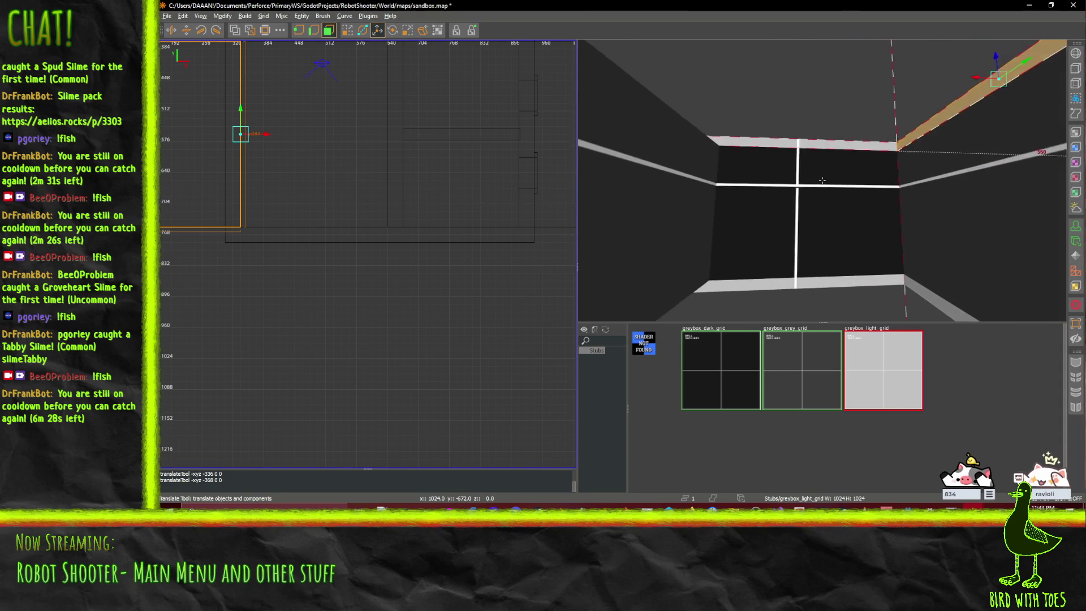
pyautogui.hotkey('ctrl', 's')
pyautogui.press('w')
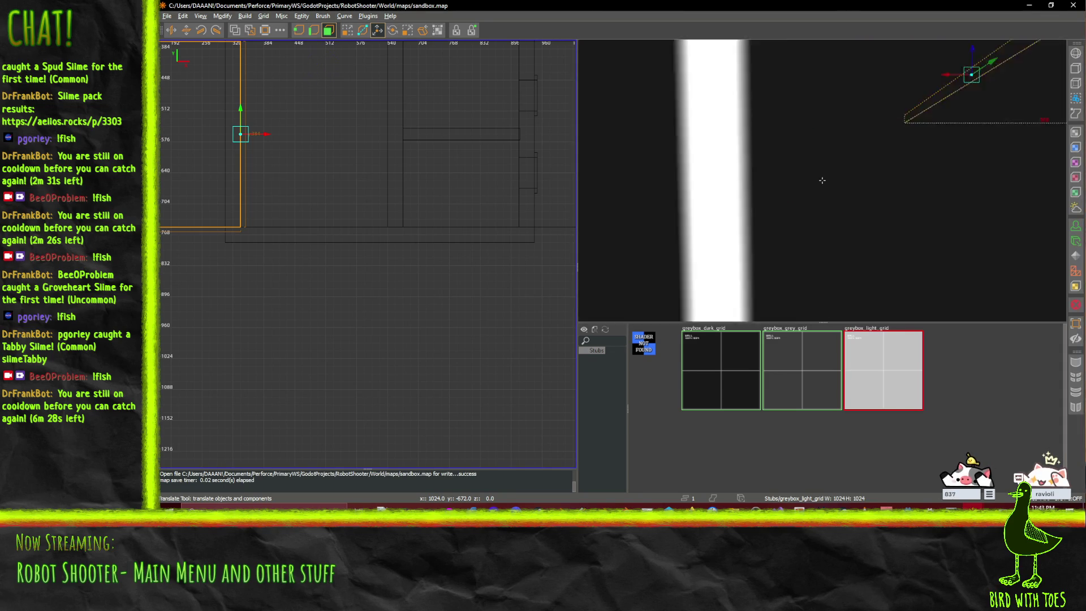
# - Keep flying past the light wall and down the corridor, zooming out the 2D top view
pyautogui.press('w')
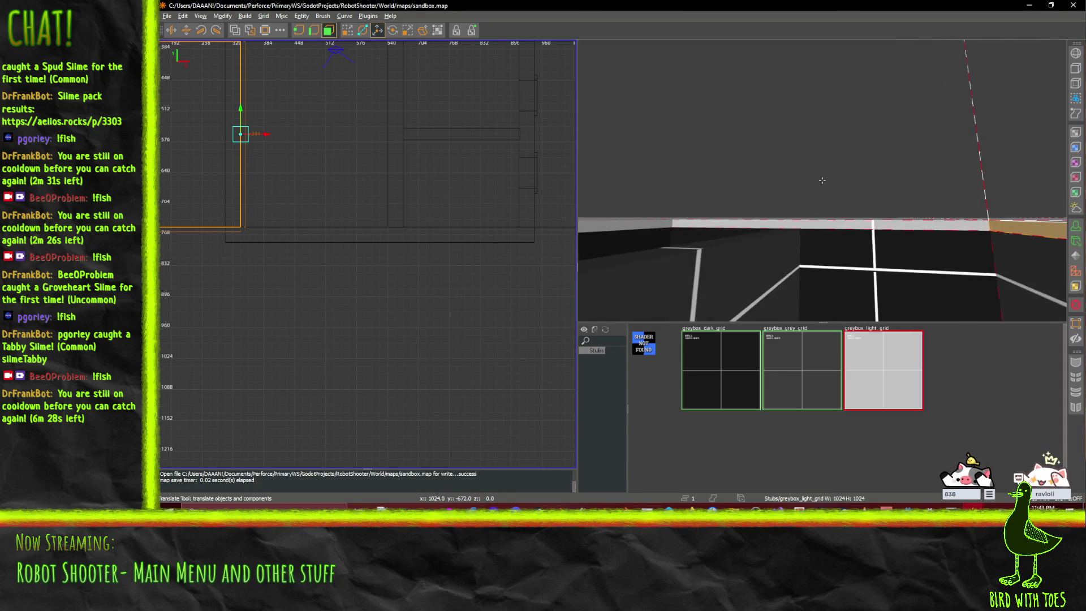
pyautogui.press('a')
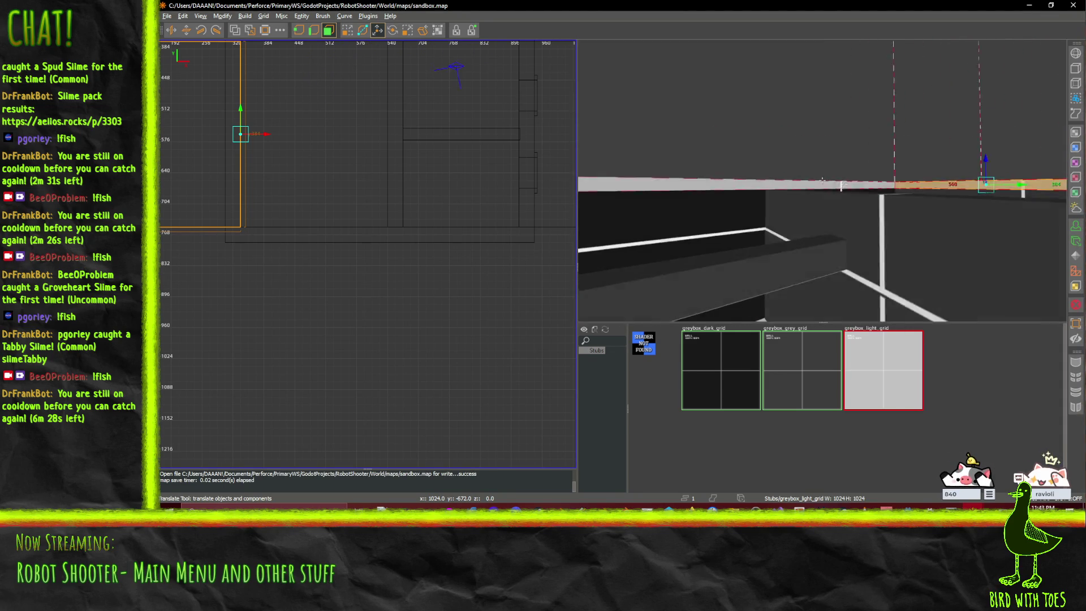
pyautogui.press('w')
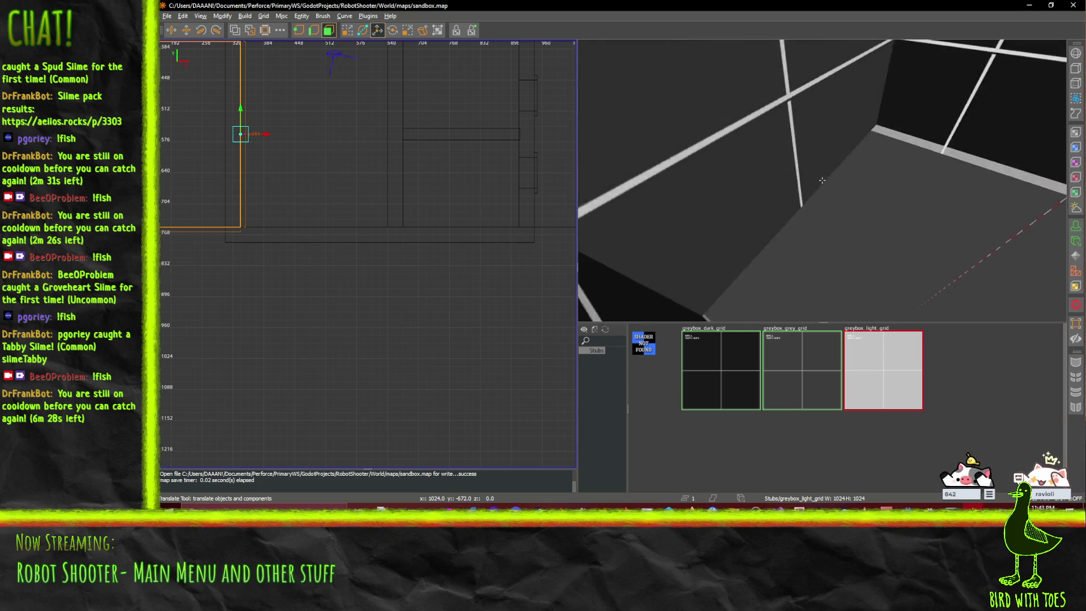
pyautogui.press('s')
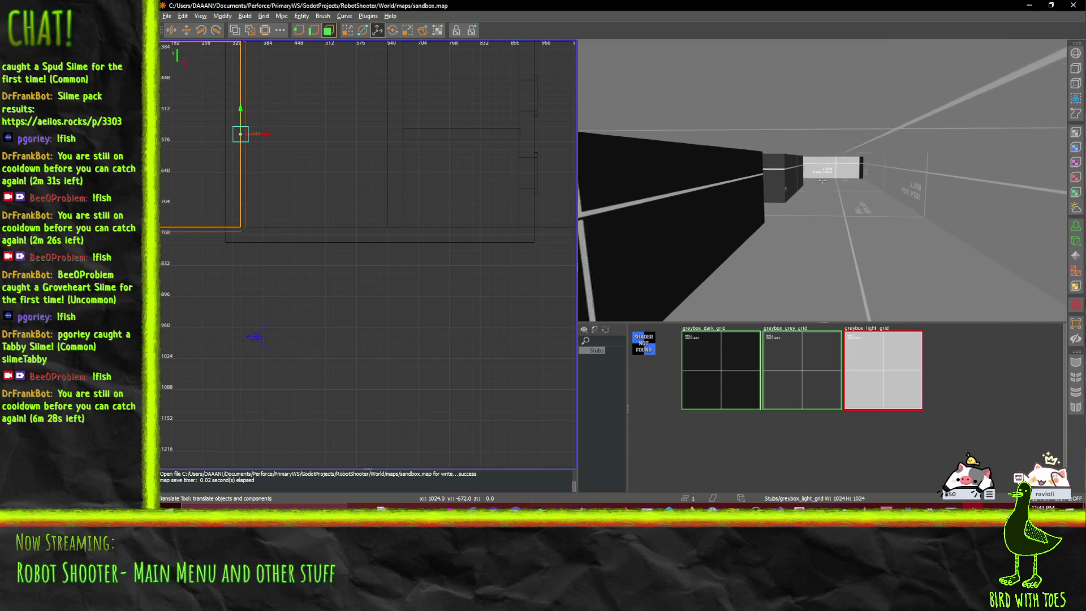
pyautogui.scroll(-5, 367, 198)
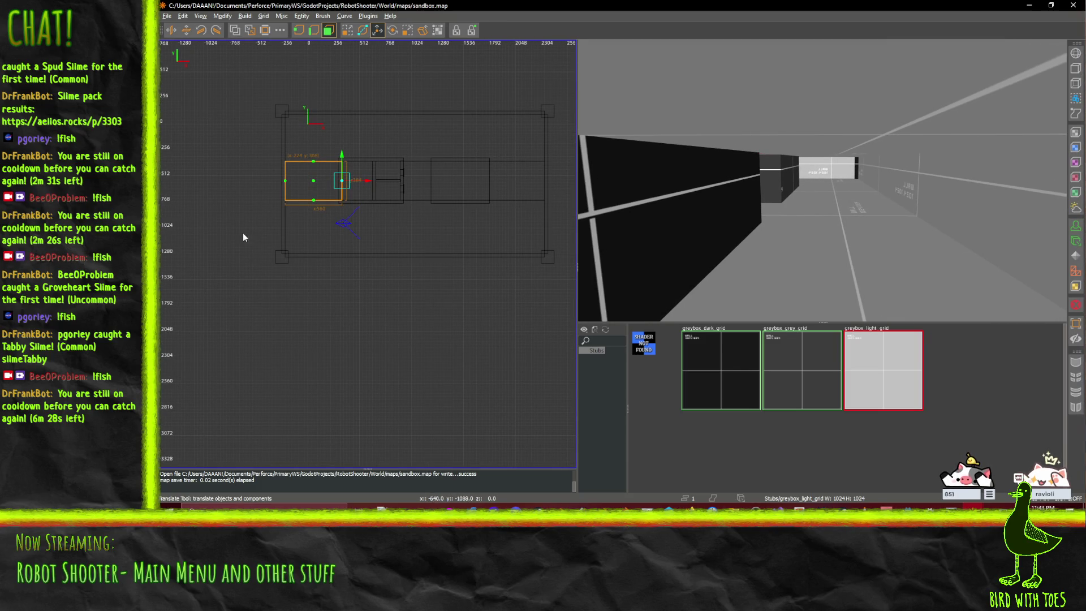
pyautogui.scroll(-3, 297, 140)
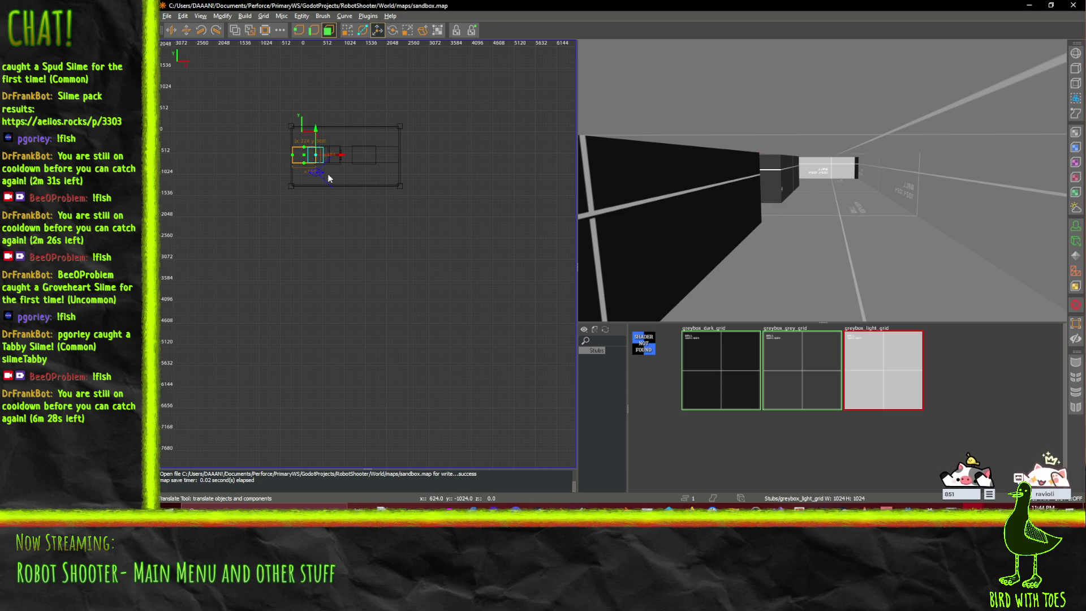
pyautogui.moveTo(743, 222); pyautogui.dragTo(753, 198)
pyautogui.moveTo(821, 179); pyautogui.dragTo(822, 180)
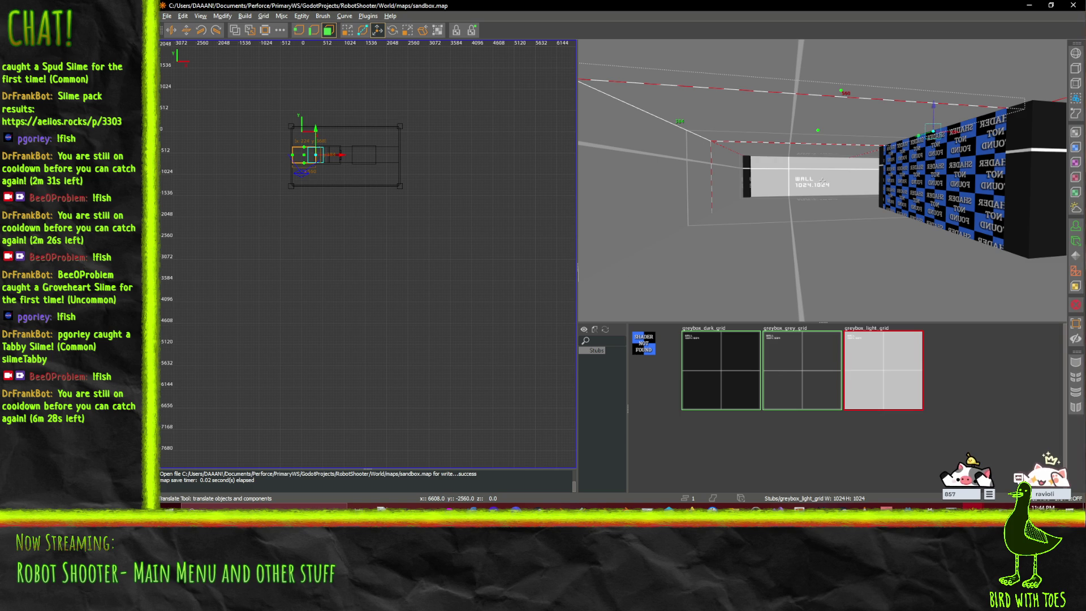
pyautogui.moveTo(822, 179); pyautogui.dragTo(822, 180)
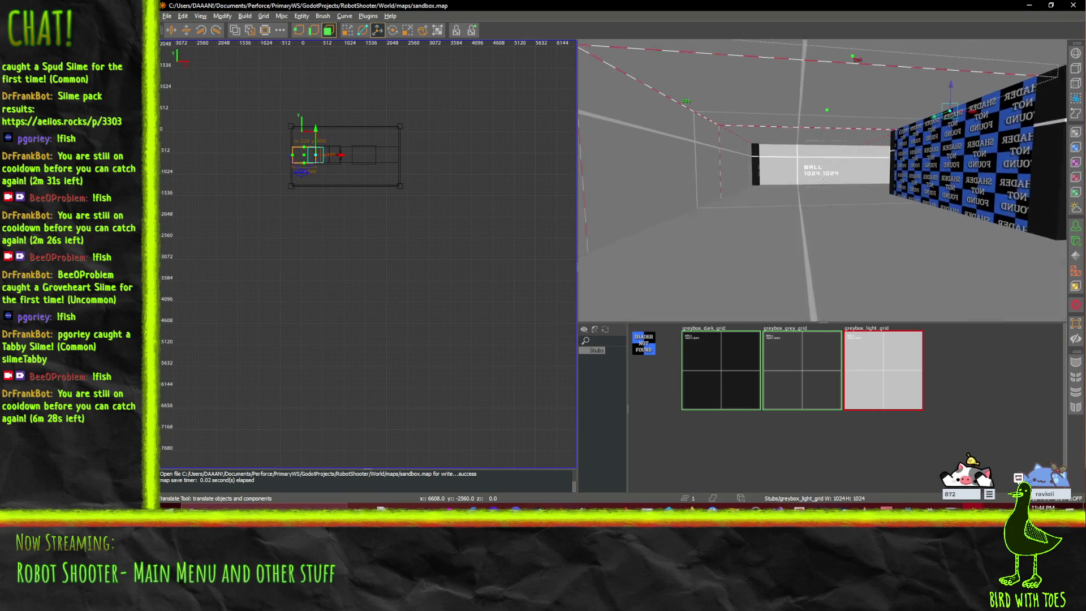
pyautogui.moveTo(821, 180); pyautogui.dragTo(822, 180)
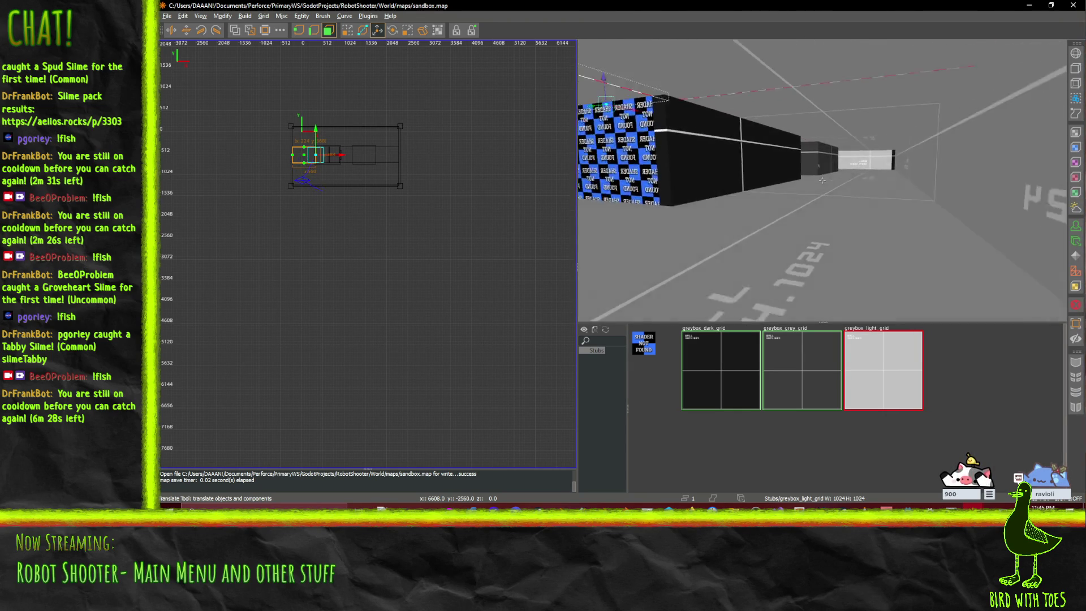
pyautogui.moveTo(822, 180); pyautogui.dragTo(822, 180)
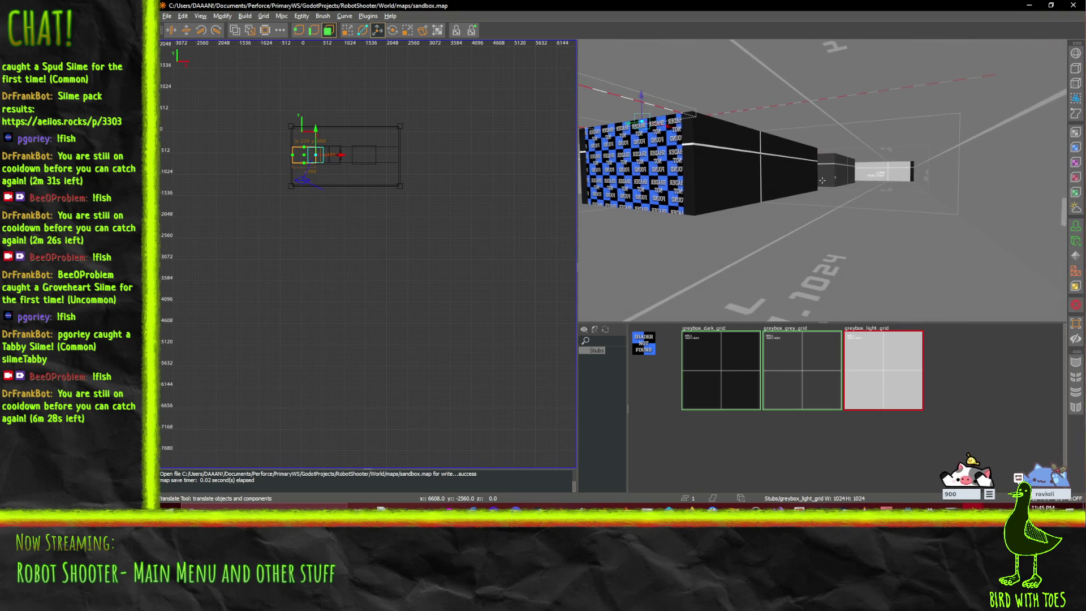
pyautogui.press('w')
pyautogui.moveTo(822, 180); pyautogui.dragTo(822, 184)
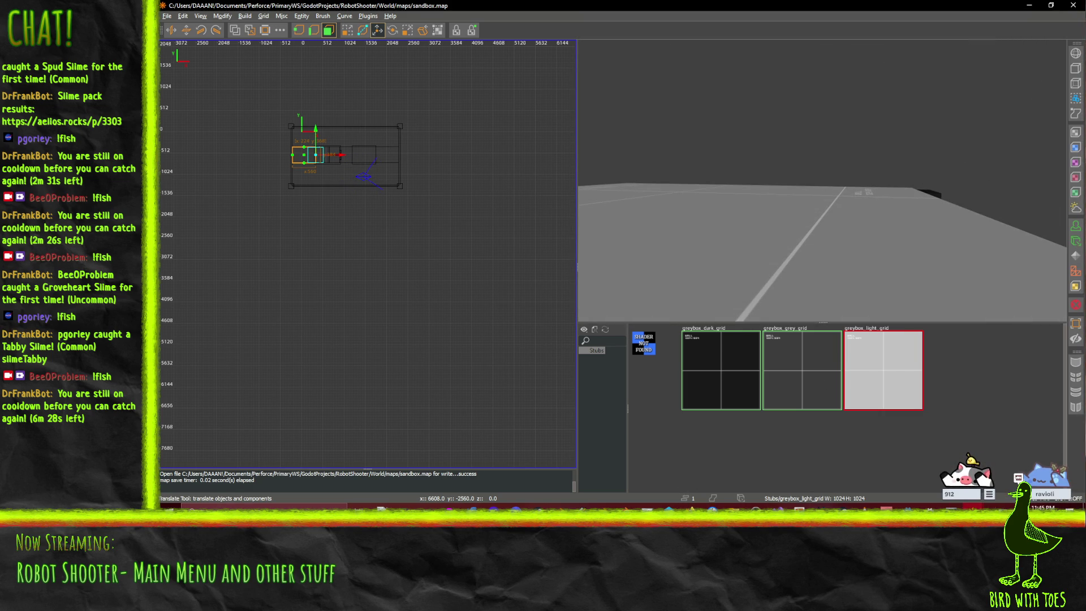
# - Switch to Firefox and load the Level2 Sketch.png attachment page from the Robot Shooter wiki
pyautogui.moveTo(690, 506)
pyautogui.click(605, 467)
pyautogui.scroll(5, 580, 236)
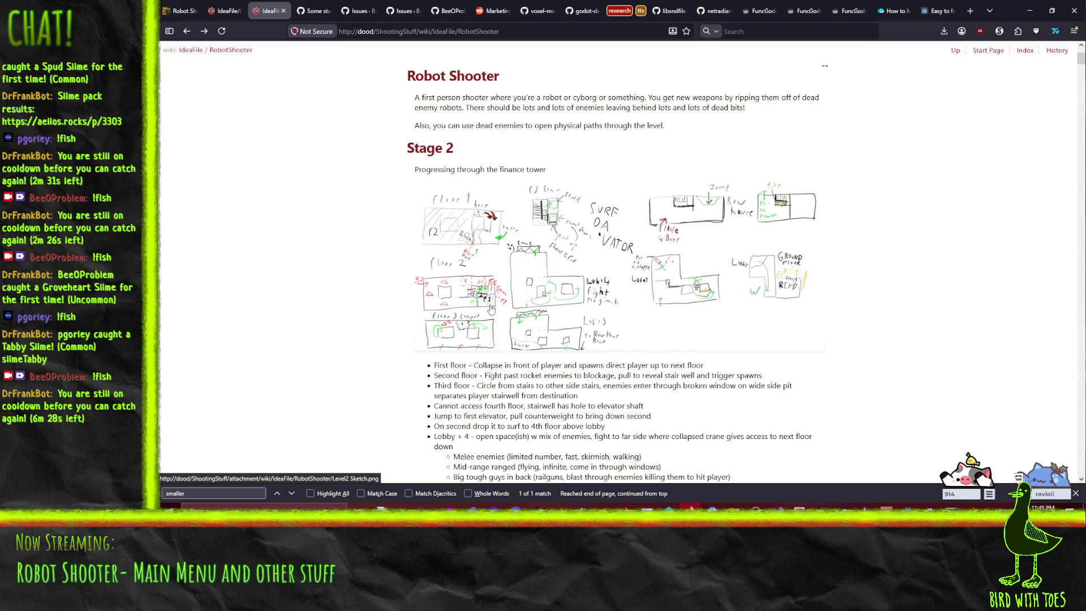
pyautogui.click(487, 289)
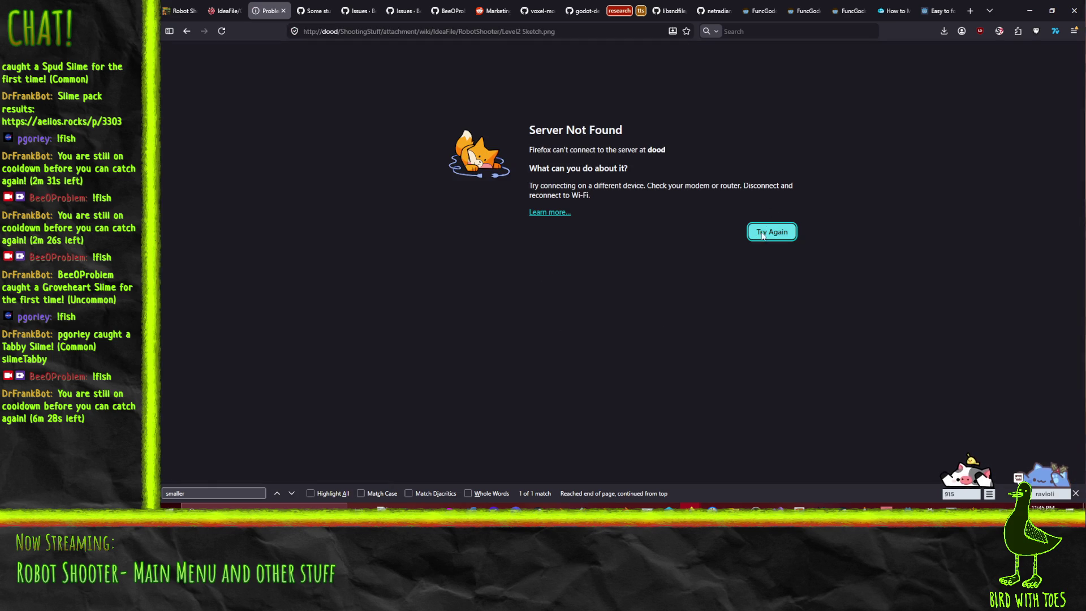
pyautogui.click(762, 235)
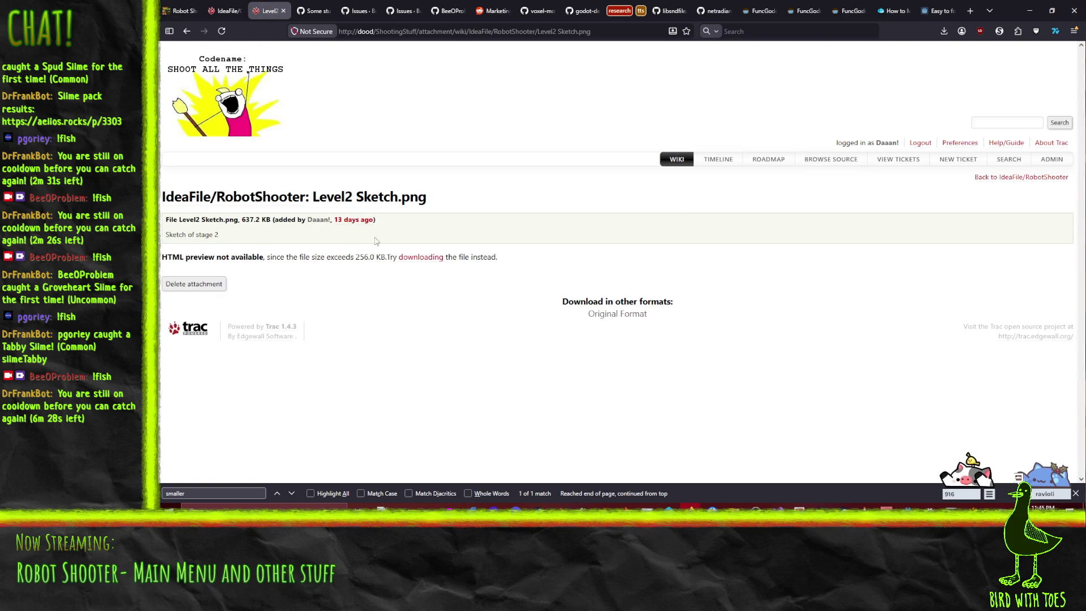
# - Download Level2 Sketch.png and bring the stage 2 sketch to the front in the image viewer
pyautogui.click(439, 258)
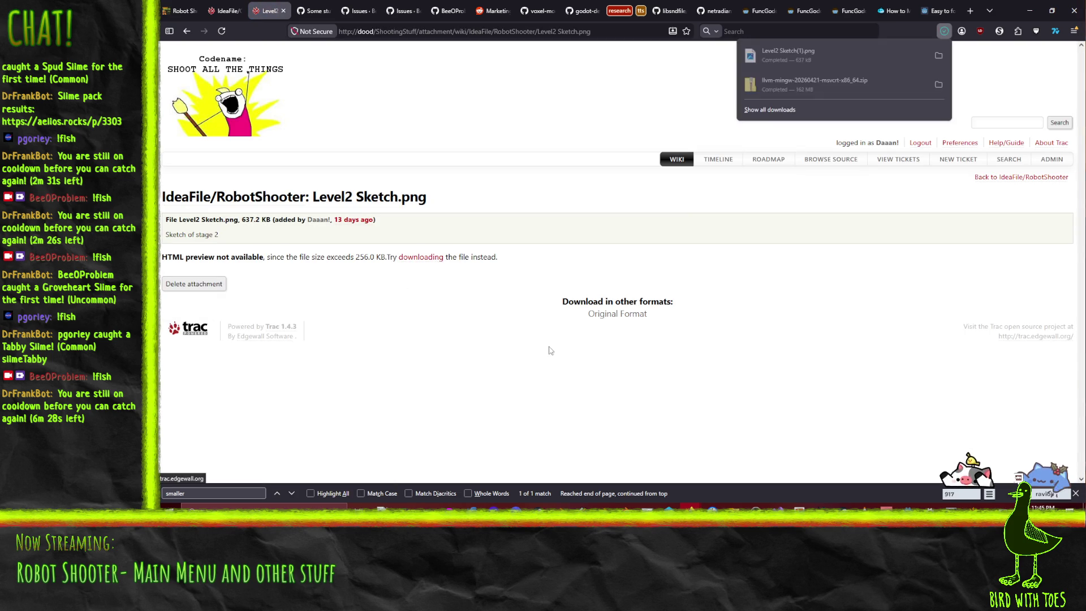
pyautogui.click(534, 330)
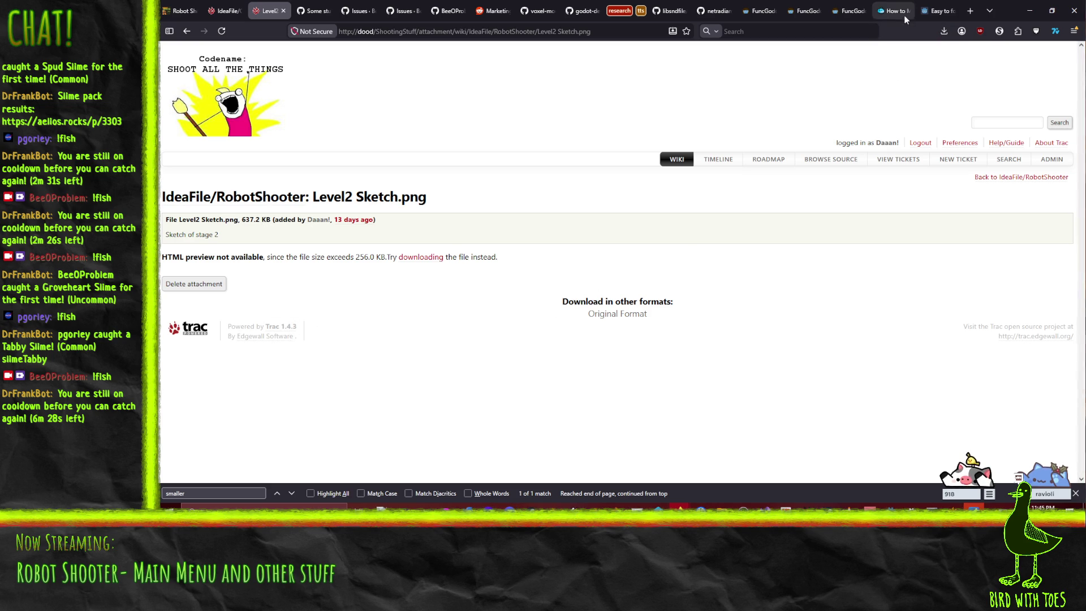
pyautogui.moveTo(299, 257); pyautogui.dragTo(380, 257)
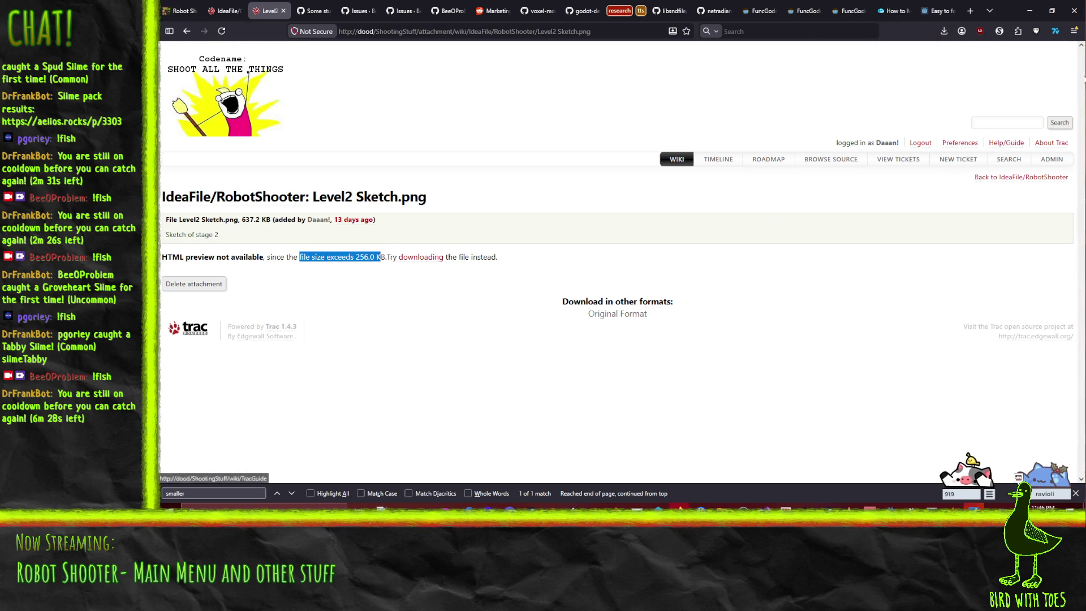
pyautogui.click(944, 31)
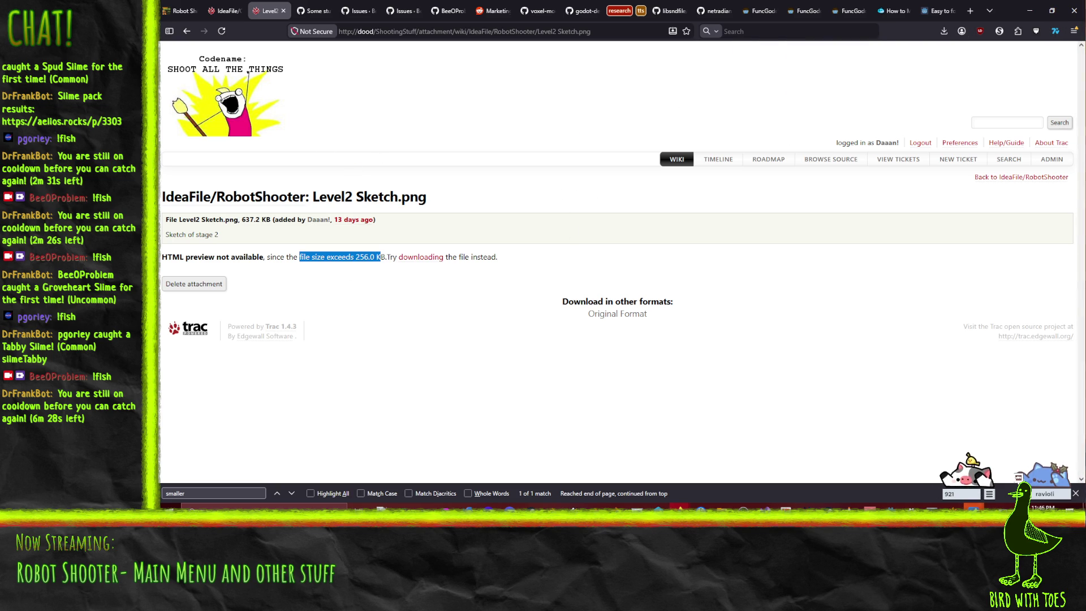
pyautogui.click(973, 509)
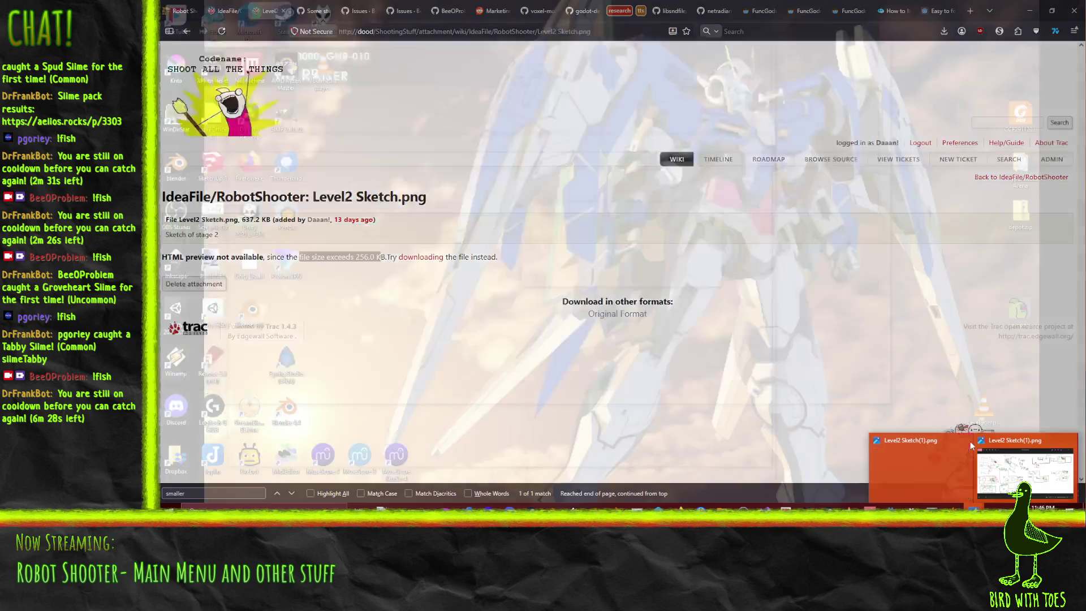
pyautogui.click(955, 452)
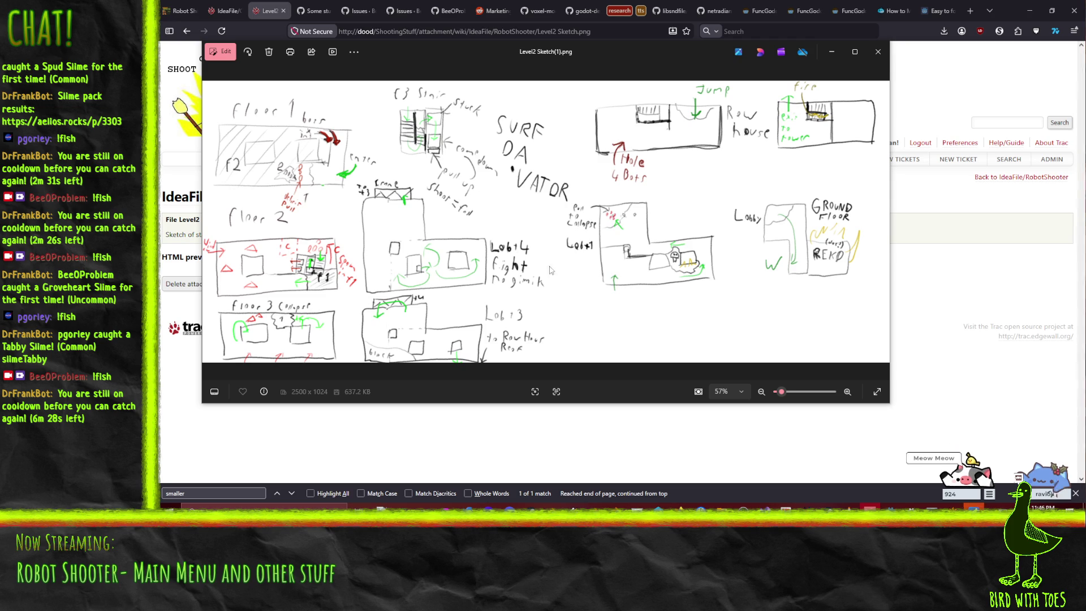
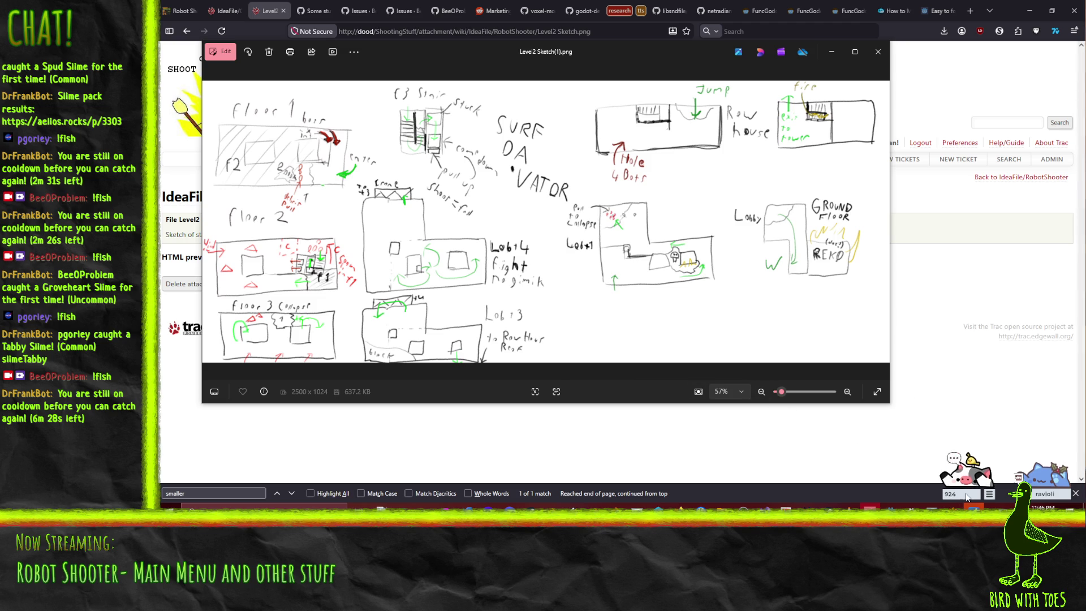
# - Minimize the Level2 Sketch photo and close the leftover Engine Path Configuration window
pyautogui.click(831, 52)
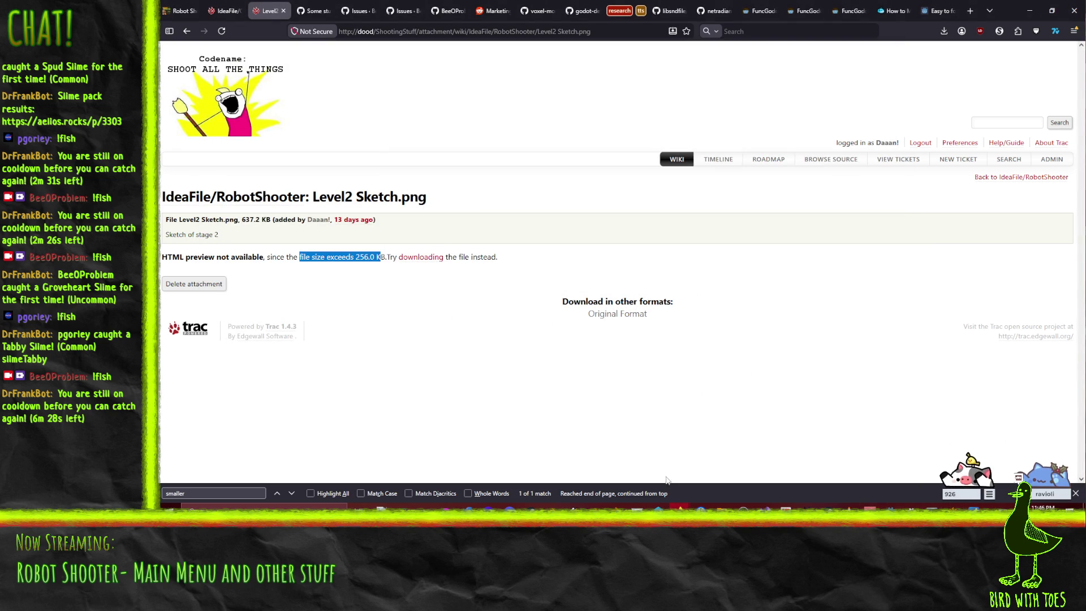
pyautogui.click(952, 508)
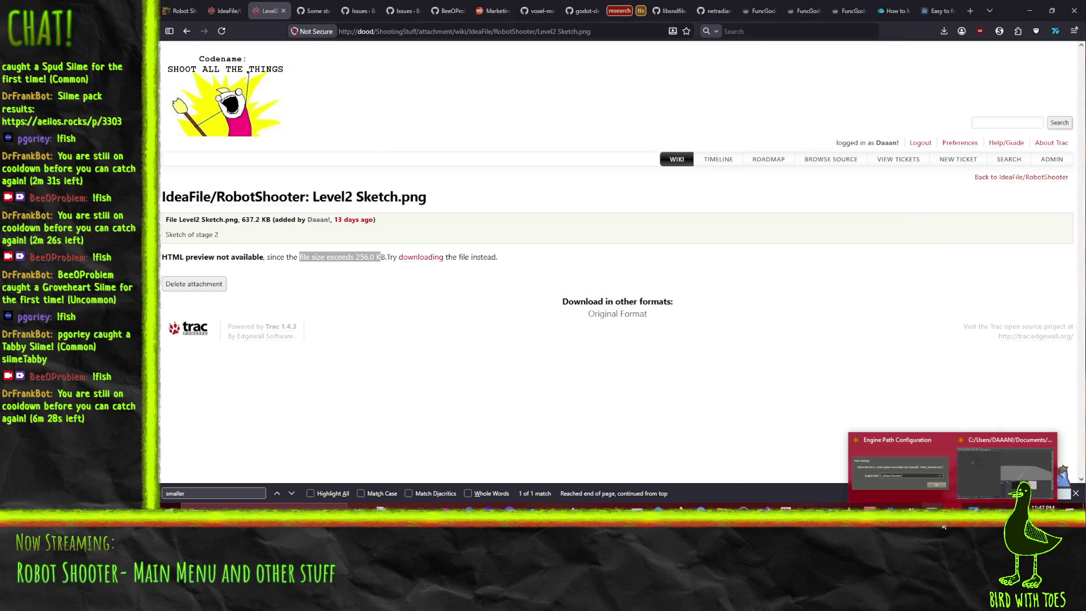
pyautogui.click(944, 440)
pyautogui.click(963, 482)
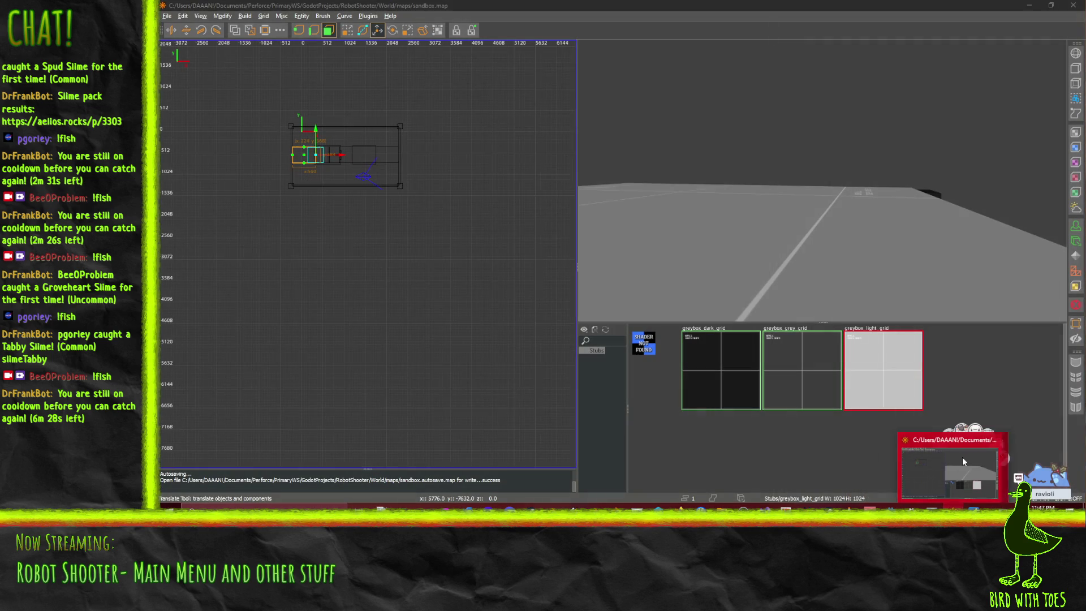
# - Bring sandbox.map forward and fly the 3D camera around the corridor wall brushes with WASD
pyautogui.click(962, 457)
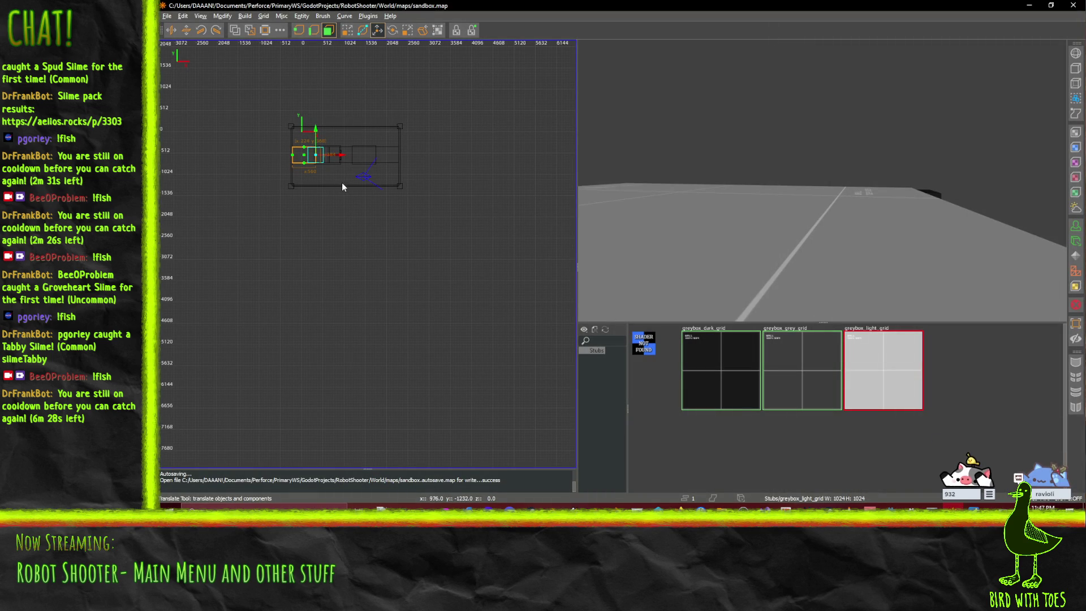
pyautogui.press('a')
pyautogui.press('w')
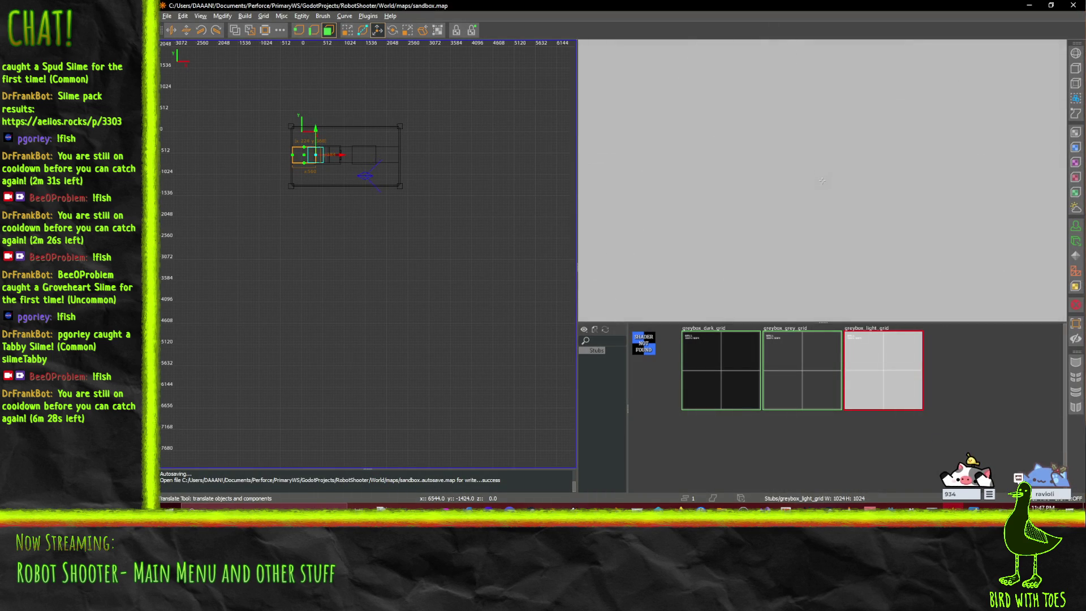
pyautogui.press('d')
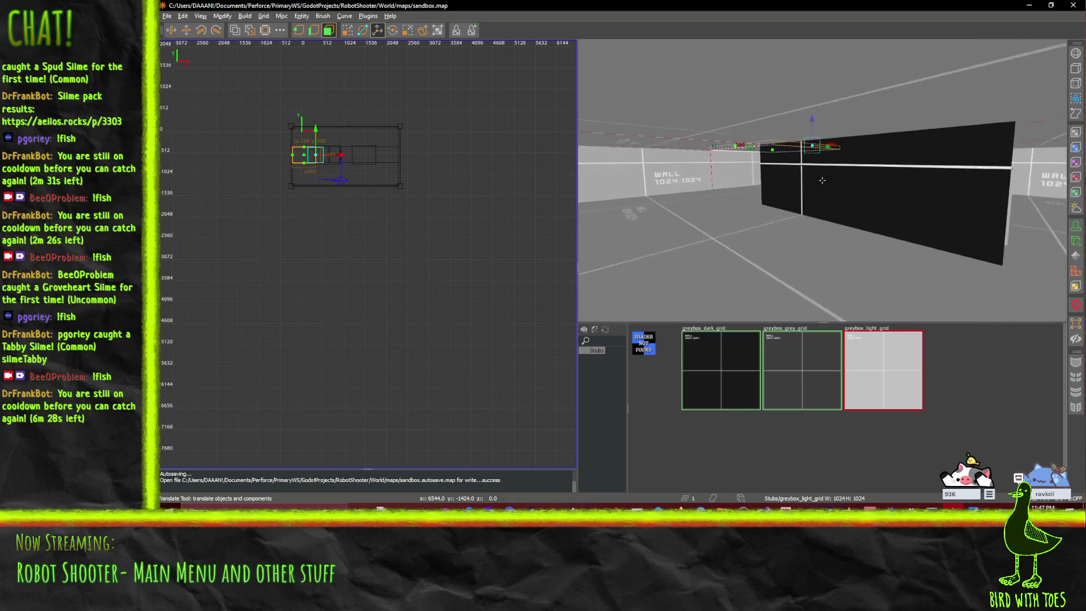
pyautogui.press('w')
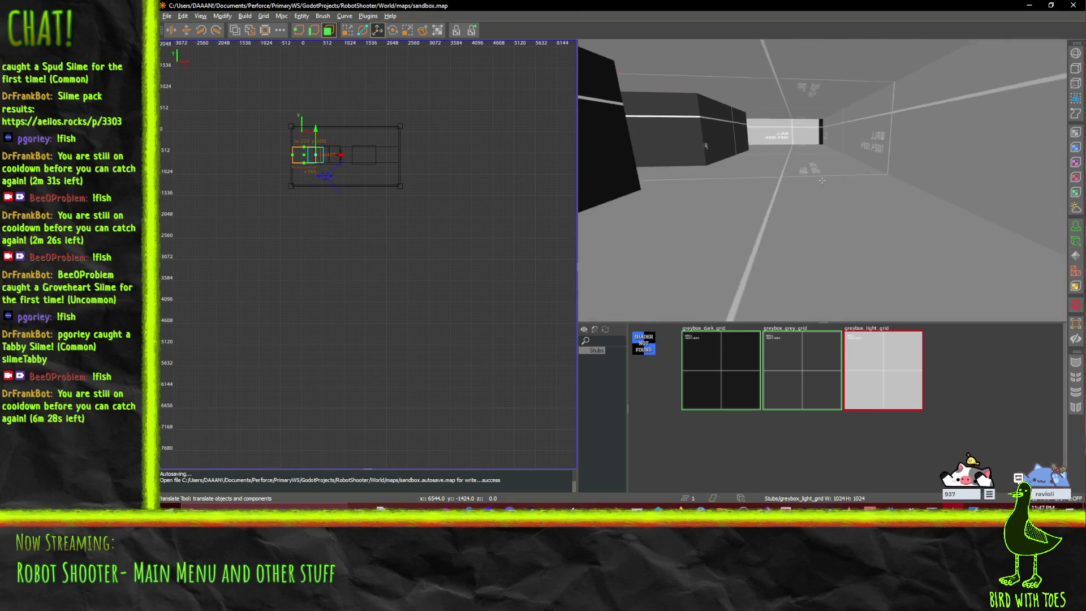
pyautogui.press('s')
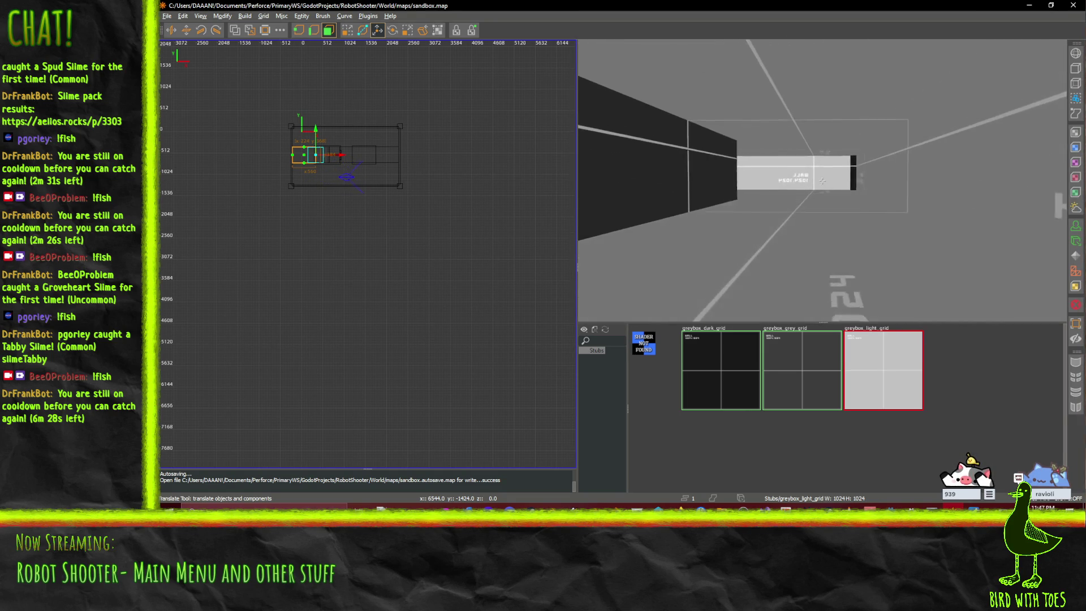
pyautogui.press('w')
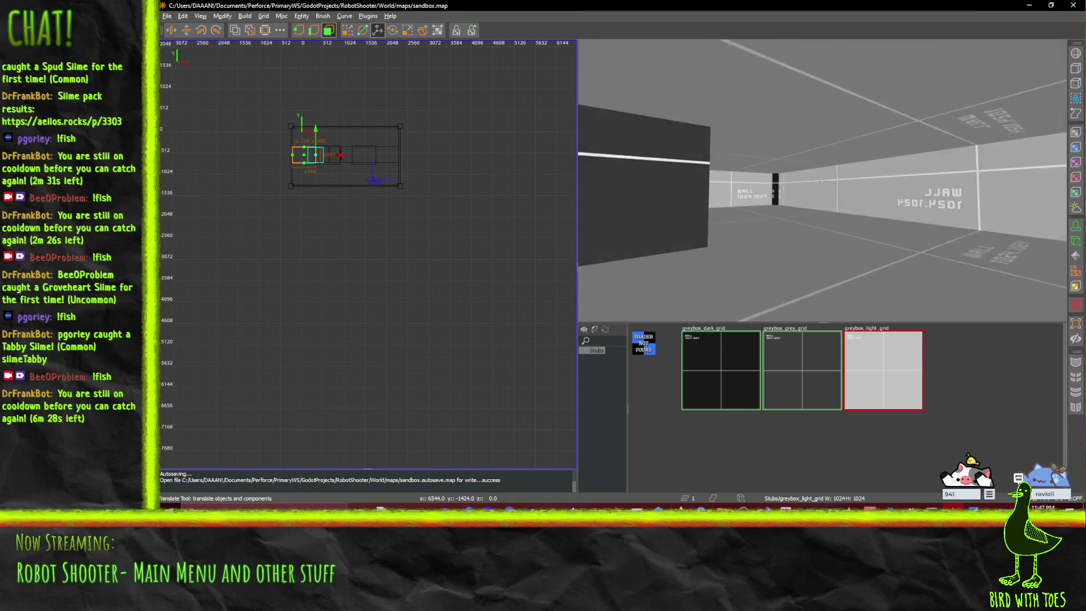
pyautogui.press('s')
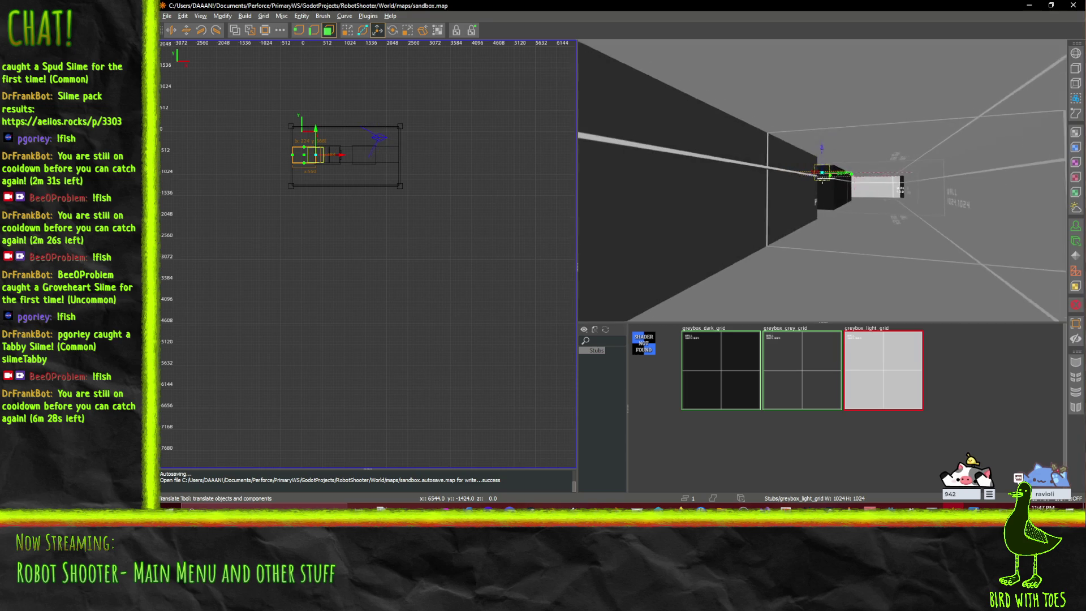
pyautogui.press('w')
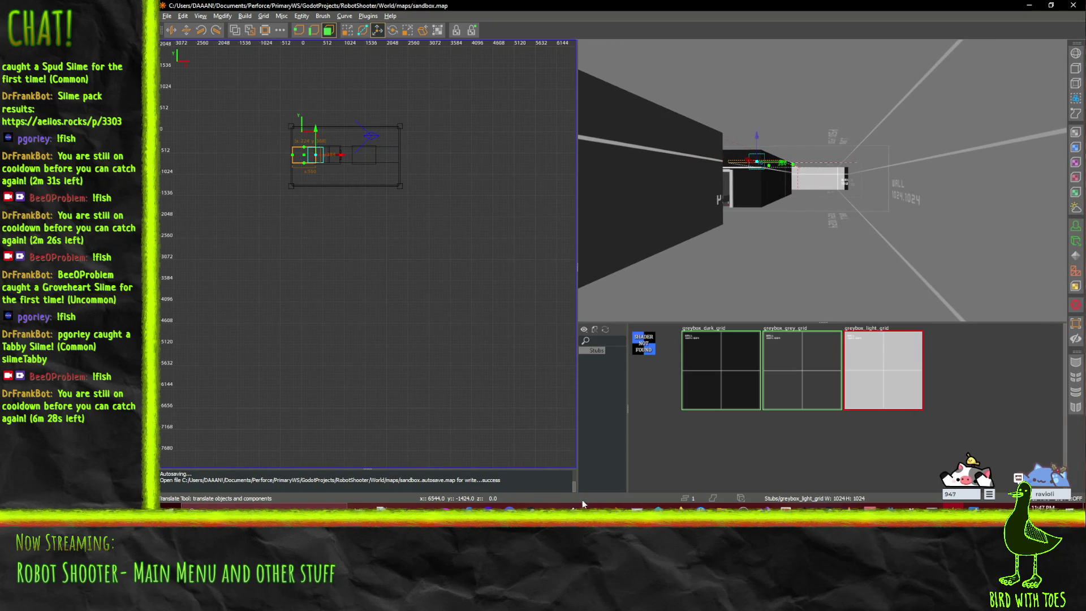
# - Briefly reopen the Level2 sketch for reference, then close it
pyautogui.click(679, 507)
pyautogui.moveTo(578, 471)
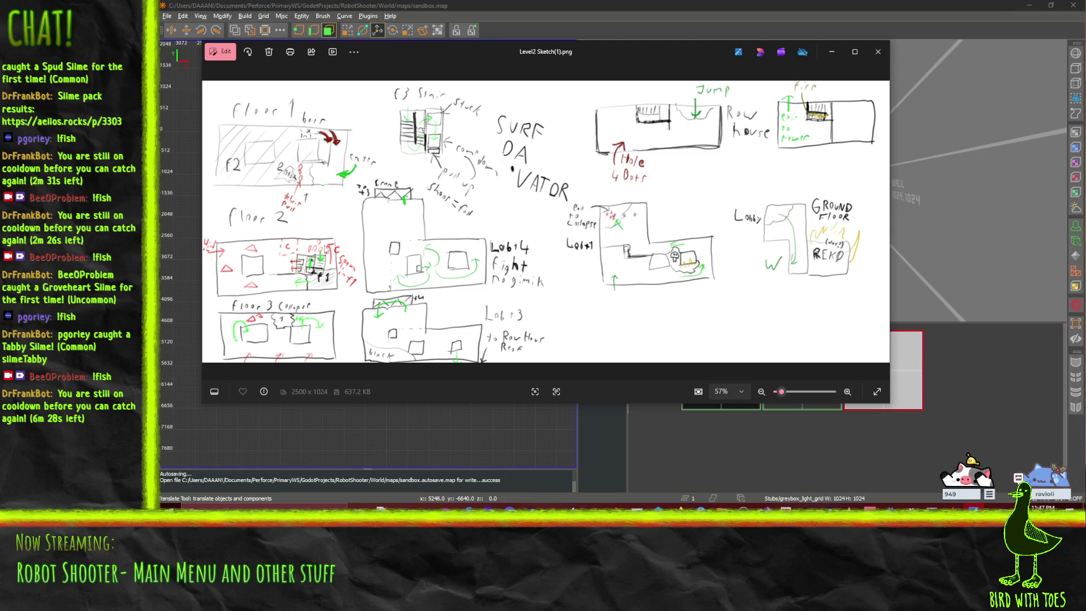
pyautogui.click(878, 52)
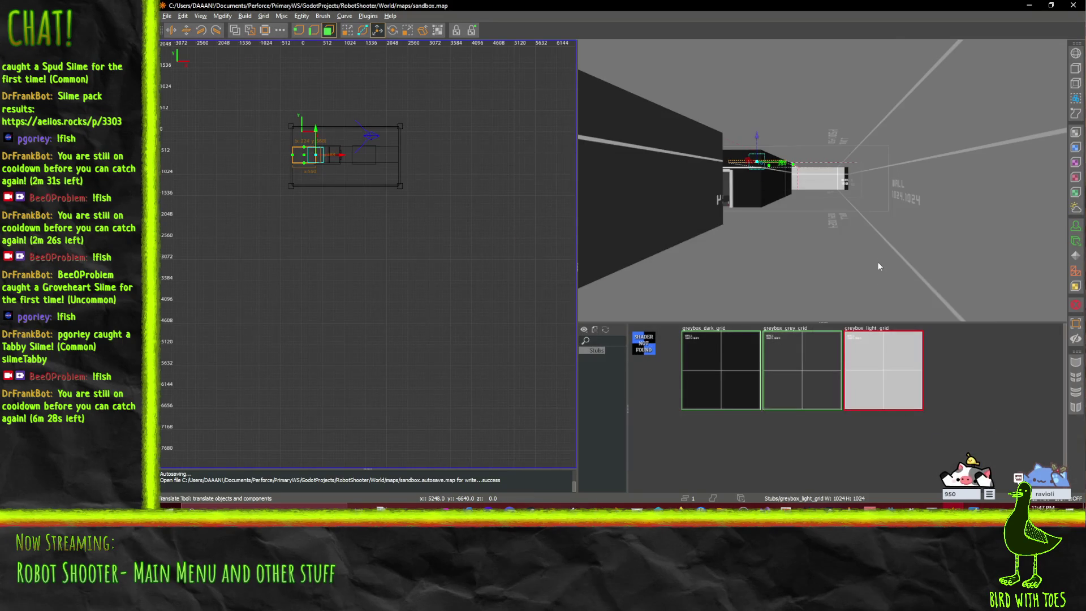
# - Zoom and orbit the 3D camera into the room so it faces a corner
pyautogui.scroll(5, 821, 180)
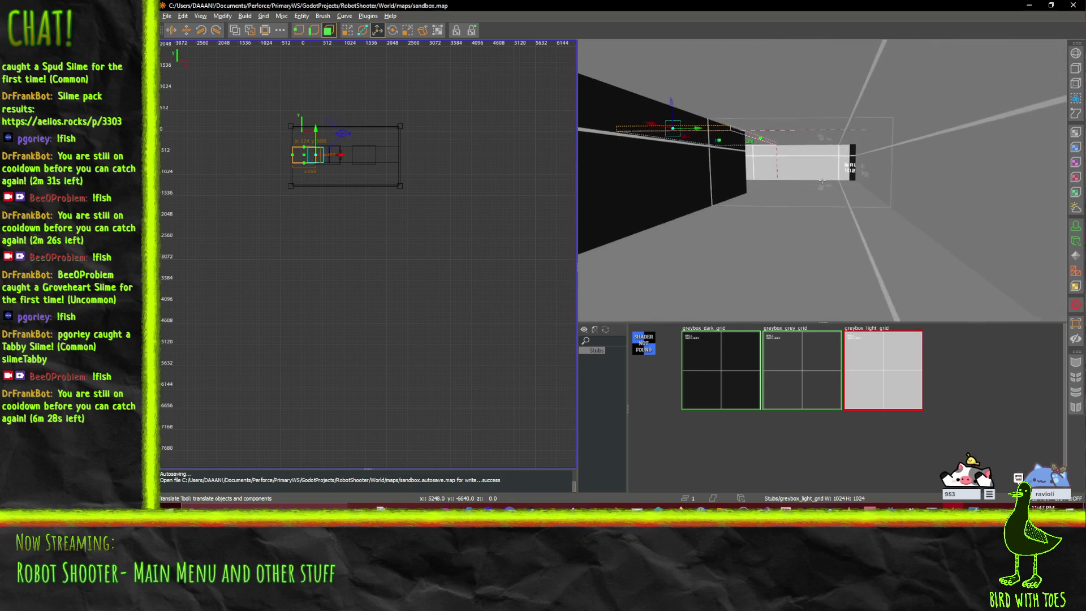
pyautogui.moveTo(822, 180); pyautogui.dragTo(822, 180)
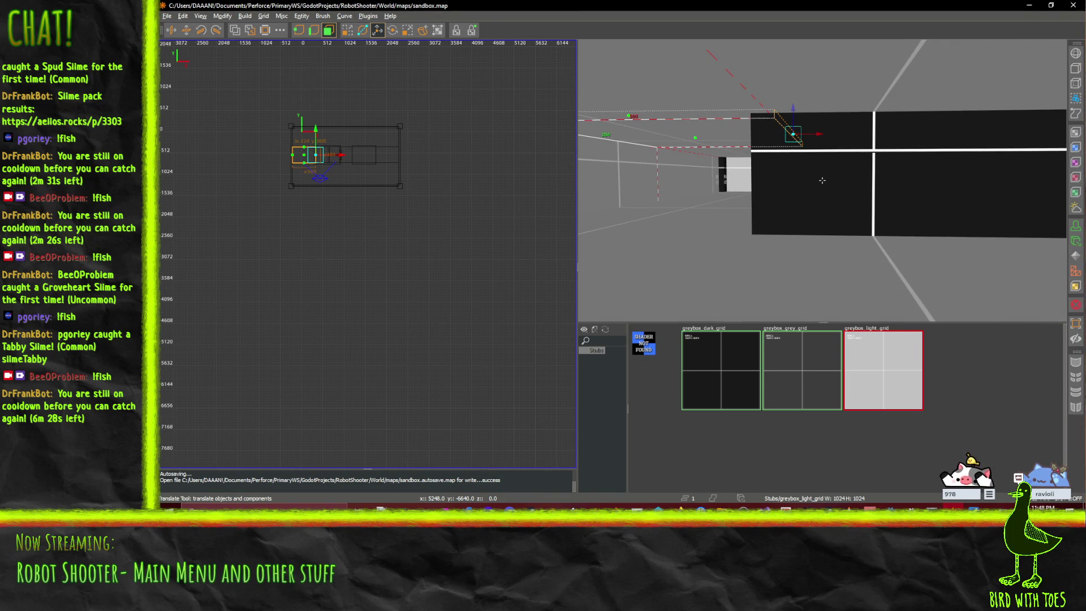
pyautogui.moveTo(822, 181); pyautogui.dragTo(822, 181)
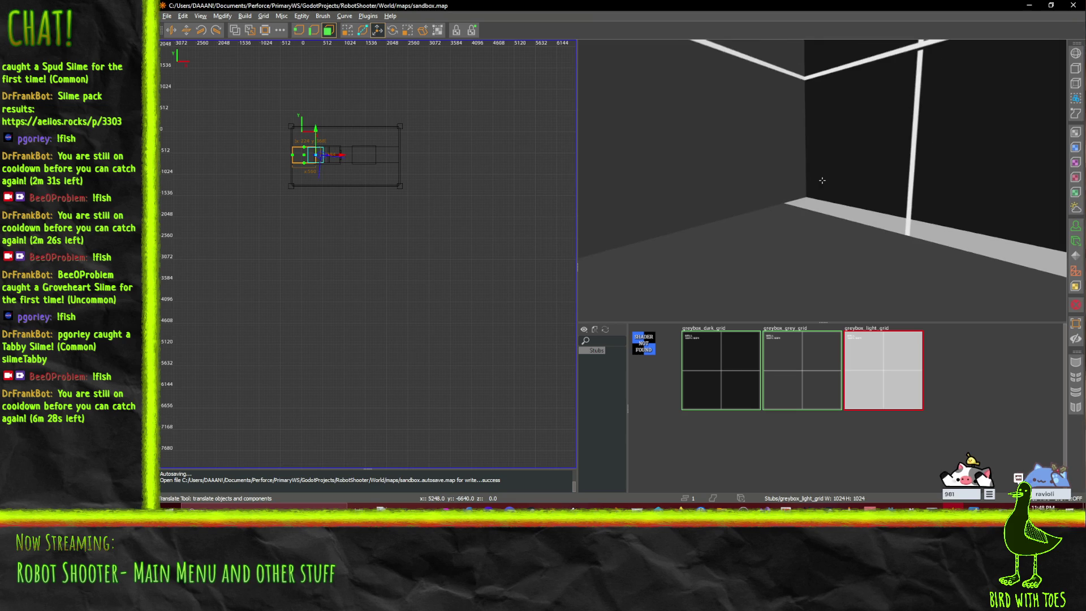
# - Draw a new slab brush in the room corner in the 2D top view
pyautogui.scroll(4, 297, 157)
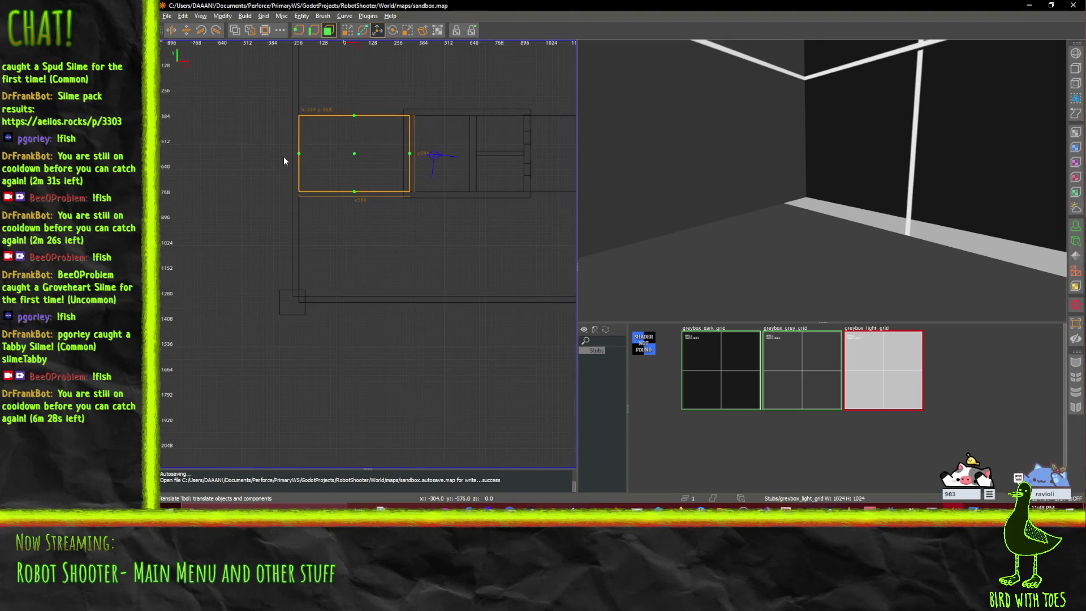
pyautogui.click(510, 262)
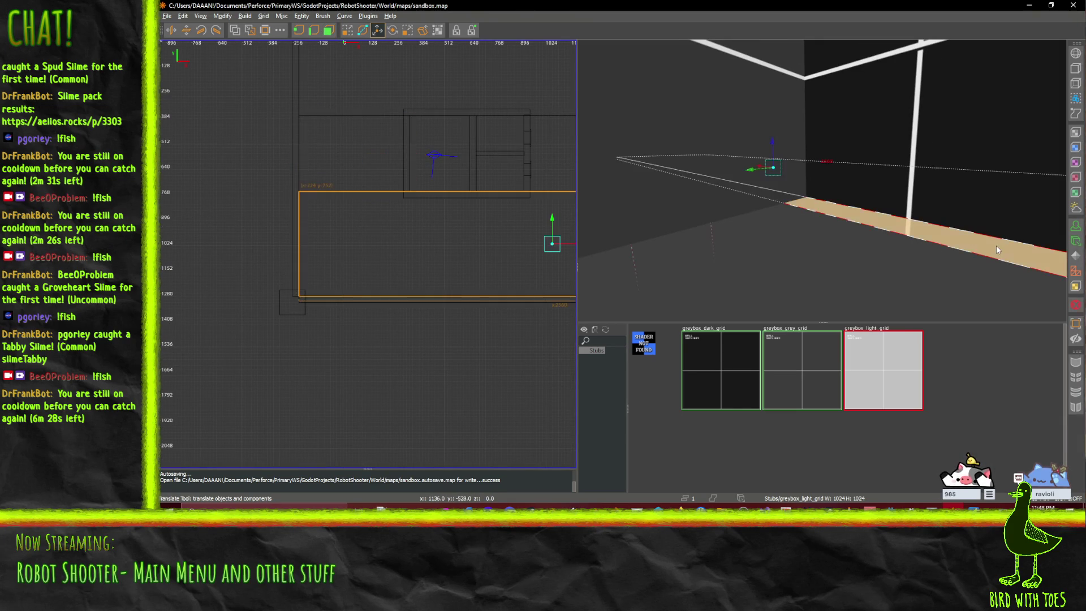
pyautogui.scroll(-3, 296, 145)
pyautogui.click(313, 66)
pyautogui.scroll(3, 312, 65)
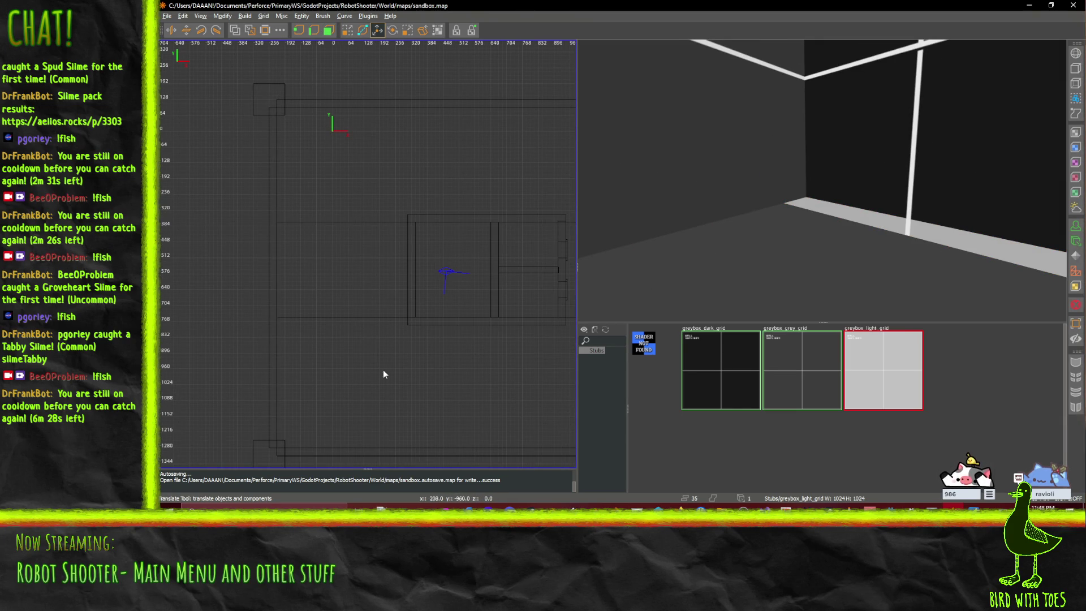
pyautogui.scroll(2, 432, 316)
pyautogui.moveTo(430, 277)
pyautogui.mouseDown()
pyautogui.moveTo(491, 311)
pyautogui.moveTo(513, 304)
pyautogui.moveTo(500, 306)
pyautogui.moveTo(523, 319)
pyautogui.moveTo(502, 317)
pyautogui.mouseUp()
# - Nudge the slab along the X axis into place, then draw a small brush beside it
pyautogui.scroll(2, 412, 283)
pyautogui.scroll(-2, 435, 321)
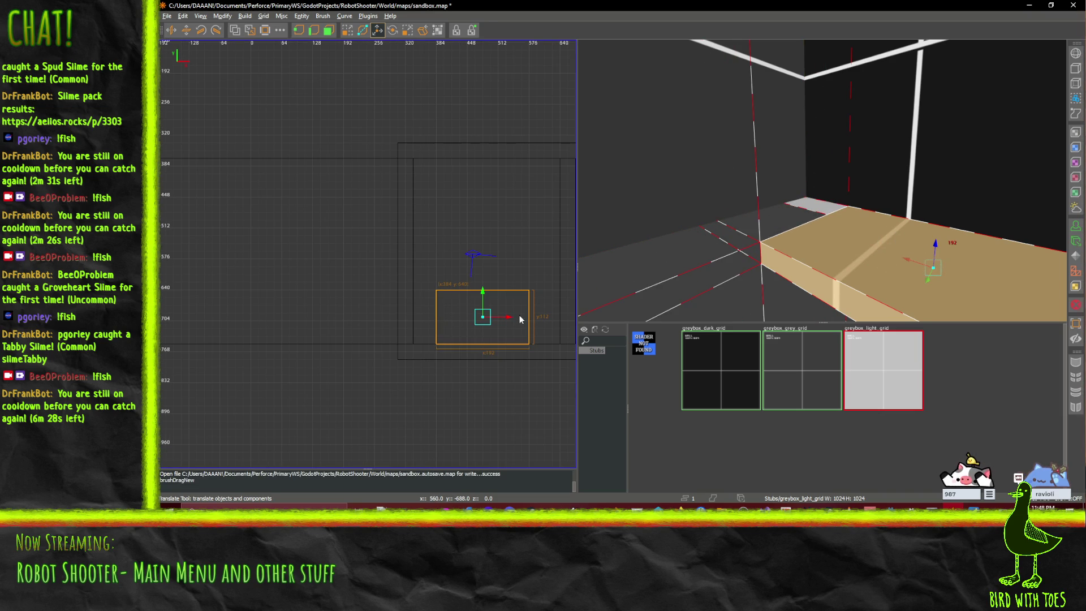
pyautogui.moveTo(502, 319); pyautogui.dragTo(492, 318)
pyautogui.scroll(2, 459, 317)
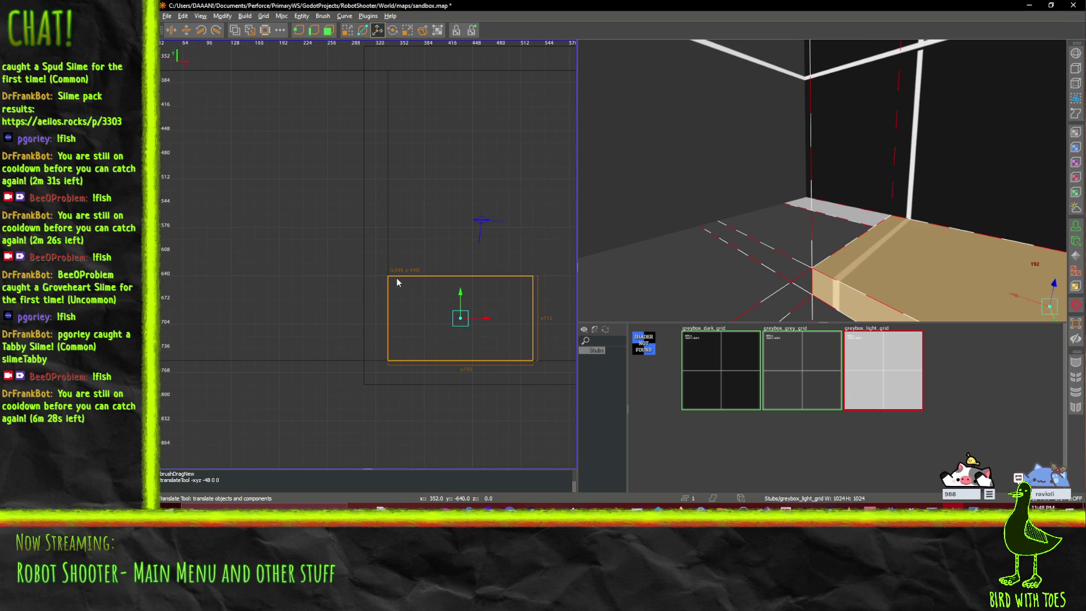
pyautogui.moveTo(492, 326); pyautogui.dragTo(524, 327)
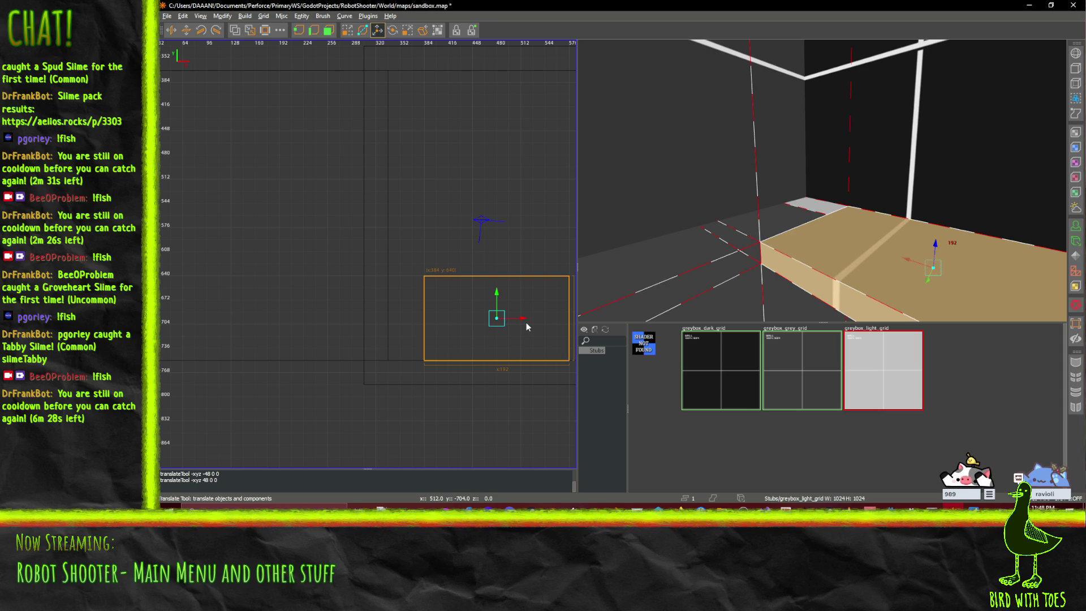
pyautogui.scroll(-2, 545, 315)
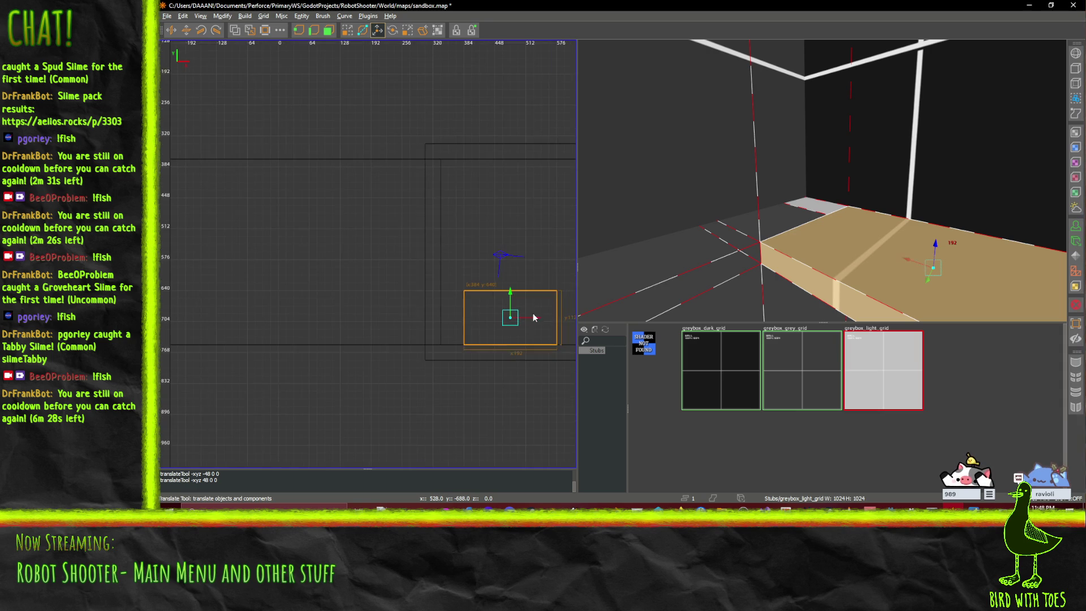
pyautogui.moveTo(535, 320)
pyautogui.mouseDown()
pyautogui.moveTo(513, 320)
pyautogui.moveTo(545, 320)
pyautogui.mouseUp()
pyautogui.scroll(3, 475, 283)
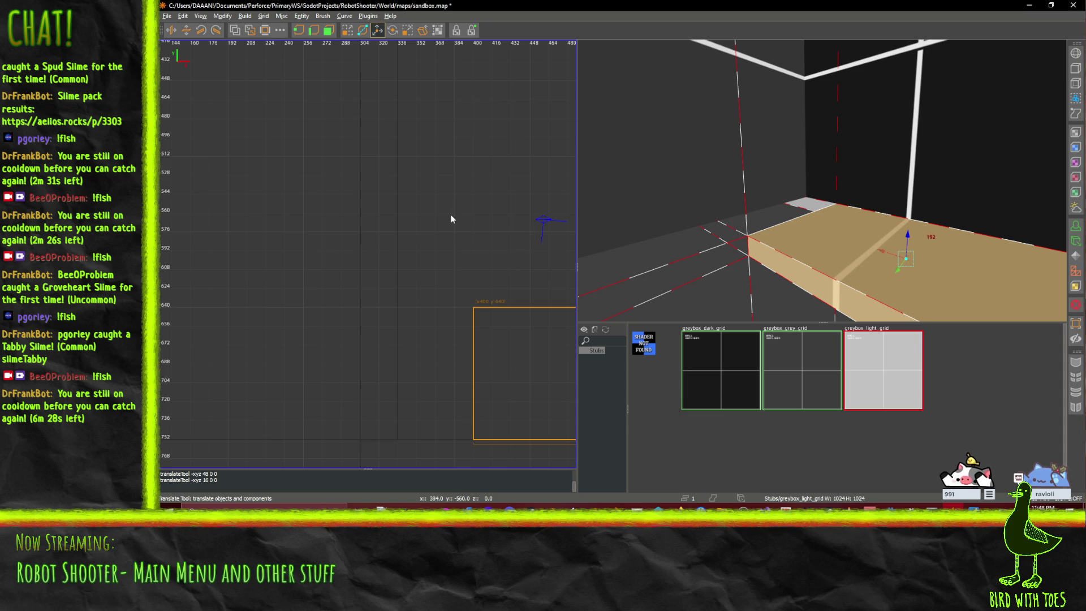
pyautogui.click(473, 245)
pyautogui.moveTo(530, 230); pyautogui.dragTo(457, 210)
# - Widen the new brush to 96 units, shift it 16 left, and orbit to inspect it
pyautogui.moveTo(435, 217); pyautogui.dragTo(416, 218)
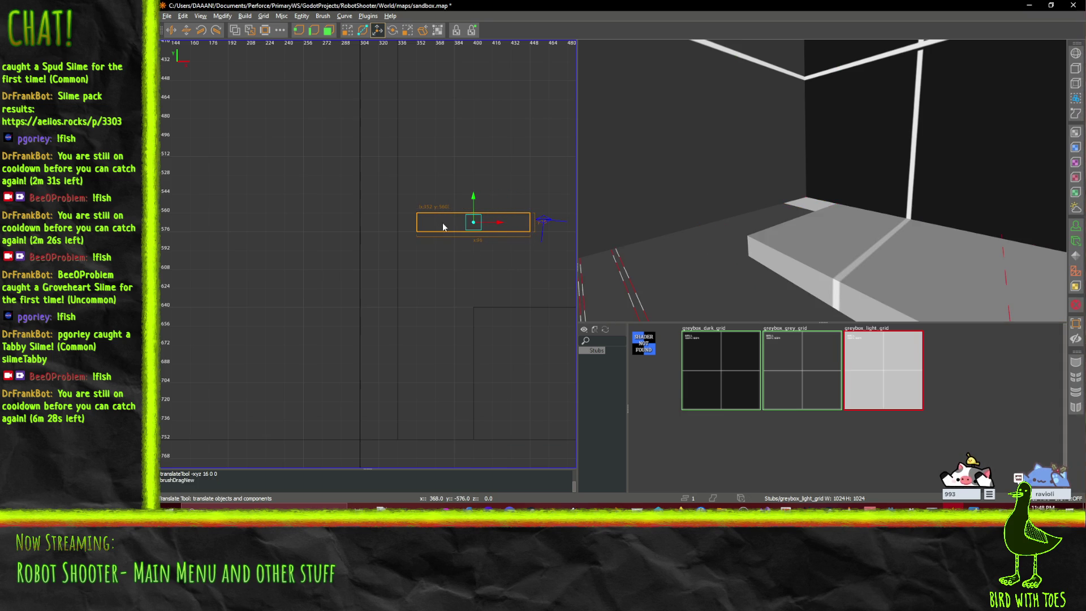
pyautogui.moveTo(493, 222)
pyautogui.mouseDown()
pyautogui.moveTo(475, 221)
pyautogui.moveTo(456, 260)
pyautogui.moveTo(467, 275)
pyautogui.mouseUp()
pyautogui.click(484, 370)
pyautogui.scroll(-3, 485, 365)
pyautogui.scroll(3, 469, 343)
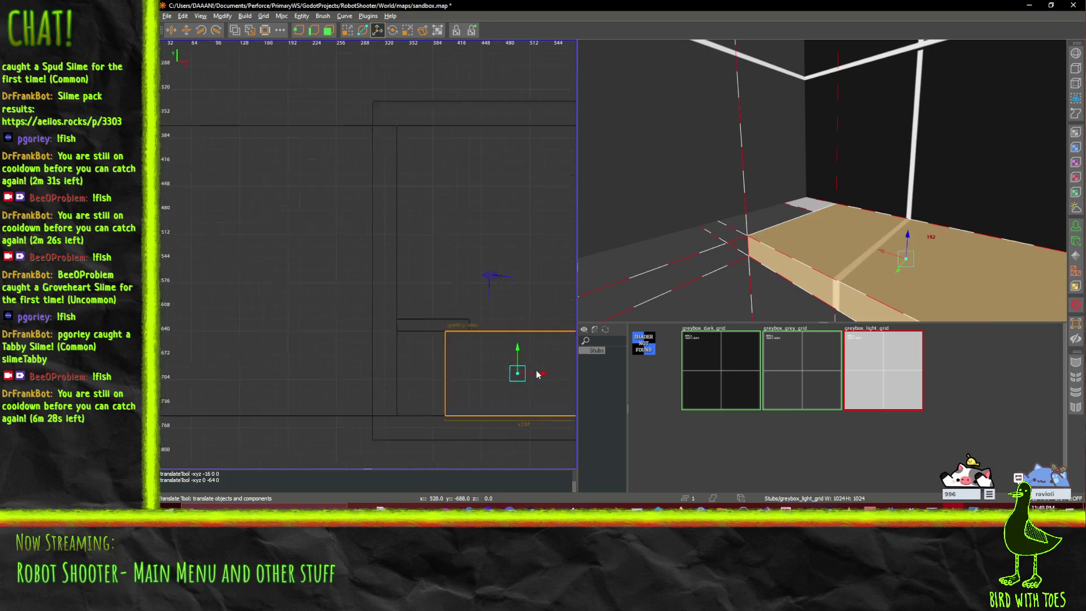
pyautogui.click(402, 318)
pyautogui.moveTo(632, 275); pyautogui.dragTo(821, 179)
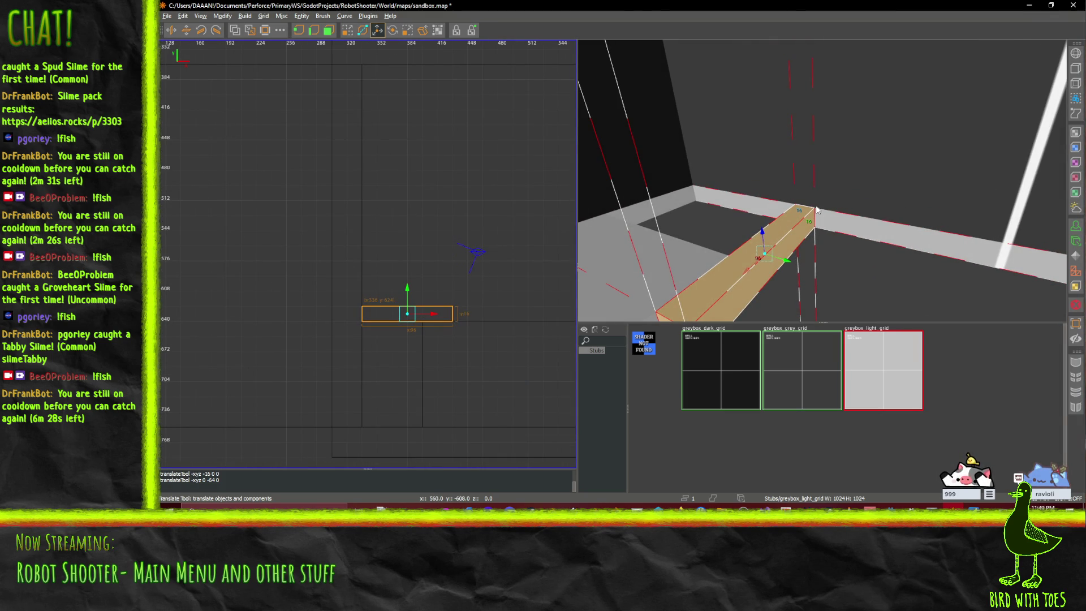
pyautogui.moveTo(762, 233); pyautogui.dragTo(821, 180)
# - Select the small brush's bottom face in the 3D view and stretch it outward
pyautogui.click(314, 30)
pyautogui.rightClick(822, 180)
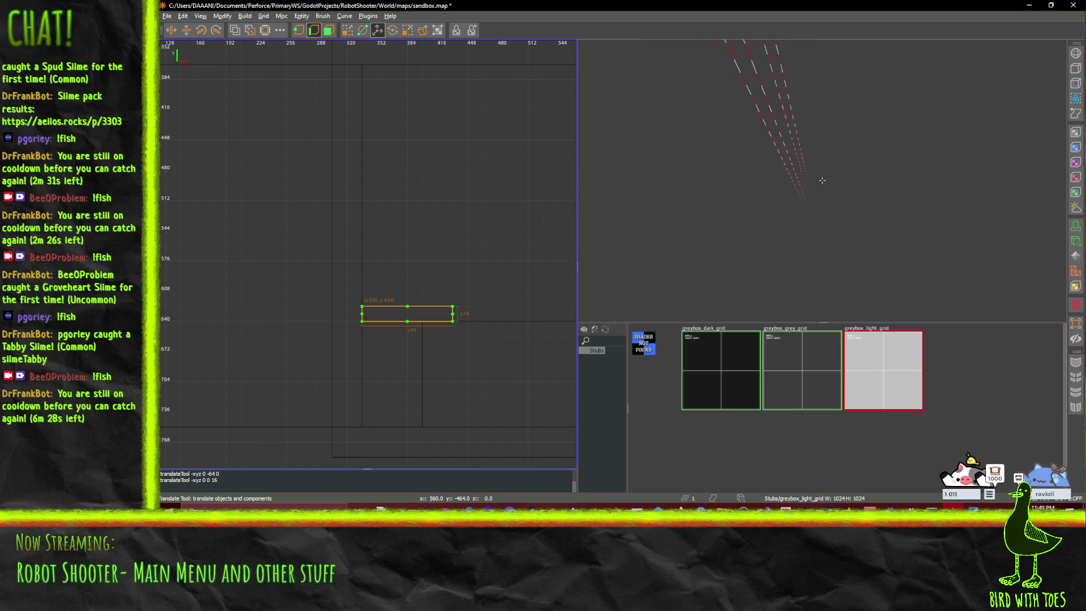
pyautogui.rightClick(822, 180)
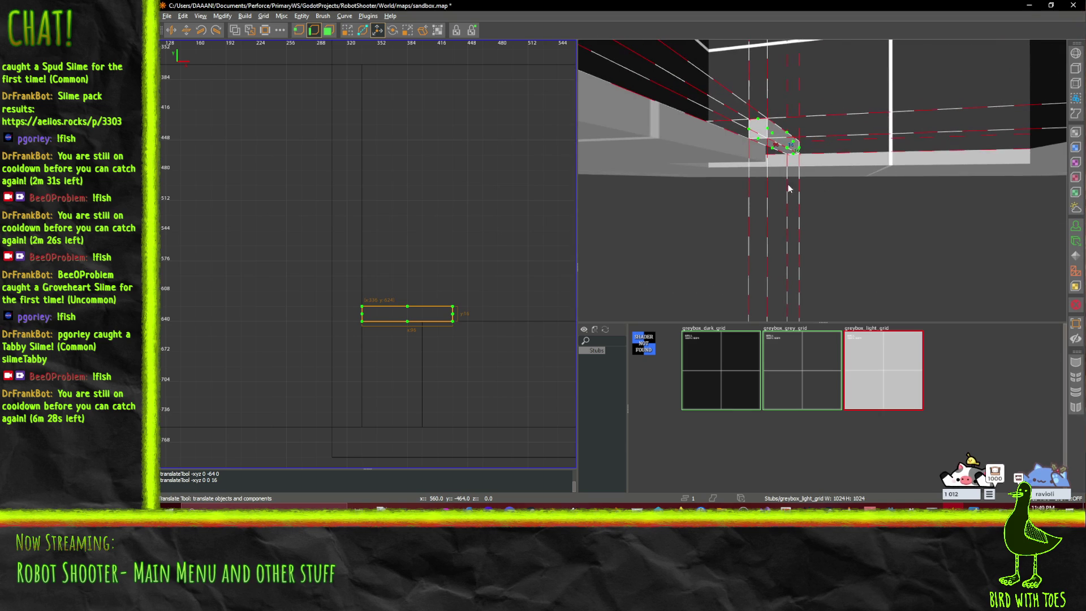
pyautogui.keyDown('ctrl'); pyautogui.keyDown('shift'); pyautogui.click(772, 150); pyautogui.keyUp('shift'); pyautogui.keyUp('ctrl')
pyautogui.scroll(3, 752, 151)
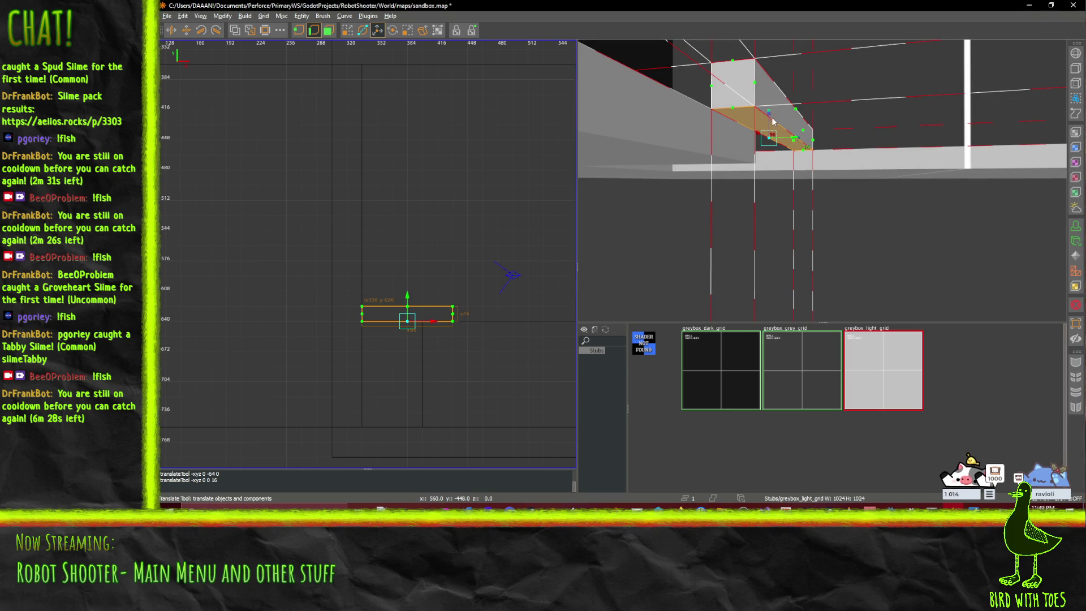
pyautogui.moveTo(769, 139); pyautogui.dragTo(770, 151)
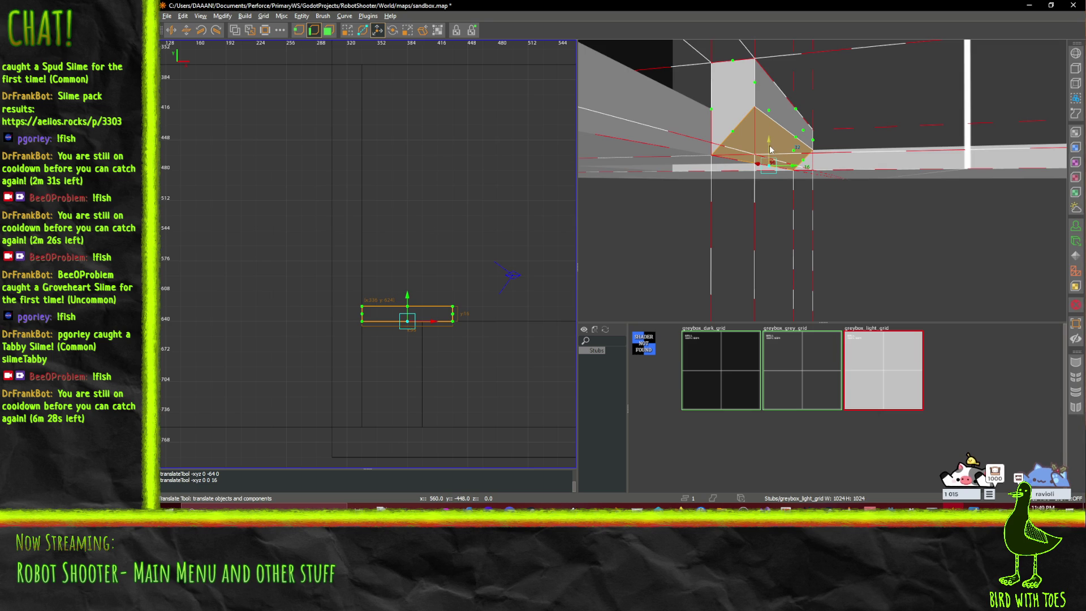
pyautogui.rightClick(806, 123)
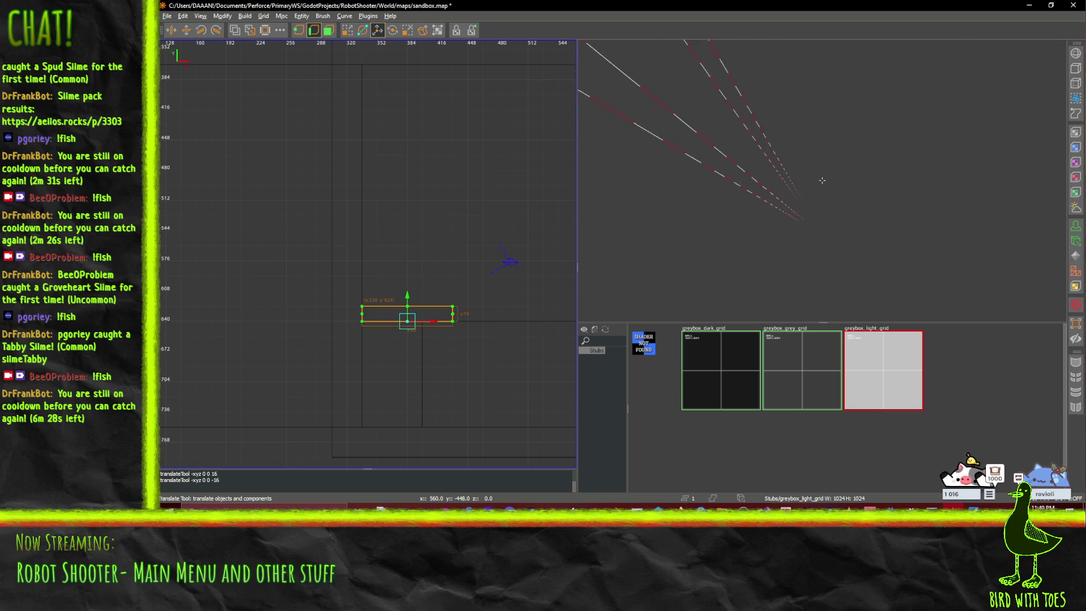
pyautogui.rightClick(822, 180)
pyautogui.rightClick(821, 180)
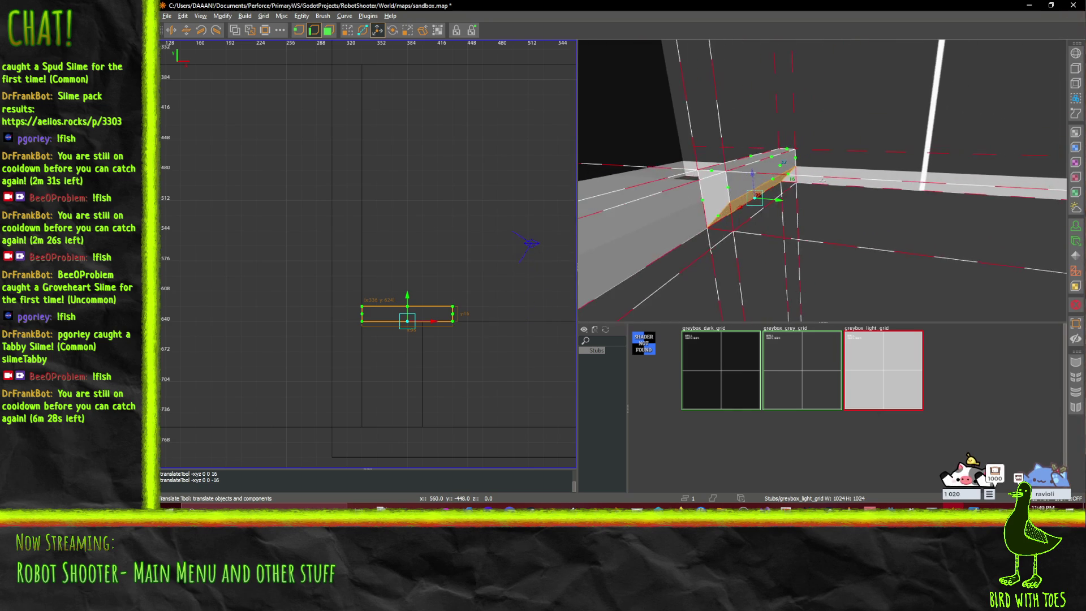
pyautogui.rightClick(822, 180)
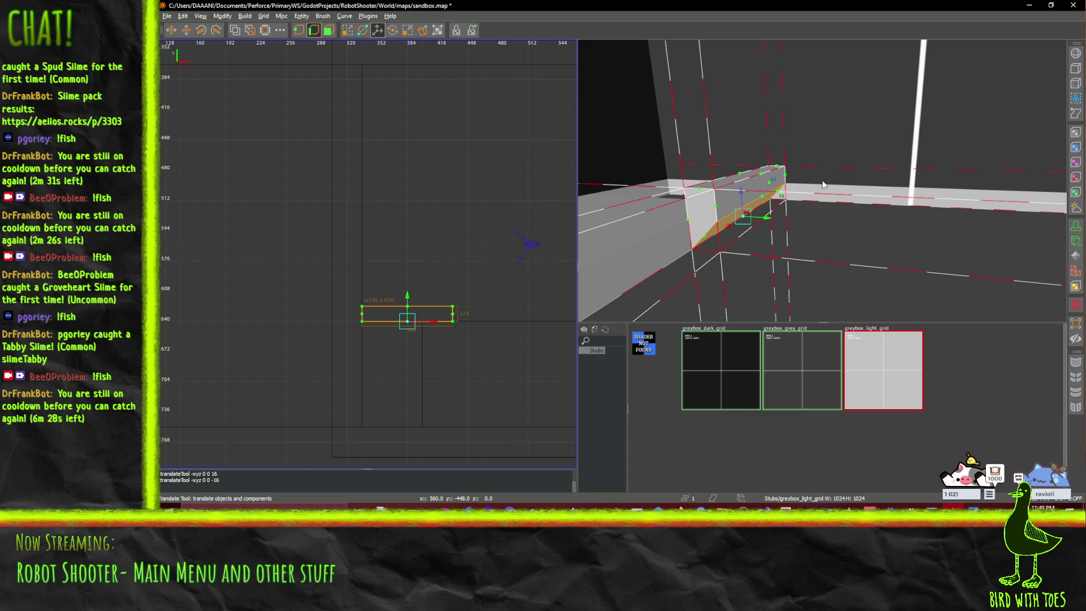
pyautogui.rightClick(822, 180)
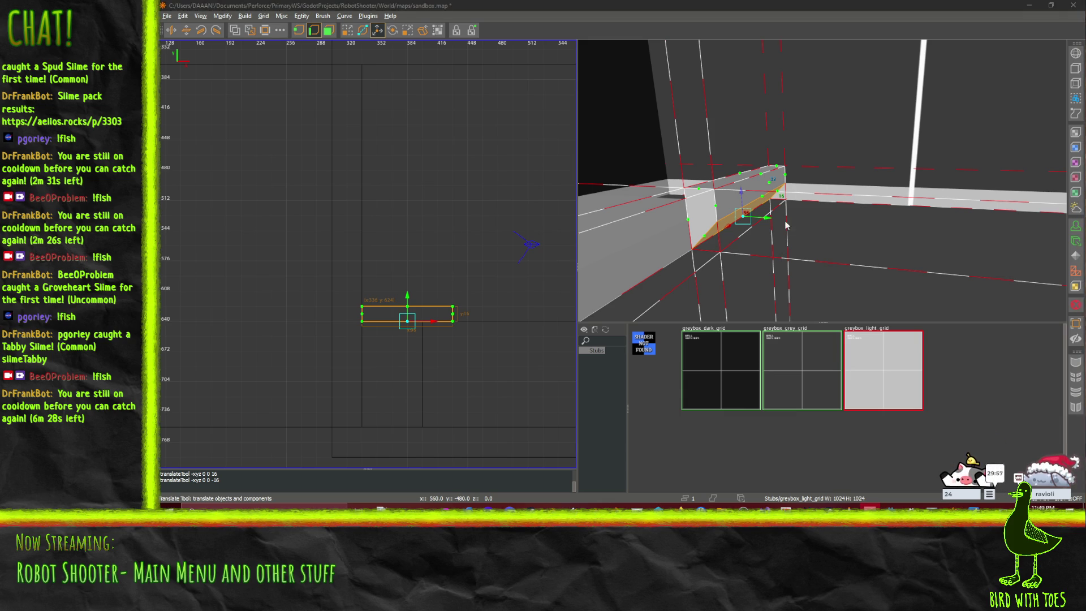
# - Extend the step's top face out to 32 units of depth
pyautogui.click(769, 190)
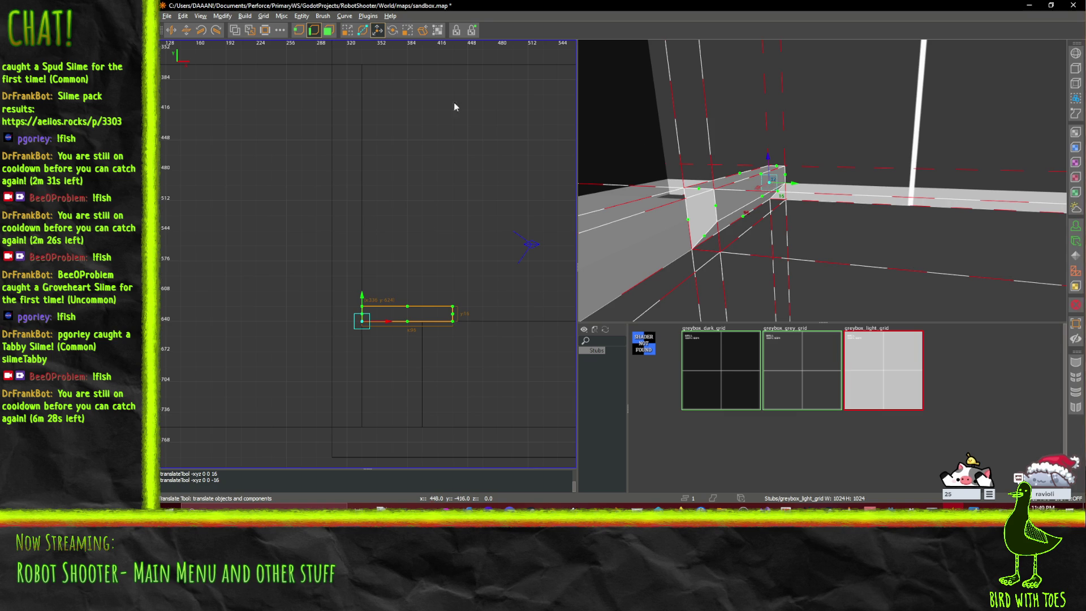
pyautogui.click(762, 196)
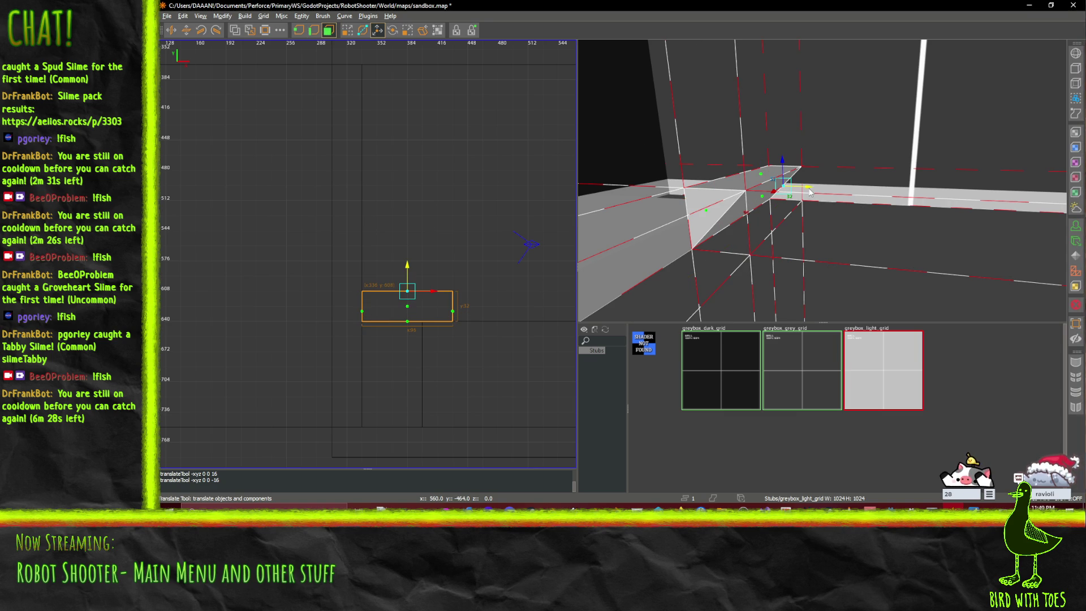
pyautogui.moveTo(788, 186)
pyautogui.mouseDown()
pyautogui.moveTo(805, 185)
pyautogui.moveTo(791, 187)
pyautogui.mouseUp()
pyautogui.rightClick(791, 187)
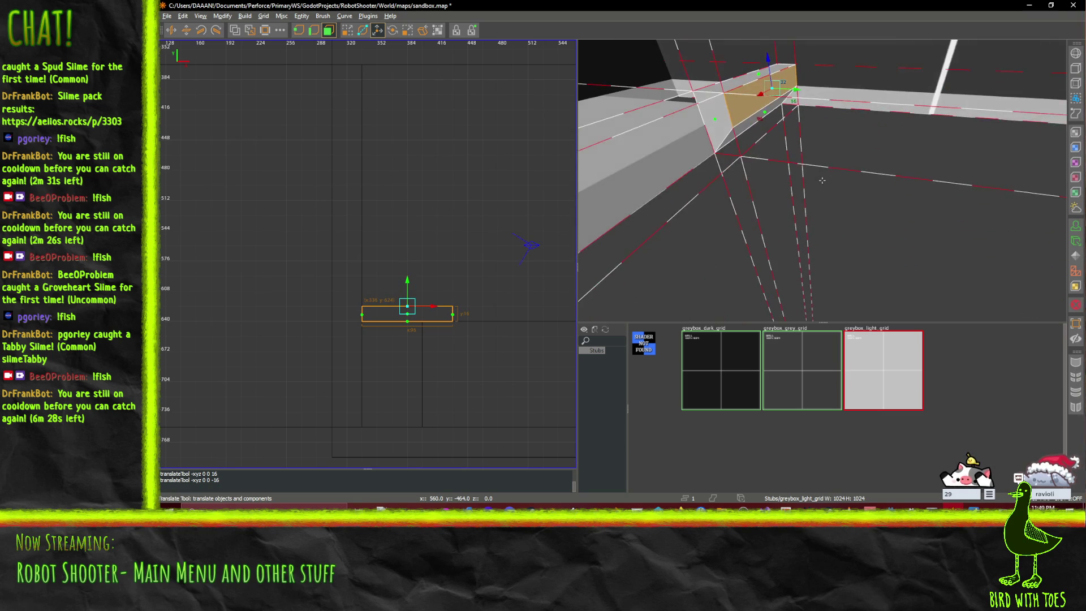
pyautogui.rightClick(821, 179)
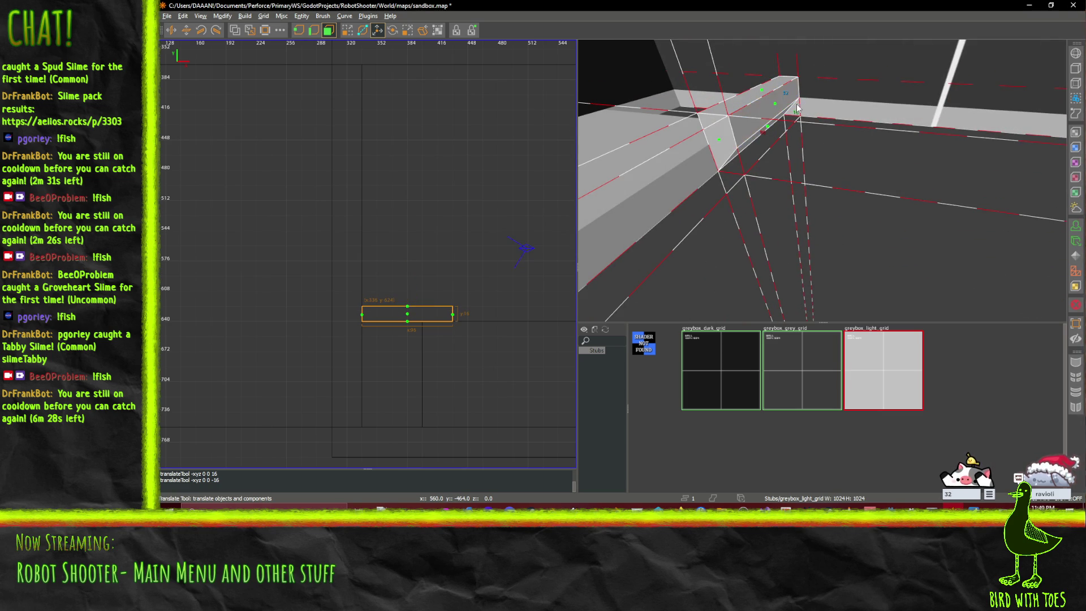
pyautogui.moveTo(810, 107)
pyautogui.mouseDown()
pyautogui.moveTo(830, 111)
pyautogui.moveTo(794, 105)
pyautogui.mouseUp()
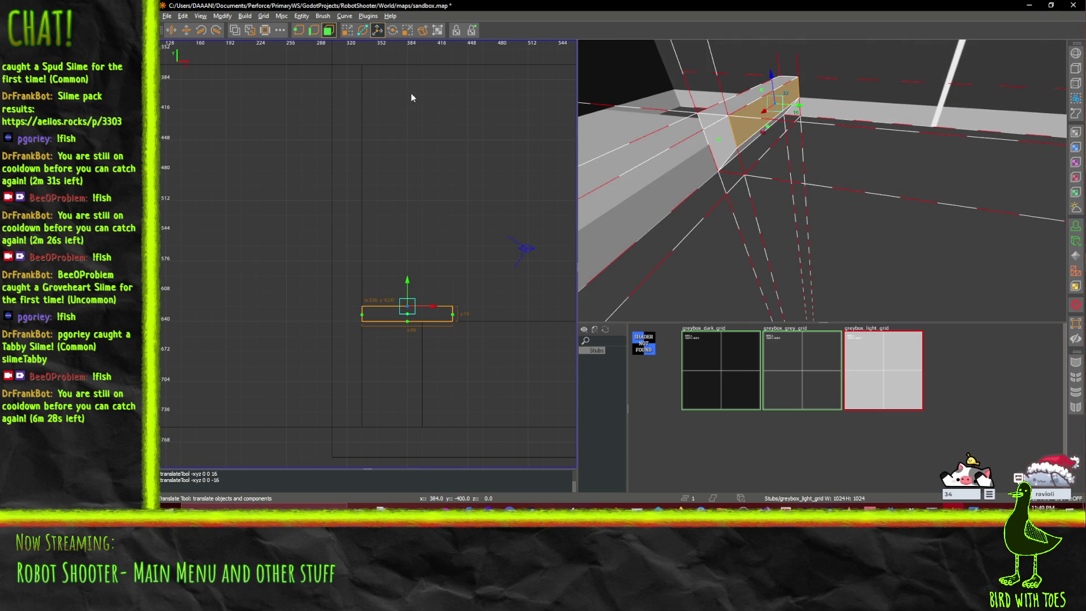
# - Raise the step's top face, then set the step to 28 units tall
pyautogui.click(314, 30)
pyautogui.press('Left')
pyautogui.press('Left')
pyautogui.press('Left')
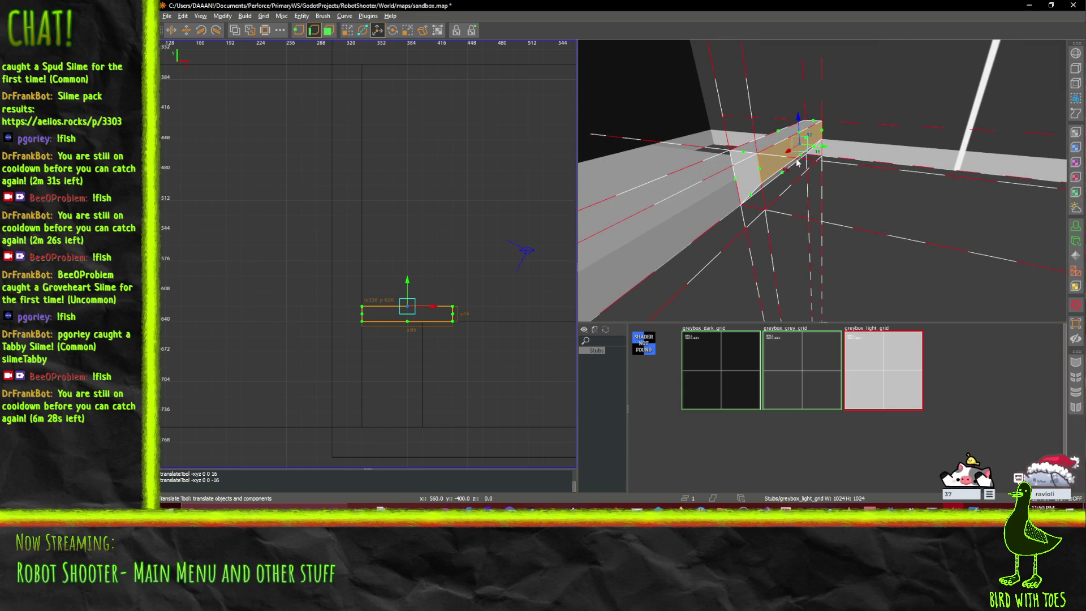
pyautogui.click(800, 142)
pyautogui.moveTo(801, 158)
pyautogui.mouseDown()
pyautogui.moveTo(827, 152)
pyautogui.moveTo(858, 163)
pyautogui.mouseUp()
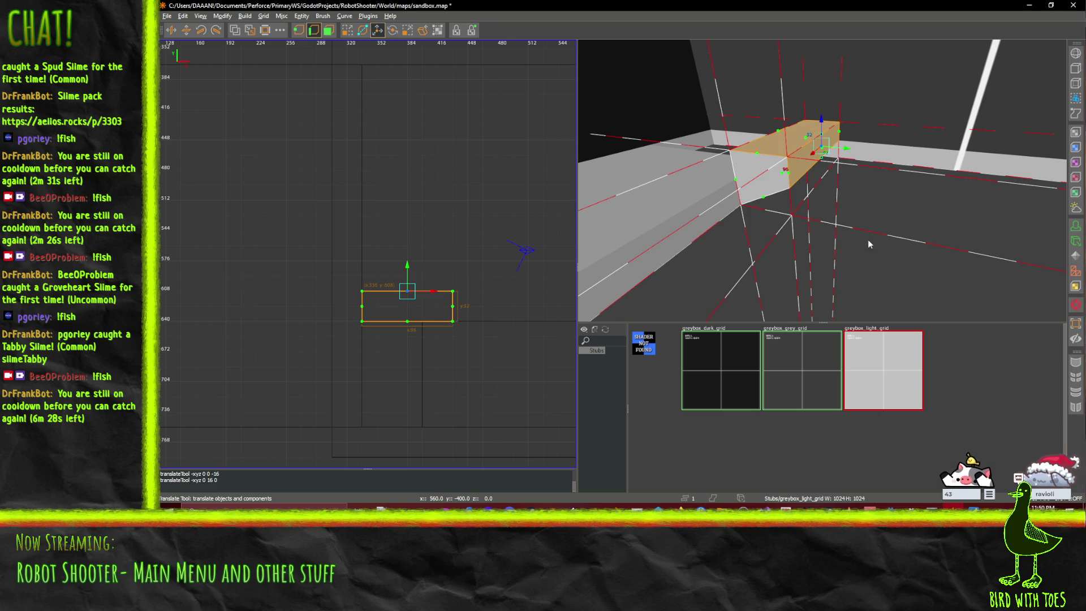
pyautogui.scroll(2, 474, 288)
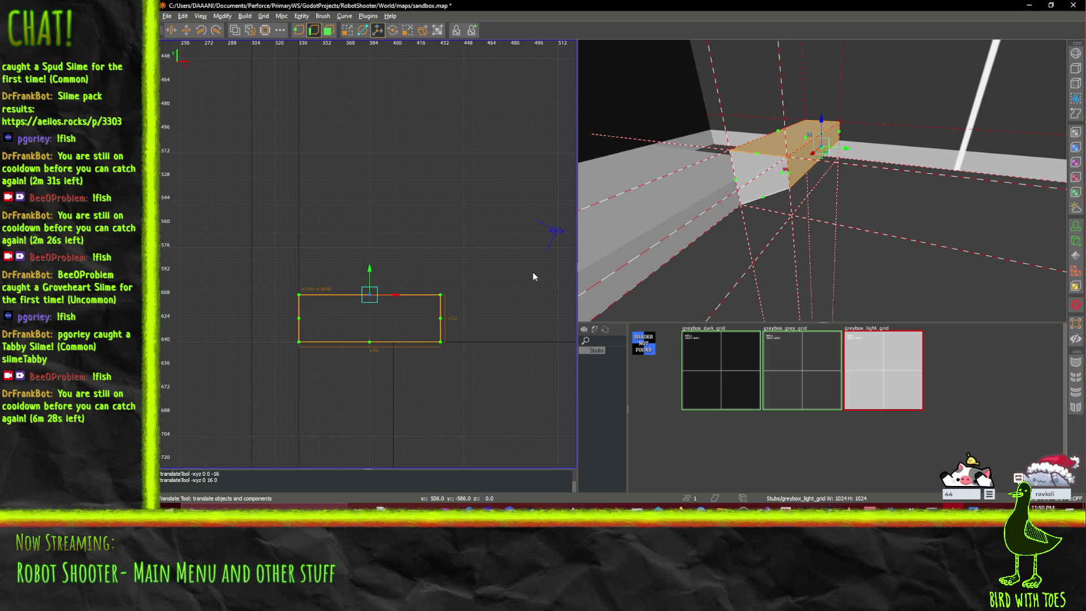
pyautogui.scroll(1, 352, 259)
pyautogui.moveTo(365, 270); pyautogui.dragTo(365, 288)
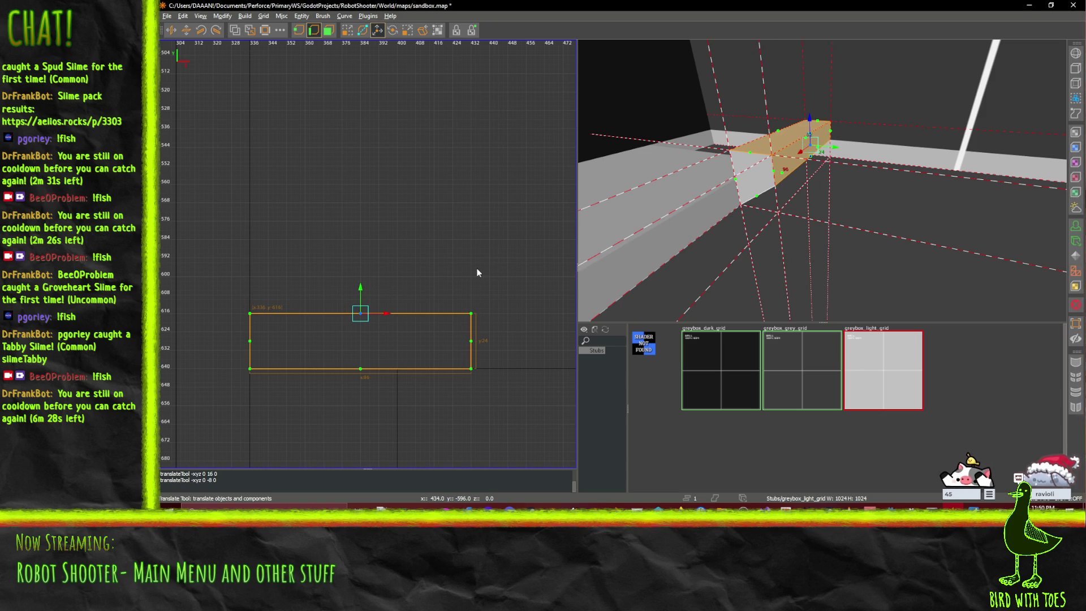
# - Set the grid to 16 units and orbit to check the finished step
pyautogui.press(']')
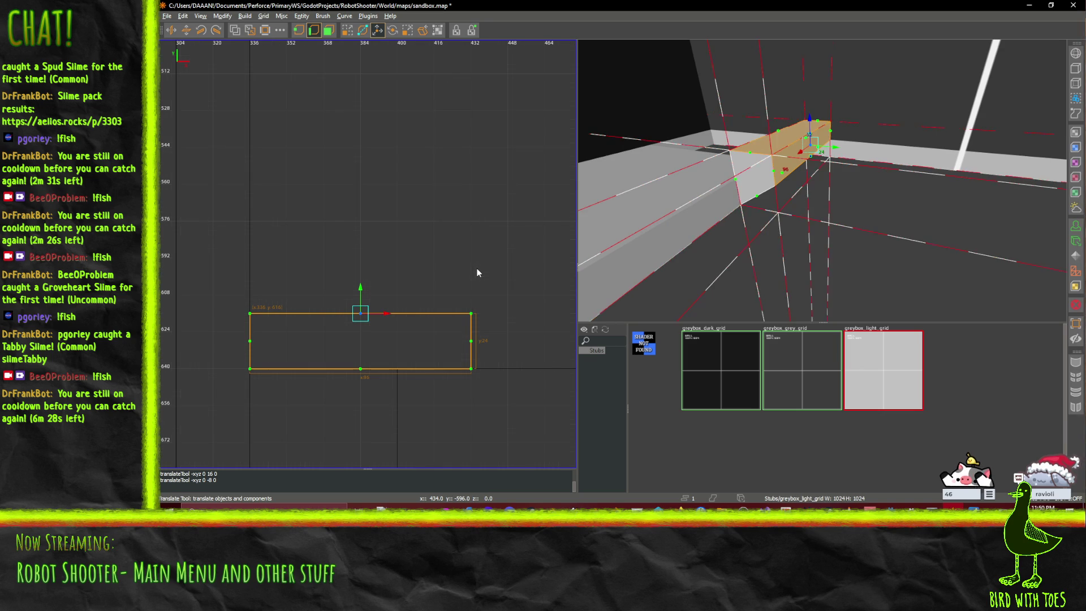
pyautogui.scroll(2, 419, 357)
pyautogui.scroll(-4, 419, 357)
pyautogui.moveTo(767, 180); pyautogui.dragTo(823, 184)
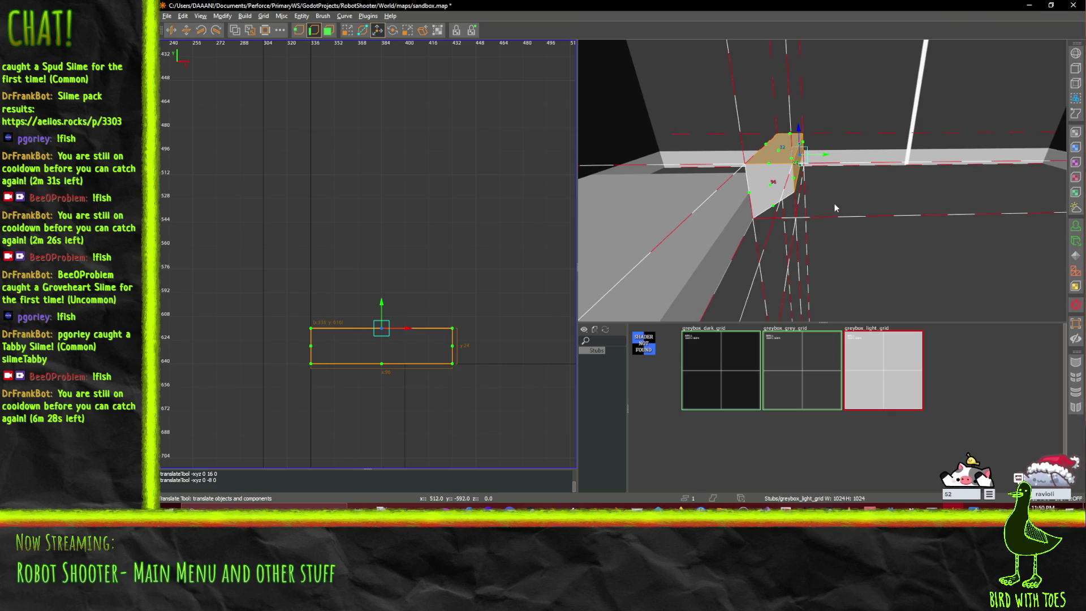
pyautogui.click(329, 31)
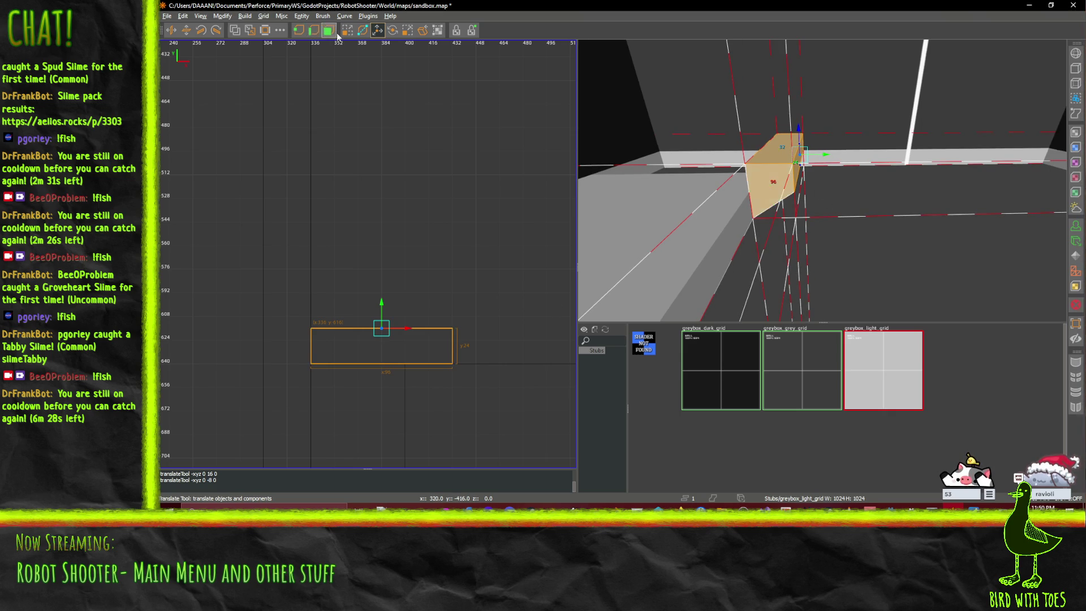
pyautogui.click(345, 31)
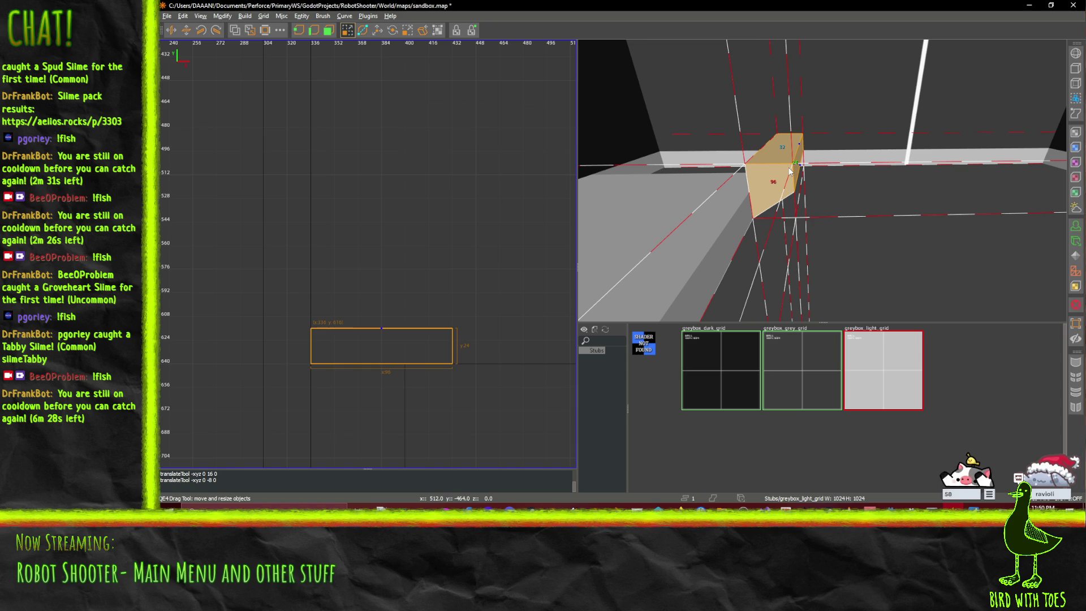
# - Paste two copies of the step and slide each further along the stairwell
pyautogui.hotkey('ctrl', 'v')
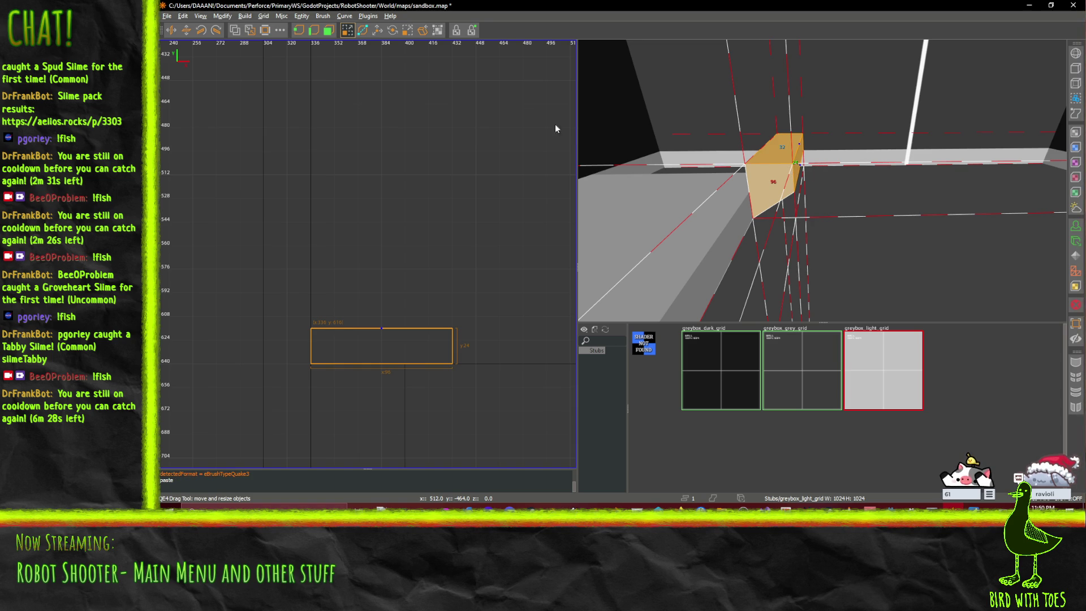
pyautogui.click(378, 30)
pyautogui.moveTo(802, 167)
pyautogui.mouseDown()
pyautogui.moveTo(855, 168)
pyautogui.moveTo(827, 121)
pyautogui.mouseUp()
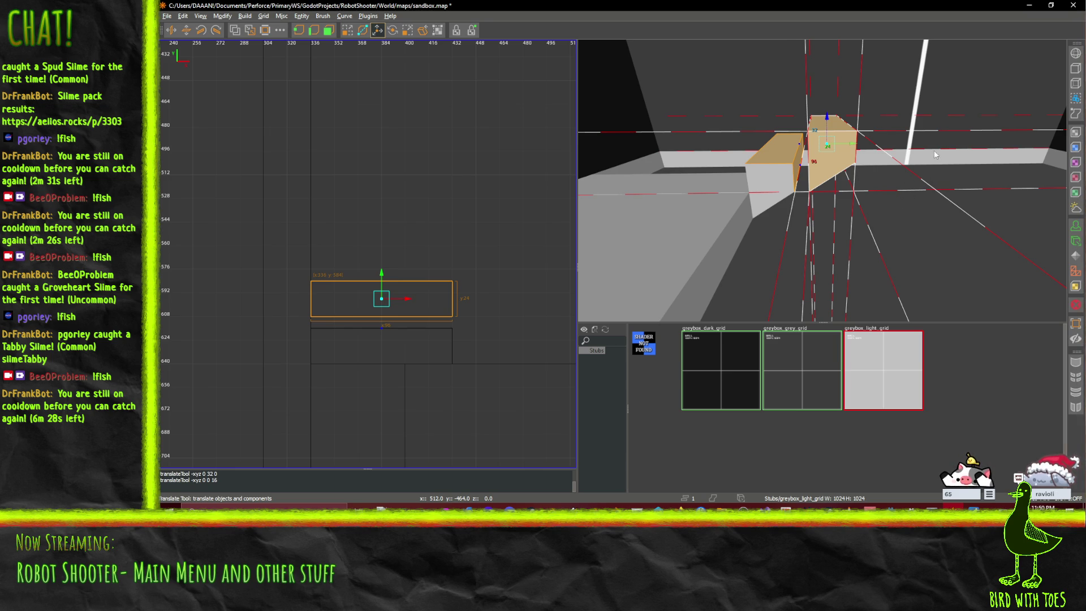
pyautogui.hotkey('ctrl', 'c')
pyautogui.hotkey('ctrl', 'v')
pyautogui.moveTo(808, 169)
pyautogui.mouseDown()
pyautogui.moveTo(889, 170)
pyautogui.moveTo(872, 91)
pyautogui.mouseUp()
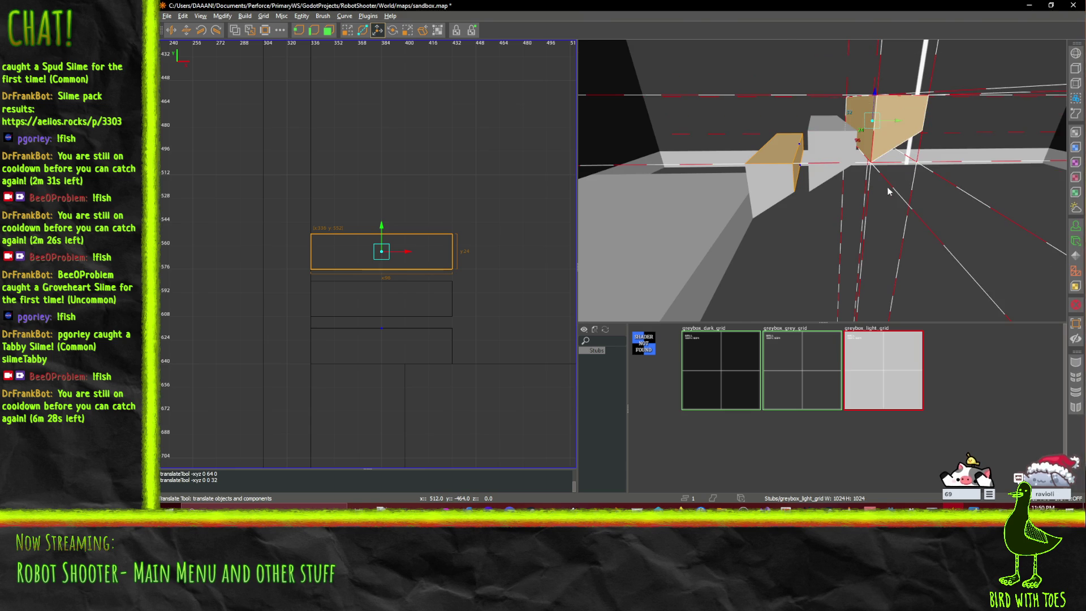
# - Paste a third step, moving it 96 units along and 48 units up
pyautogui.hotkey('ctrl', 'v')
pyautogui.moveTo(808, 169)
pyautogui.mouseDown()
pyautogui.moveTo(927, 136)
pyautogui.moveTo(915, 139)
pyautogui.moveTo(923, 79)
pyautogui.mouseUp()
pyautogui.rightClick(969, 121)
pyautogui.moveTo(822, 180)
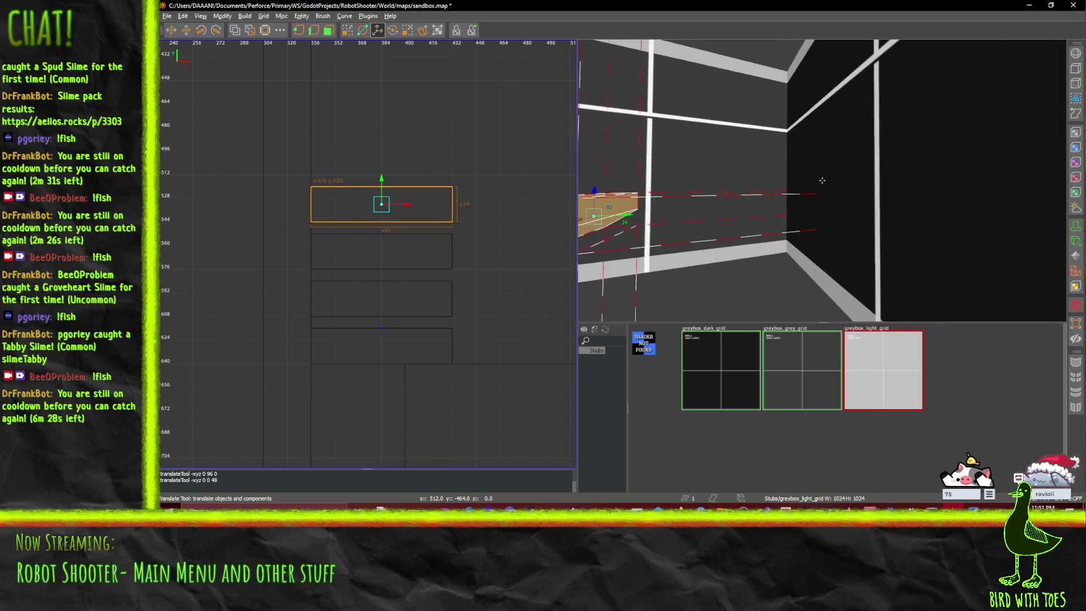
pyautogui.rightClick(822, 229)
# - Paste two more steps, placing the last 160 units along and 80 units up
pyautogui.hotkey('ctrl', 'v')
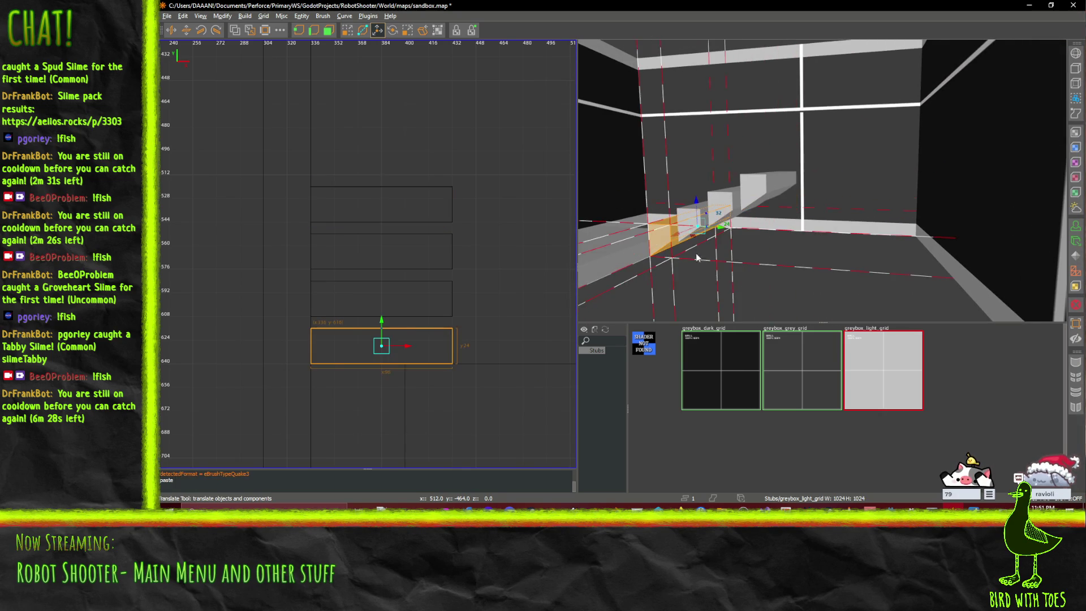
pyautogui.moveTo(734, 232)
pyautogui.mouseDown()
pyautogui.moveTo(830, 240)
pyautogui.moveTo(803, 153)
pyautogui.mouseUp()
pyautogui.hotkey('ctrl', 'v')
pyautogui.moveTo(723, 230); pyautogui.dragTo(863, 241)
pyautogui.moveTo(831, 208); pyautogui.dragTo(844, 145)
pyautogui.moveTo(822, 180)
pyautogui.mouseDown()
pyautogui.moveTo(810, 183)
pyautogui.moveTo(821, 187)
pyautogui.mouseUp()
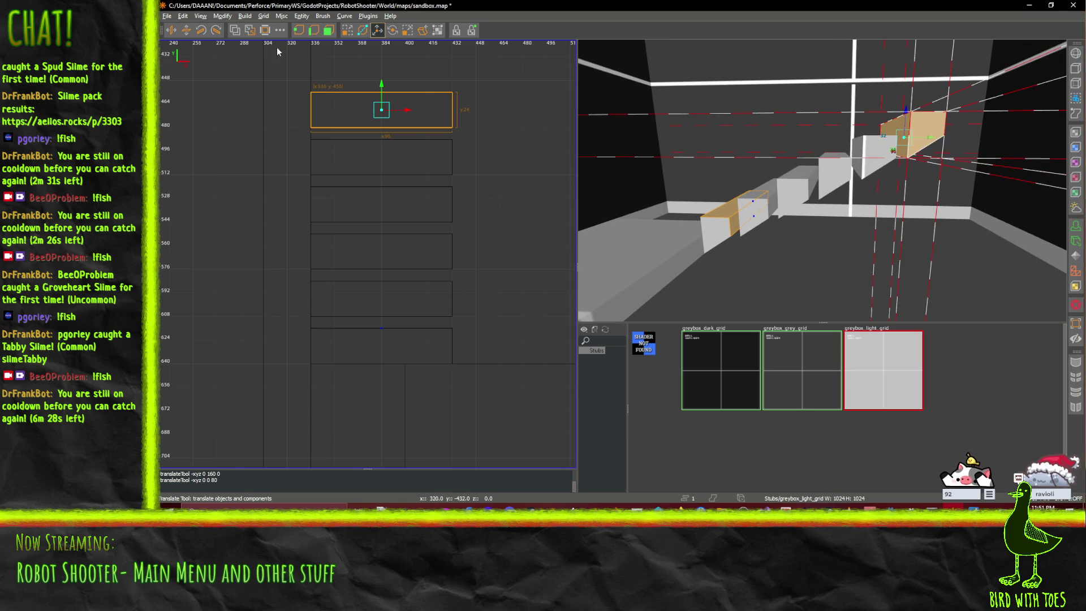
pyautogui.click(329, 30)
# - Select the five upper steps and shift them down the flight together
pyautogui.click(452, 111)
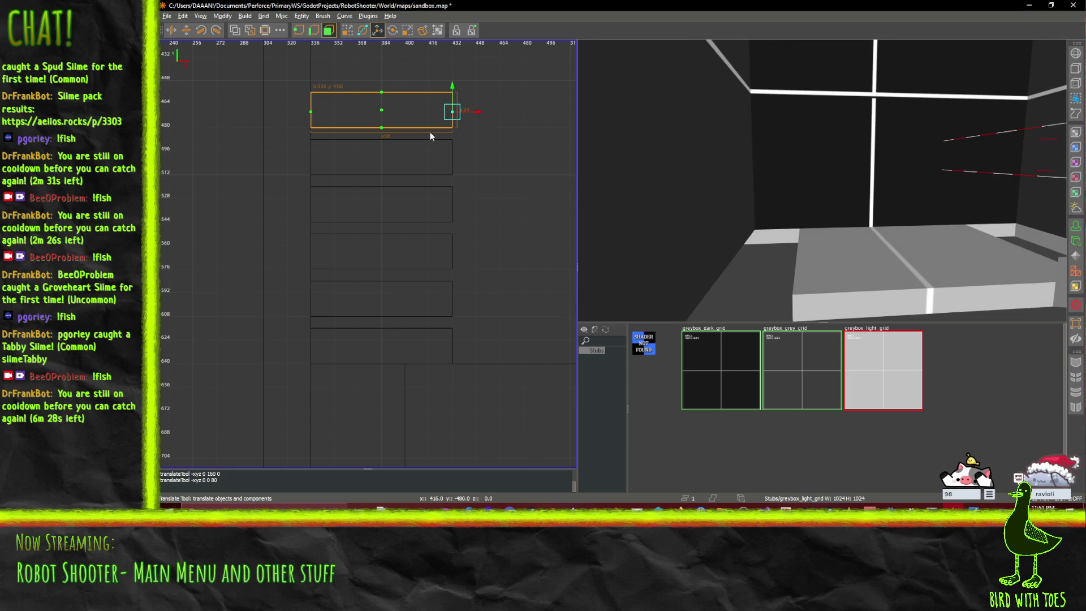
pyautogui.click(347, 30)
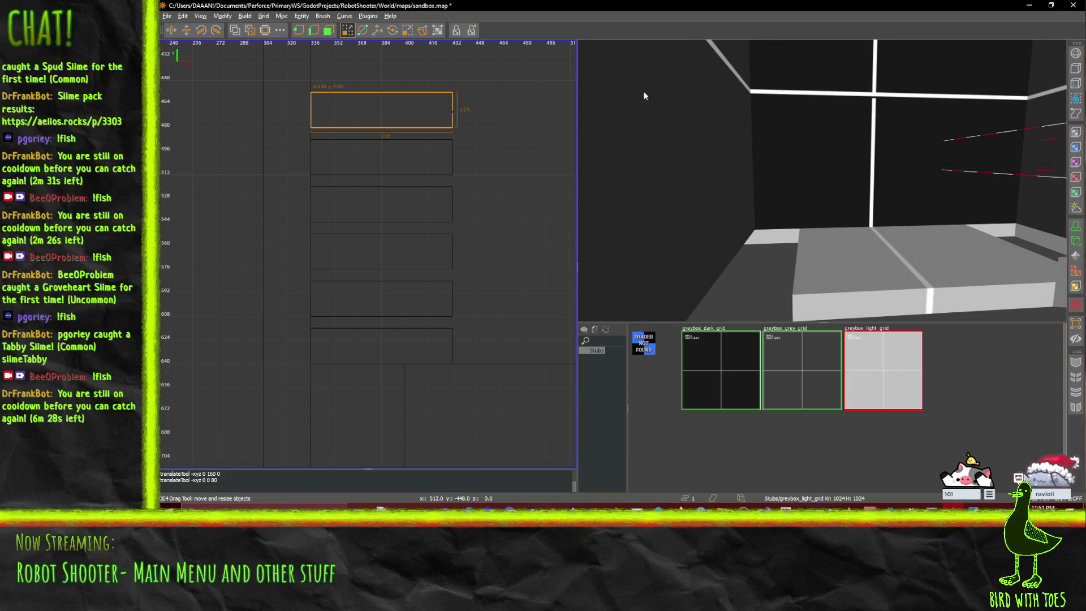
pyautogui.keyDown('shift'); pyautogui.click(807, 162); pyautogui.keyUp('shift')
pyautogui.keyDown('shift'); pyautogui.click(786, 173); pyautogui.keyUp('shift')
pyautogui.keyDown('shift'); pyautogui.click(741, 192); pyautogui.keyUp('shift')
pyautogui.keyDown('shift'); pyautogui.click(696, 222); pyautogui.keyUp('shift')
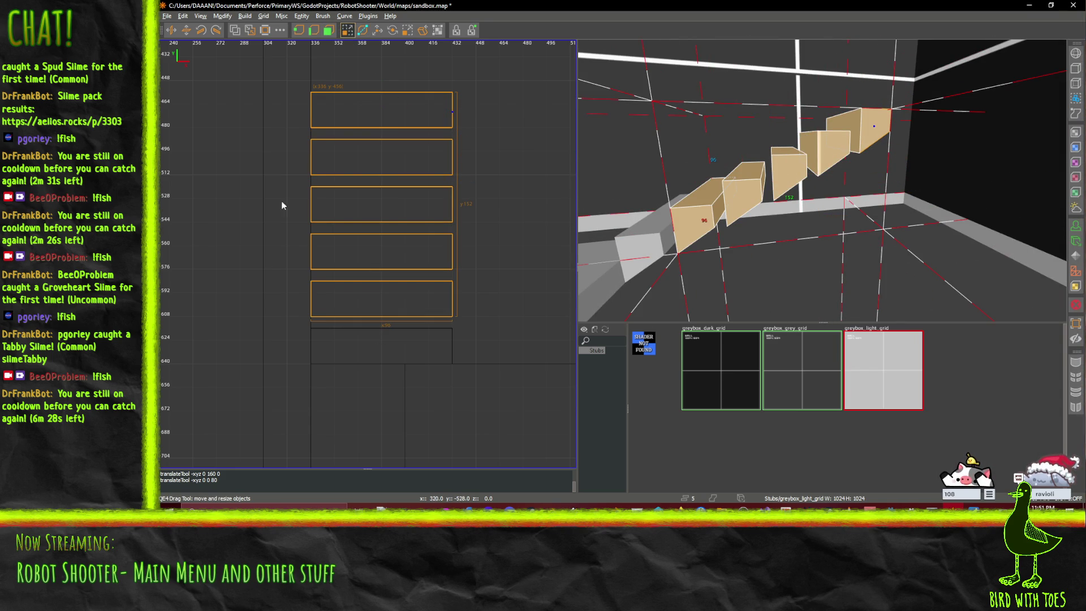
pyautogui.scroll(1, 408, 286)
pyautogui.scroll(1, 407, 287)
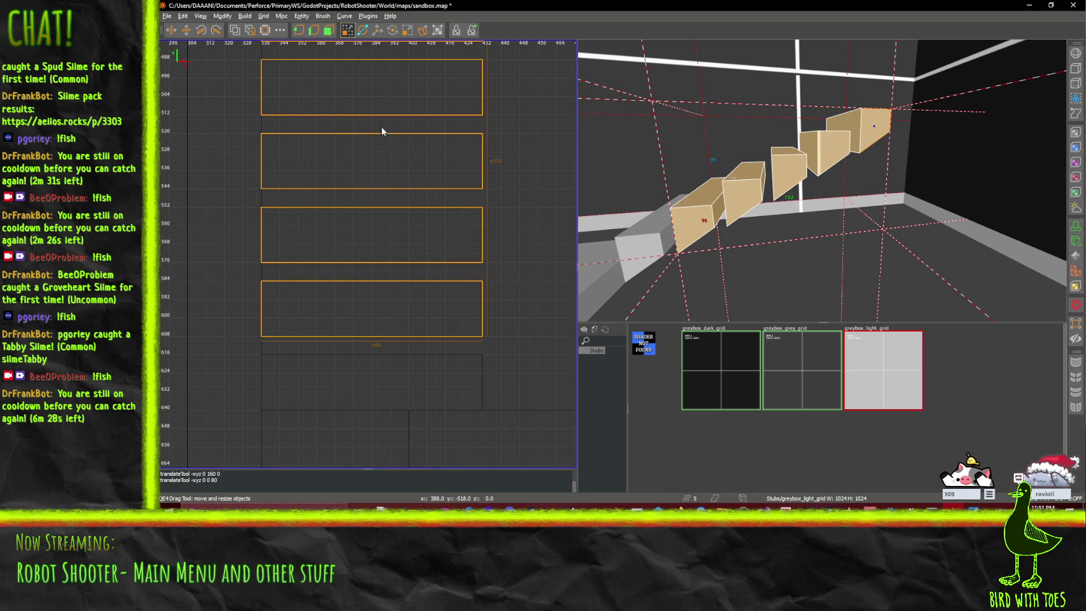
pyautogui.scroll(-1, 379, 119)
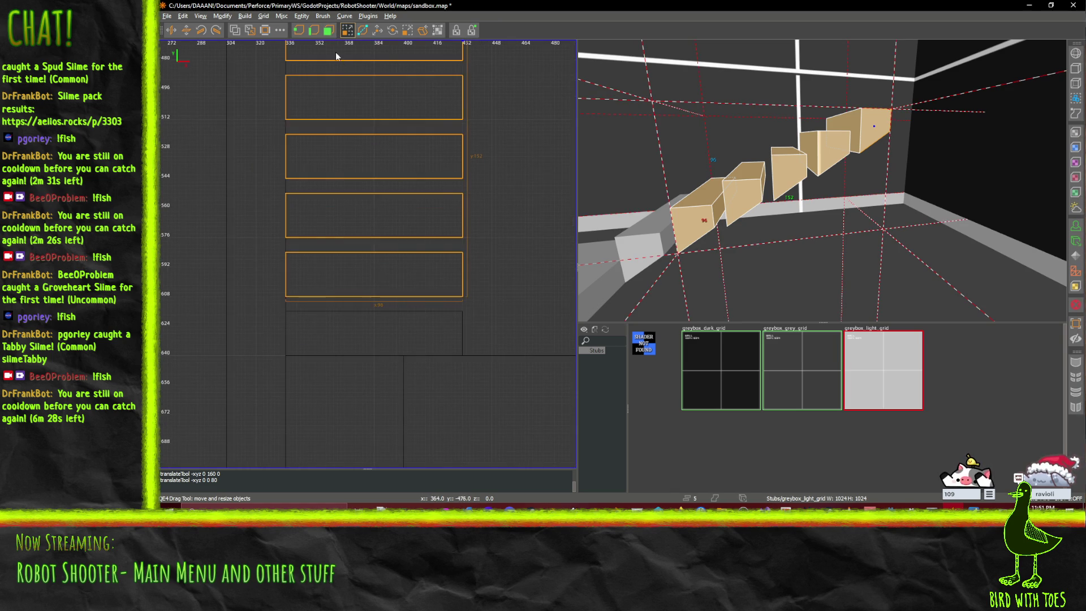
pyautogui.click(377, 30)
pyautogui.scroll(2, 373, 243)
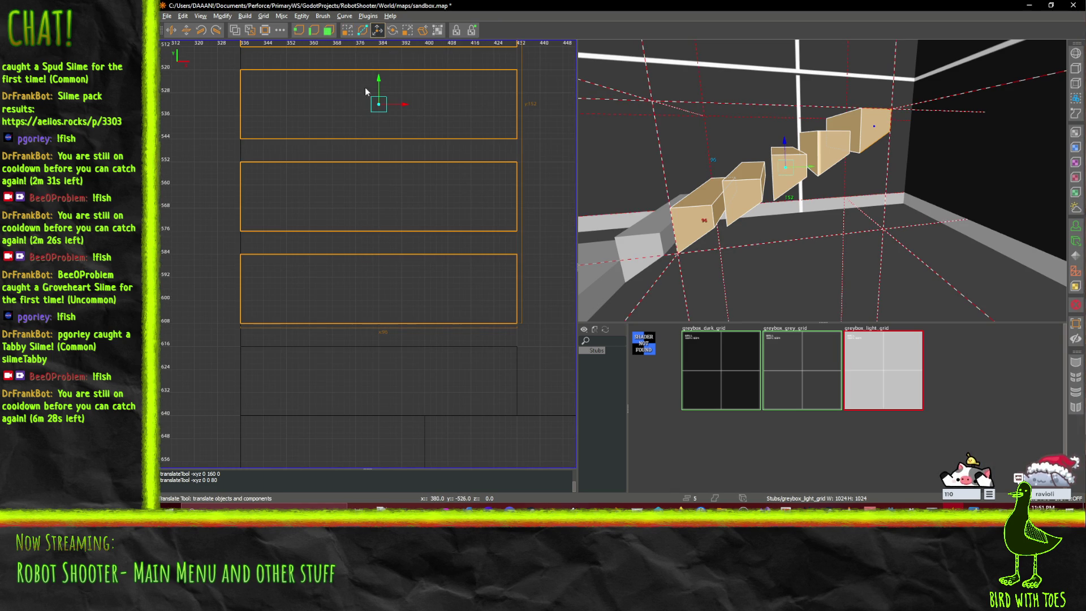
pyautogui.moveTo(378, 79); pyautogui.dragTo(385, 99)
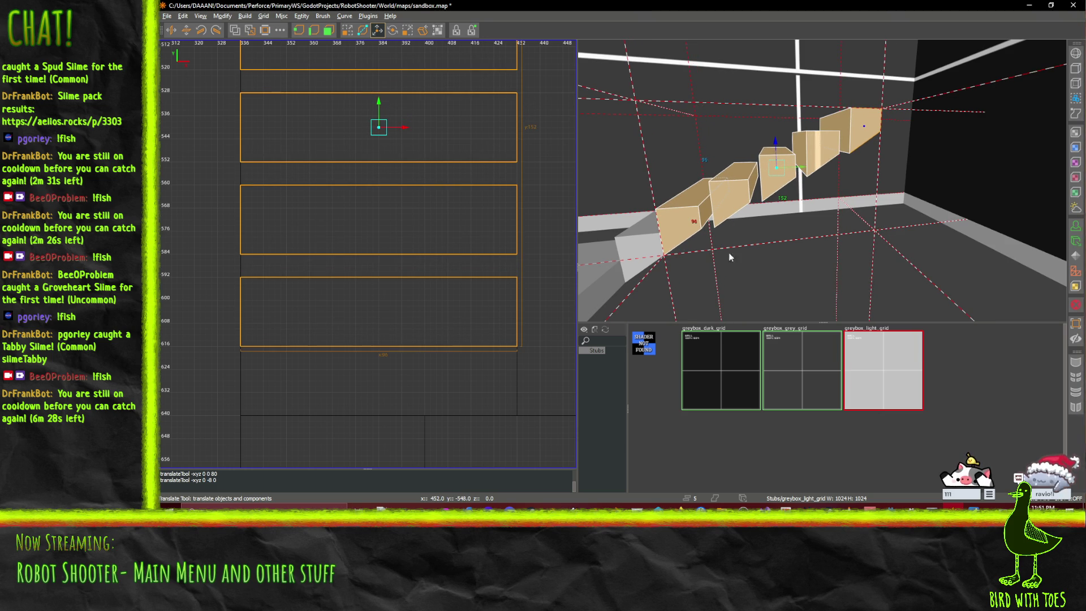
# - Reselect the next four steps up and shift them down
pyautogui.click(700, 227)
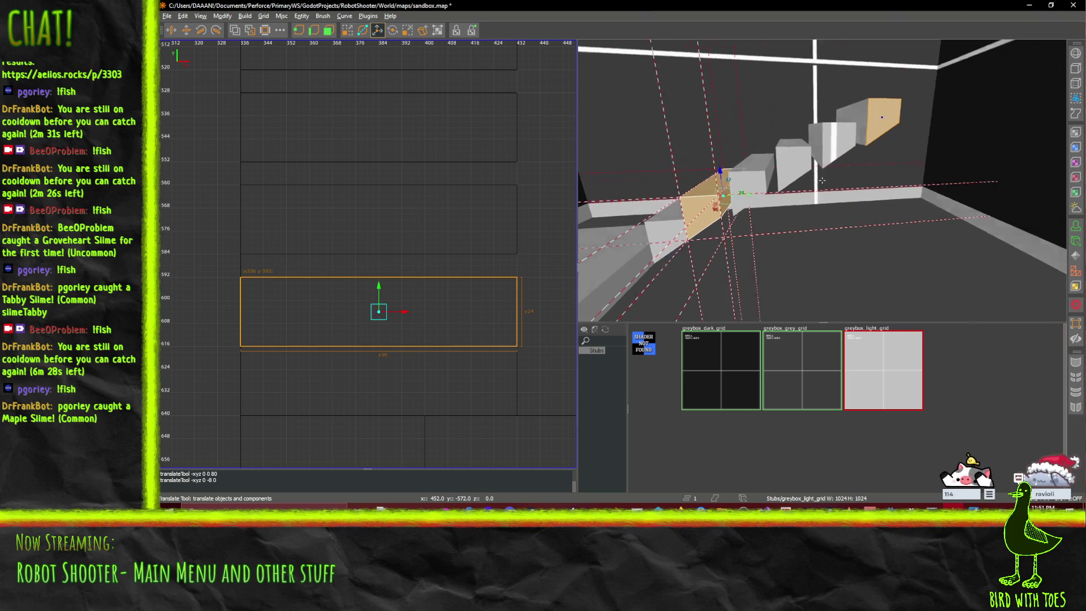
pyautogui.press('a')
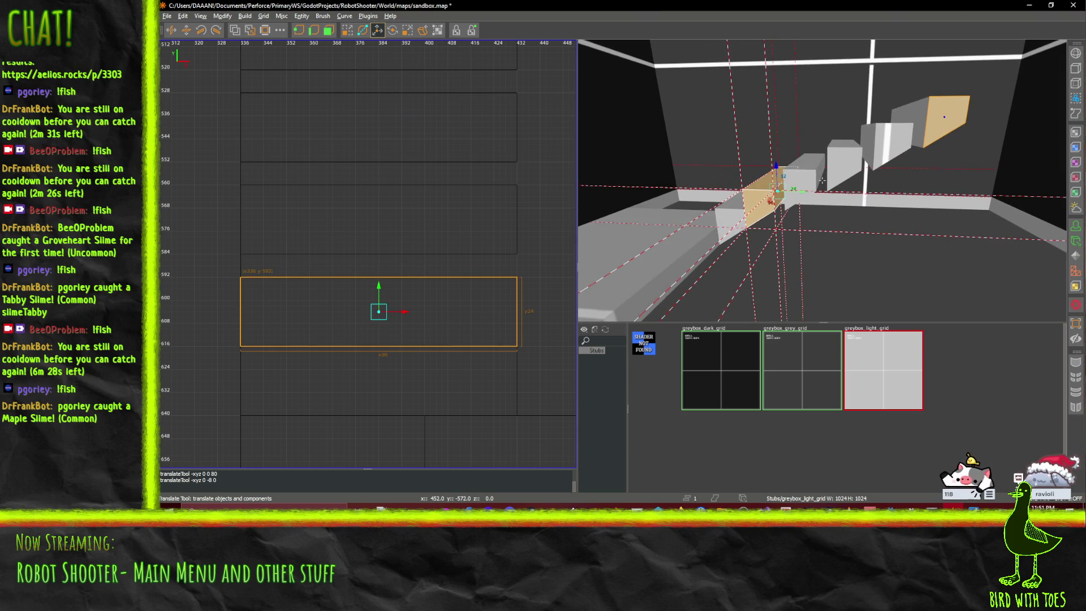
pyautogui.press('d')
pyautogui.press('q')
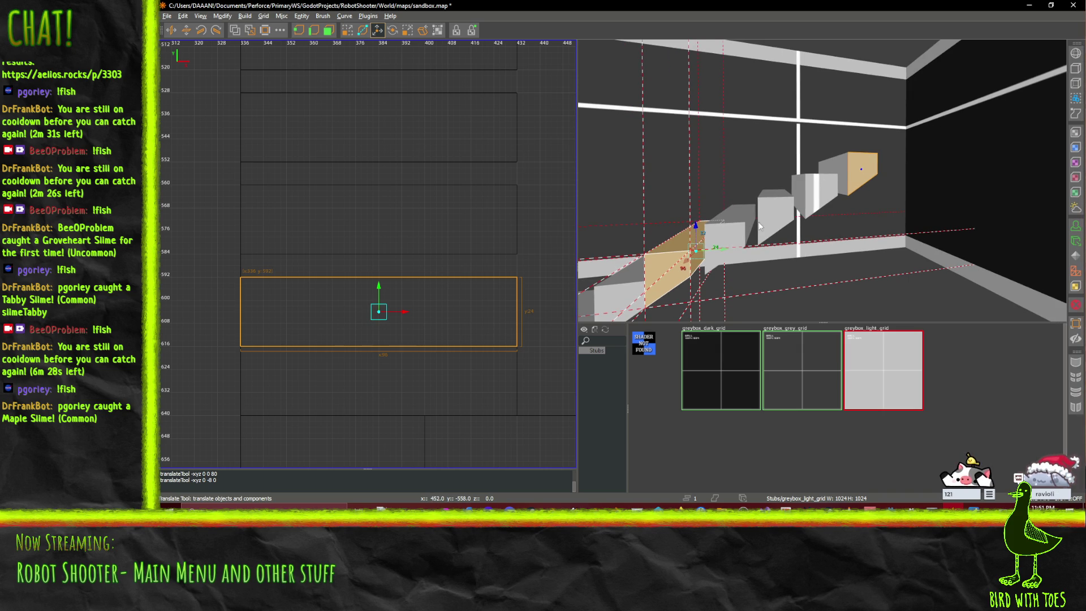
pyautogui.click(749, 226)
pyautogui.keyDown('ctrl'); pyautogui.click(775, 214); pyautogui.keyUp('ctrl')
pyautogui.keyDown('ctrl'); pyautogui.click(815, 186); pyautogui.keyUp('ctrl')
pyautogui.keyDown('ctrl'); pyautogui.click(852, 164); pyautogui.keyUp('ctrl')
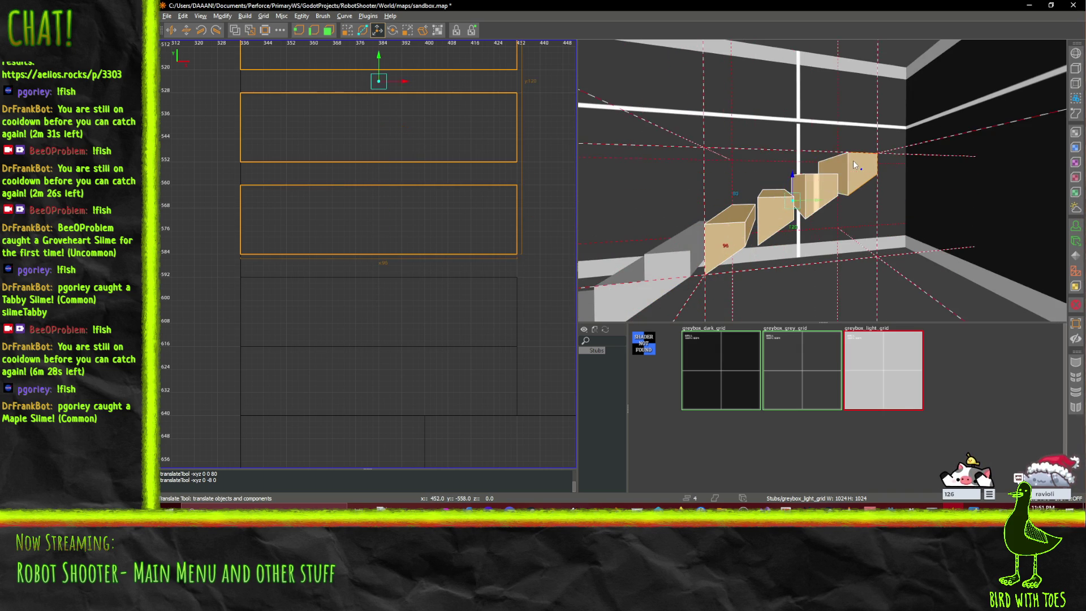
pyautogui.moveTo(373, 52); pyautogui.dragTo(386, 72)
# - Drop the two lower steps from the selection and shift the last two down into line
pyautogui.keyDown('ctrl'); pyautogui.click(711, 236); pyautogui.keyUp('ctrl')
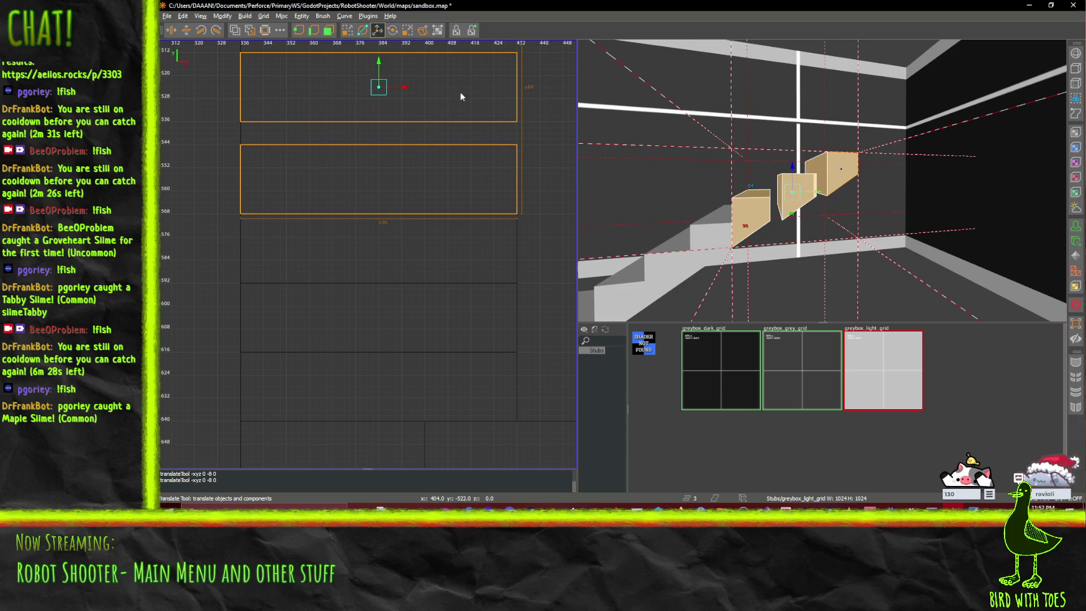
pyautogui.keyDown('ctrl'); pyautogui.click(736, 207); pyautogui.keyUp('ctrl')
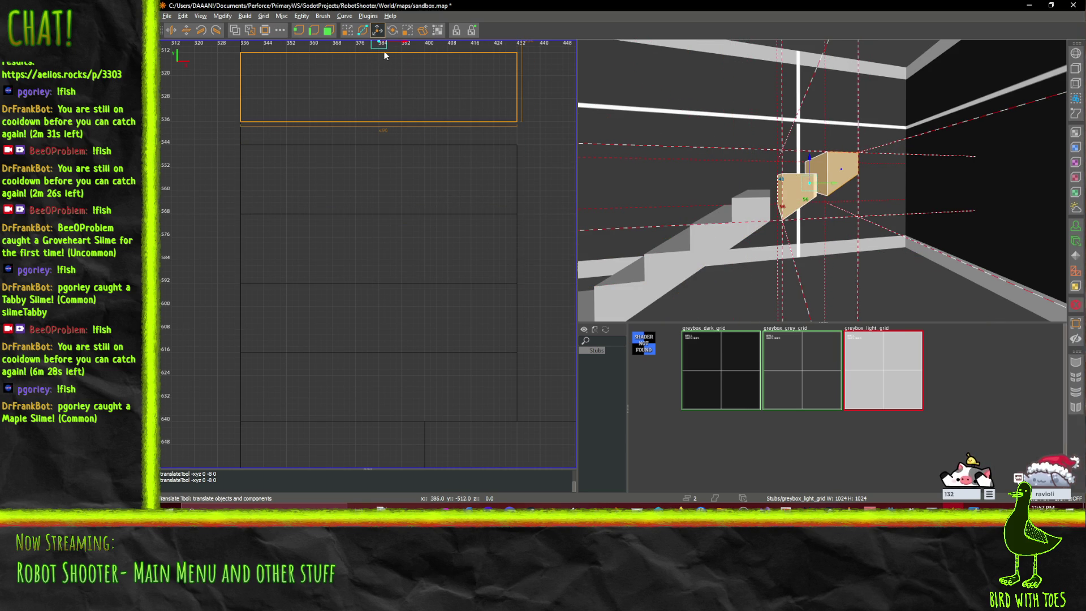
pyautogui.moveTo(836, 188)
pyautogui.mouseDown()
pyautogui.moveTo(779, 198)
pyautogui.moveTo(836, 177)
pyautogui.mouseUp()
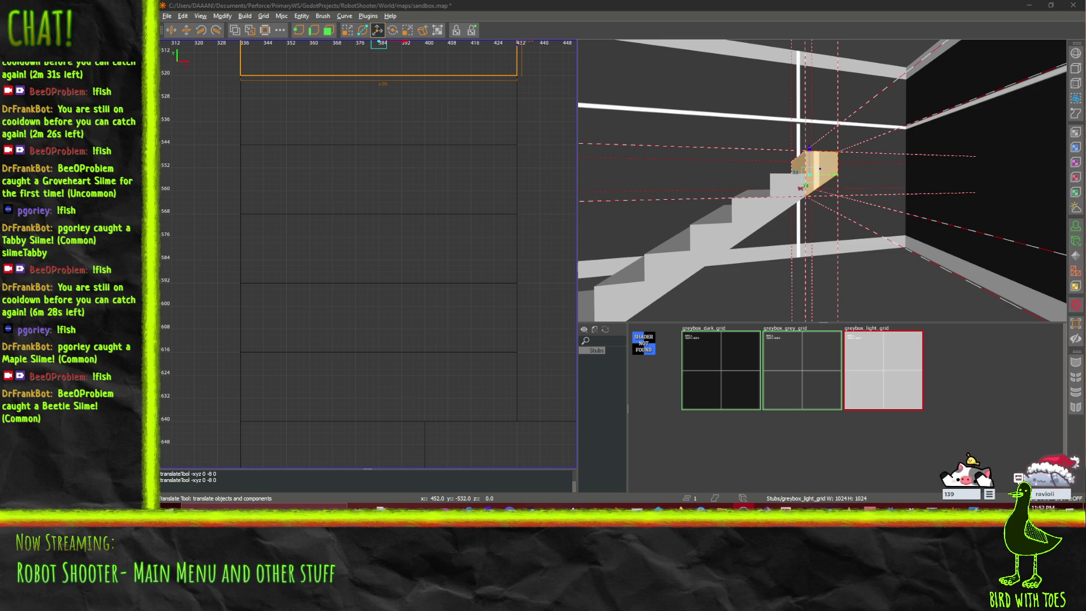
# - Orbit to view the whole stair flight and select the raised floor slab
pyautogui.moveTo(822, 179); pyautogui.dragTo(822, 180)
pyautogui.click(683, 274)
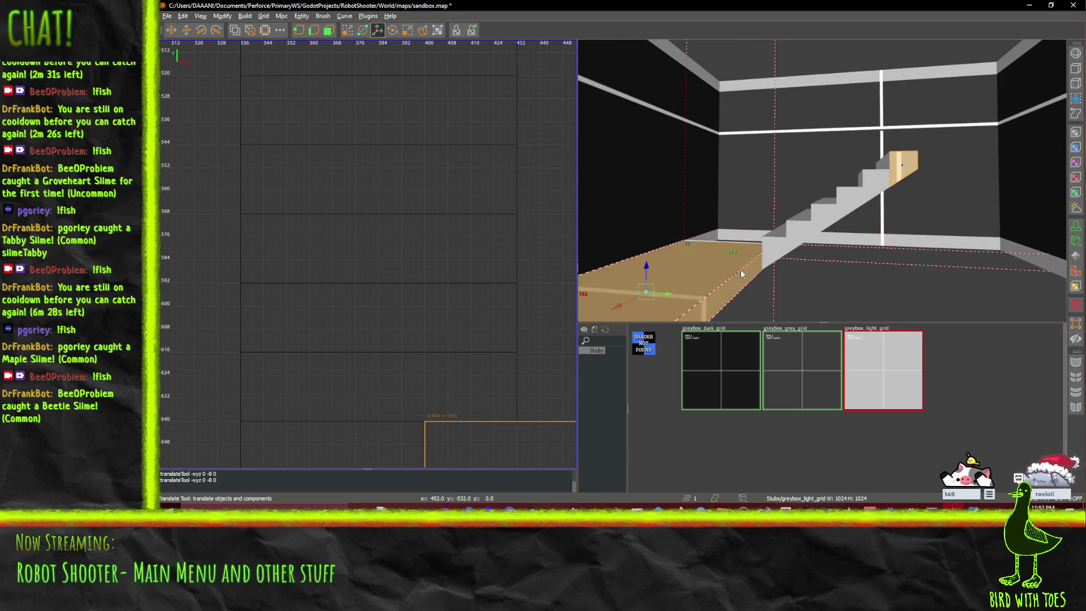
# - Paste a floor slab copy, move it 270 along Y, and raise it 112 units
pyautogui.scroll(3, 799, 250)
pyautogui.scroll(-3, 805, 252)
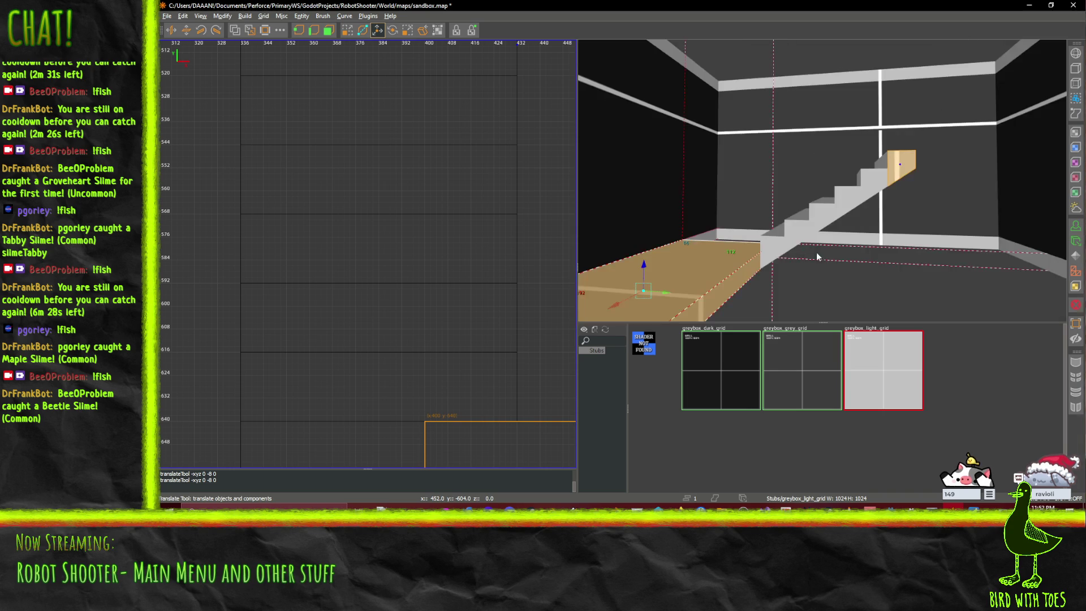
pyautogui.hotkey('ctrl', 'v')
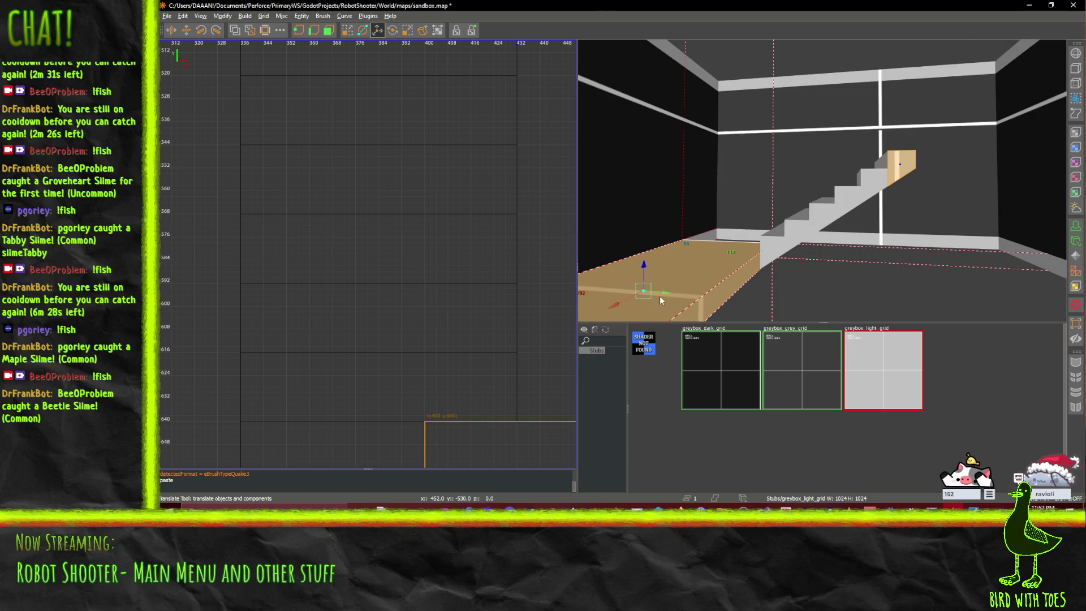
pyautogui.moveTo(667, 293); pyautogui.dragTo(1085, 311)
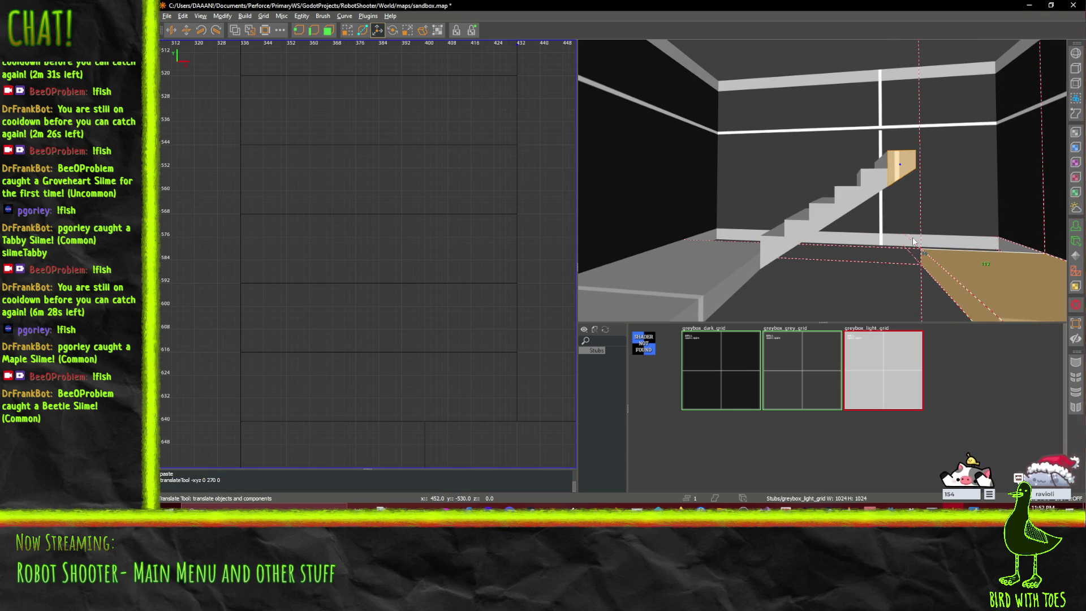
pyautogui.press('Right')
pyautogui.press('Right')
pyautogui.press('Right')
pyautogui.moveTo(895, 210); pyautogui.dragTo(922, 65)
pyautogui.hotkey('ctrl', 'z')
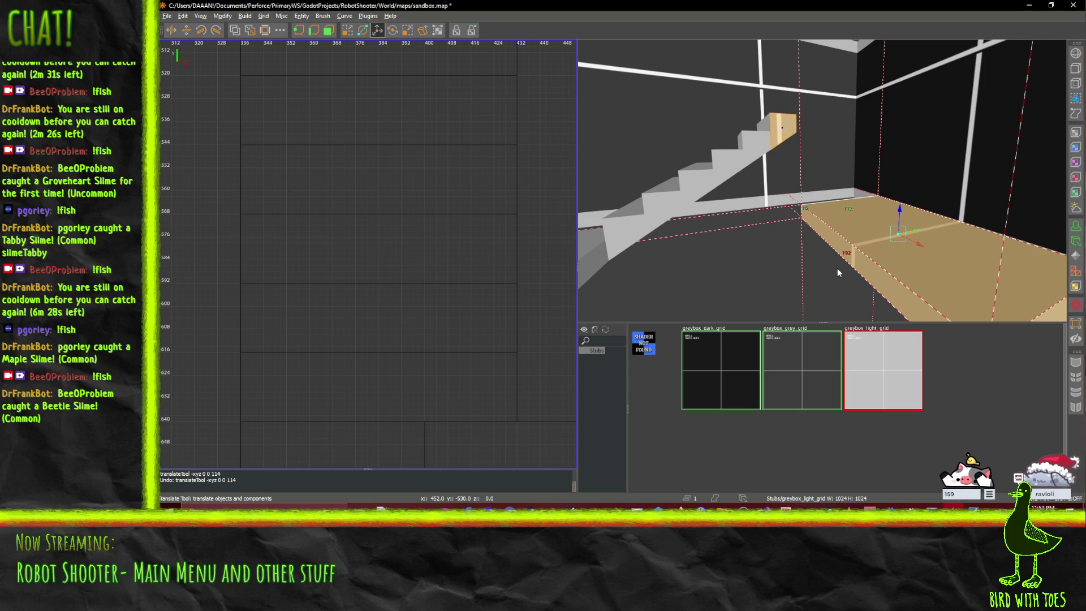
pyautogui.moveTo(899, 211); pyautogui.dragTo(912, 101)
# - Paste a copy of the top step and shift it 16 along Y and 16 up
pyautogui.keyDown('shift'); pyautogui.click(912, 101); pyautogui.keyUp('shift')
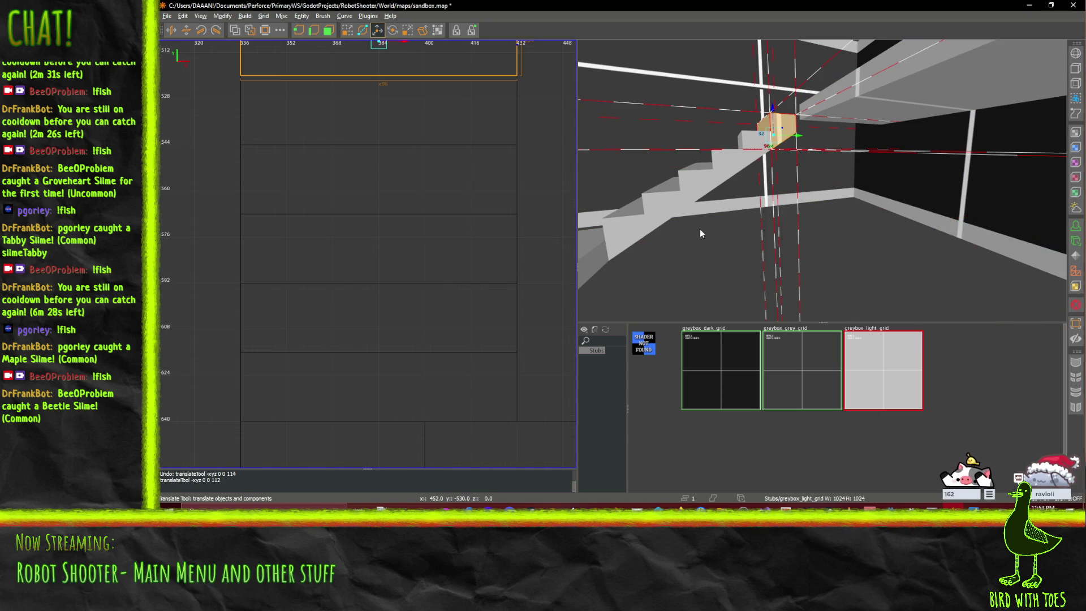
pyautogui.moveTo(700, 226); pyautogui.dragTo(823, 181)
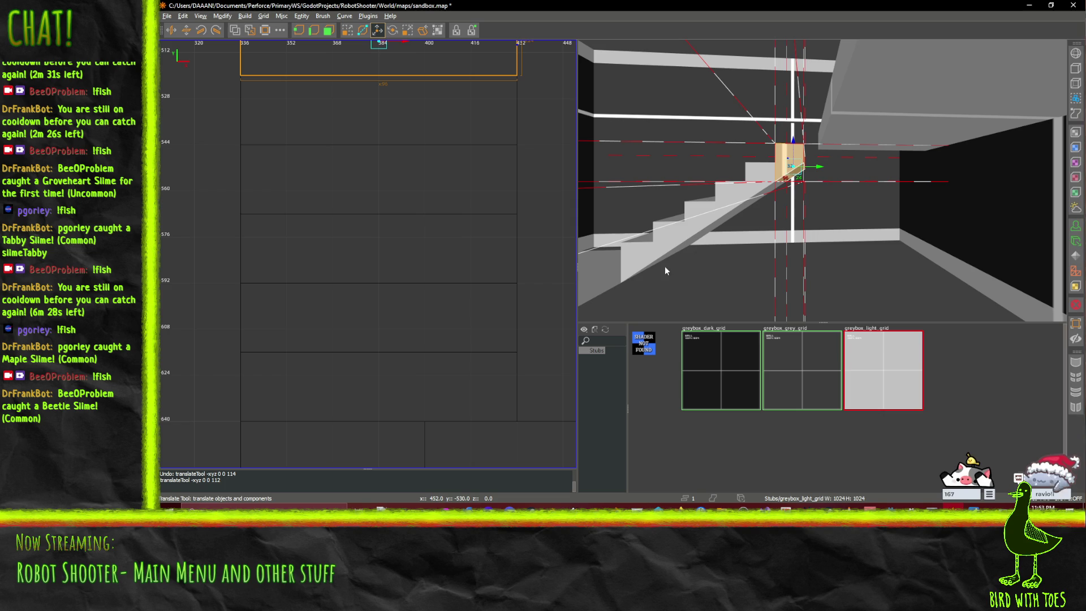
pyautogui.hotkey('ctrl', 'v')
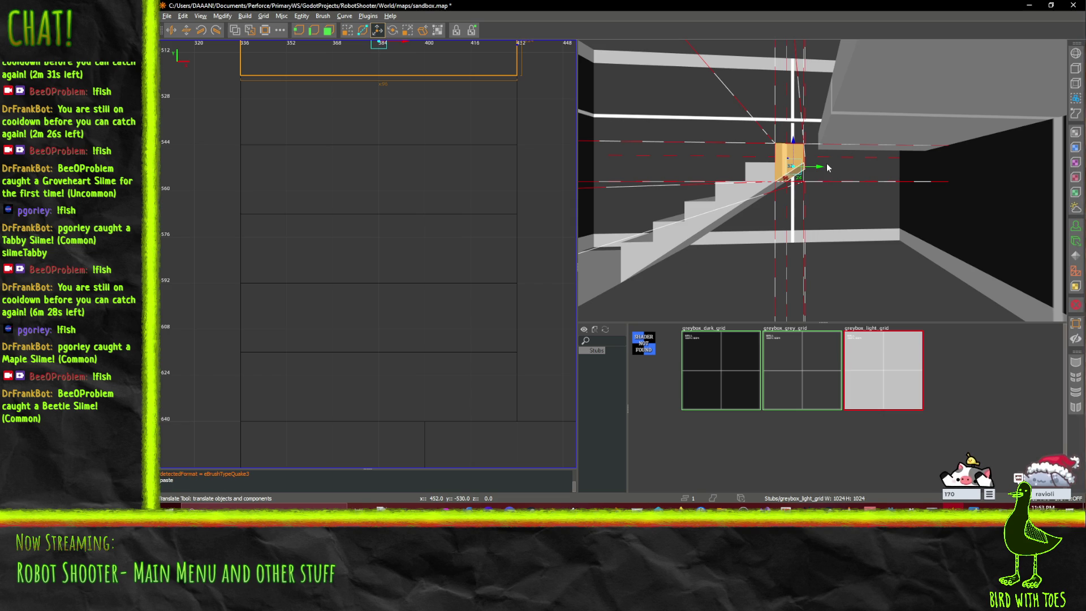
pyautogui.moveTo(820, 168)
pyautogui.mouseDown()
pyautogui.moveTo(837, 173)
pyautogui.moveTo(807, 131)
pyautogui.mouseUp()
pyautogui.rightClick(808, 131)
# - Fly the camera up and down the staircase to check the new step against the landing
pyautogui.press('s')
pyautogui.press('s')
pyautogui.rightClick(895, 193)
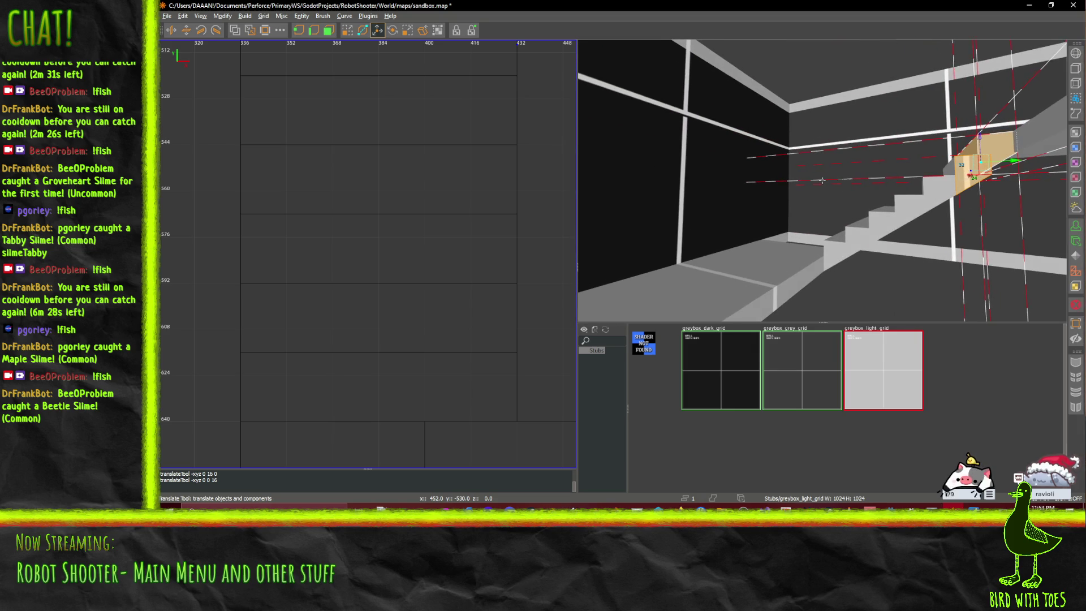
pyautogui.press('w')
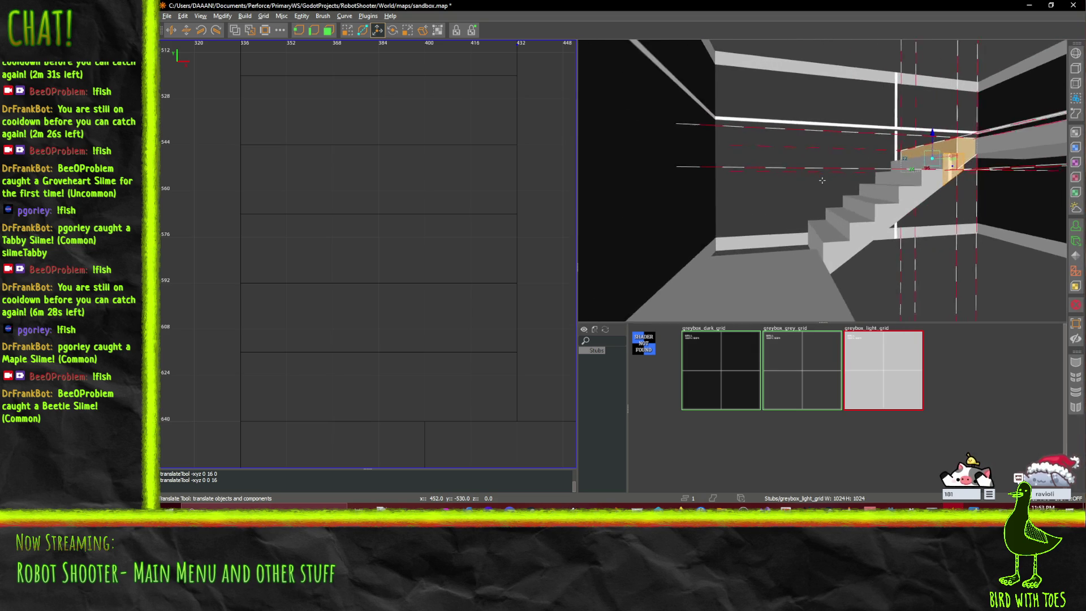
pyautogui.press('w')
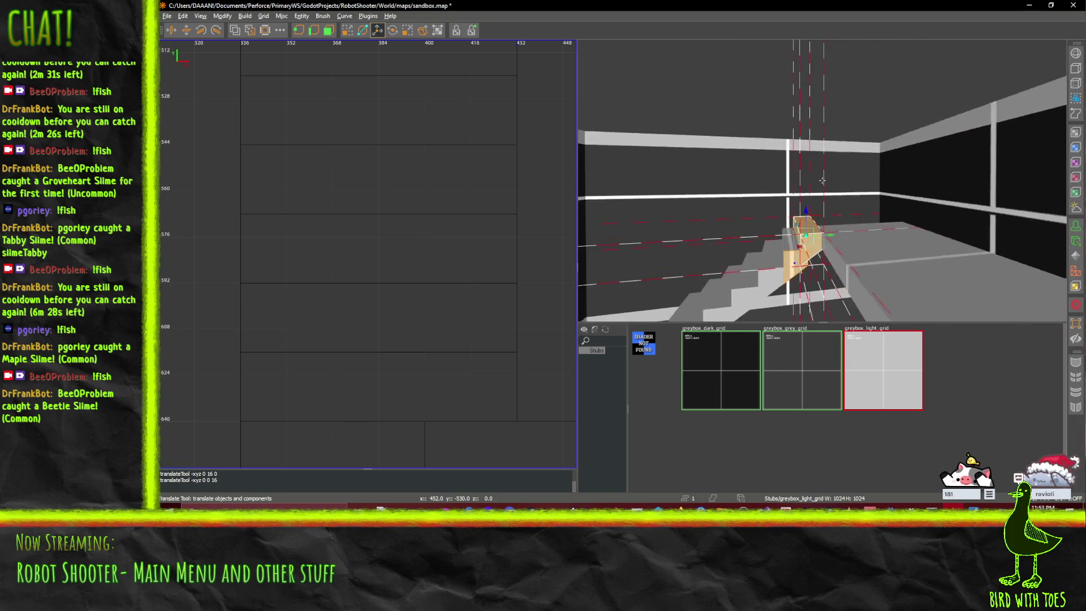
pyautogui.press('s')
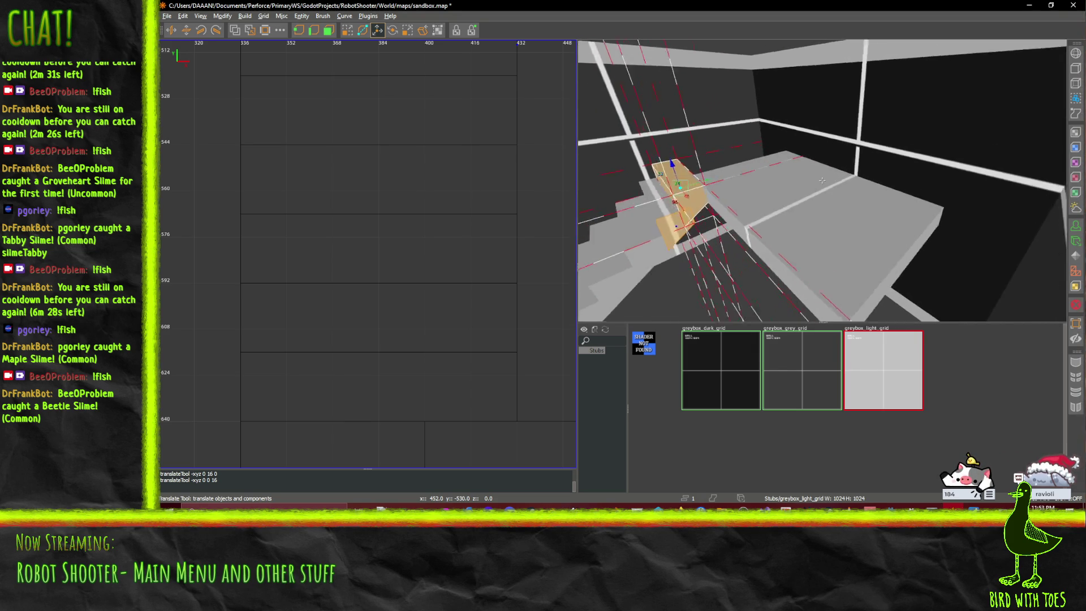
pyautogui.press('w')
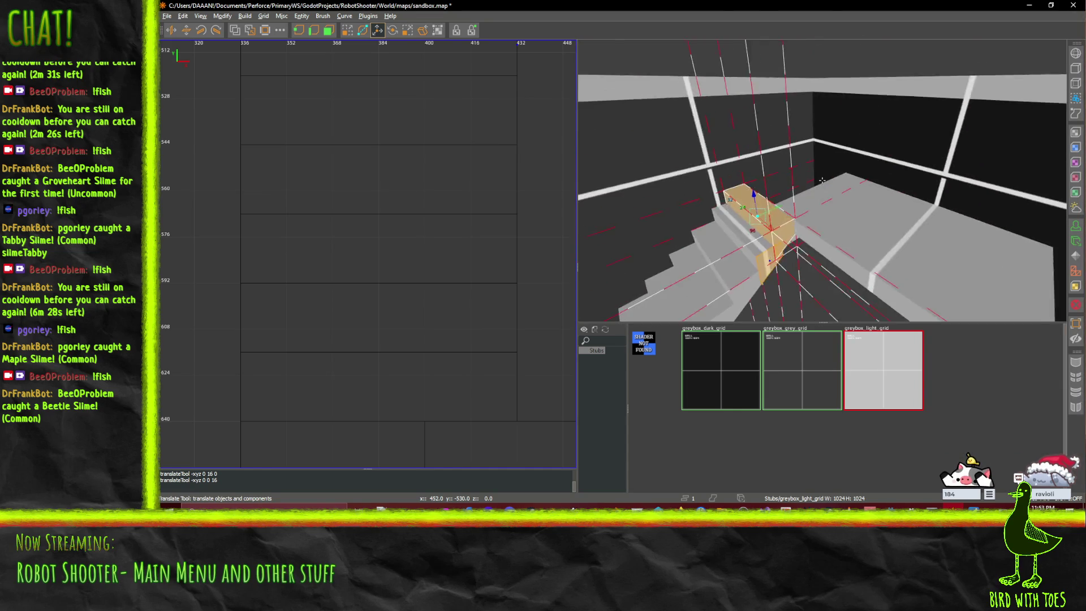
pyautogui.press('s')
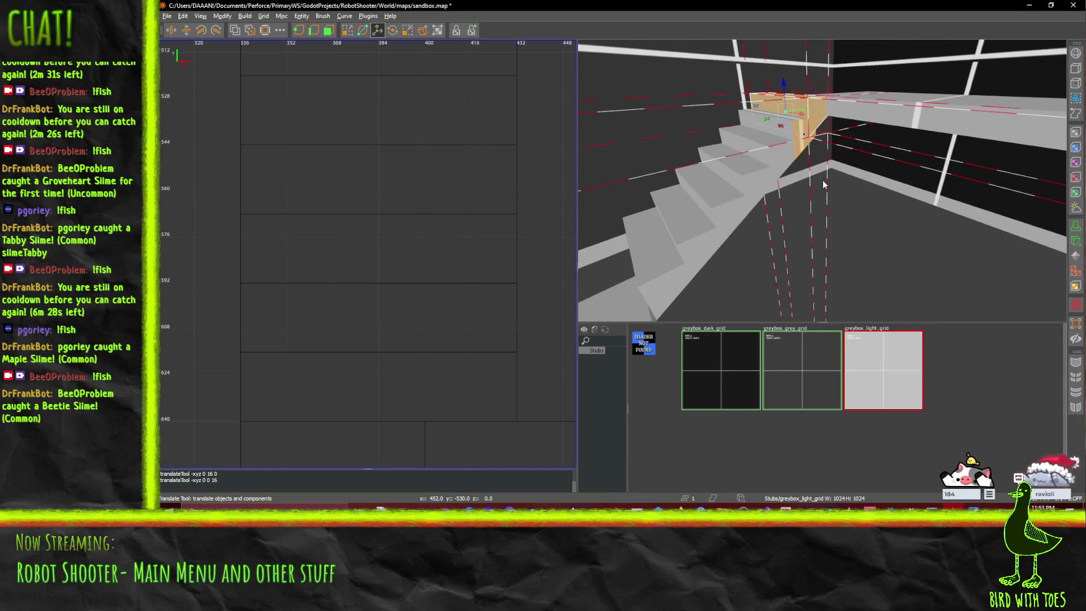
# - View the new step from other angles, then delete it and restore it with undo
pyautogui.rightClick(824, 182)
pyautogui.press('s')
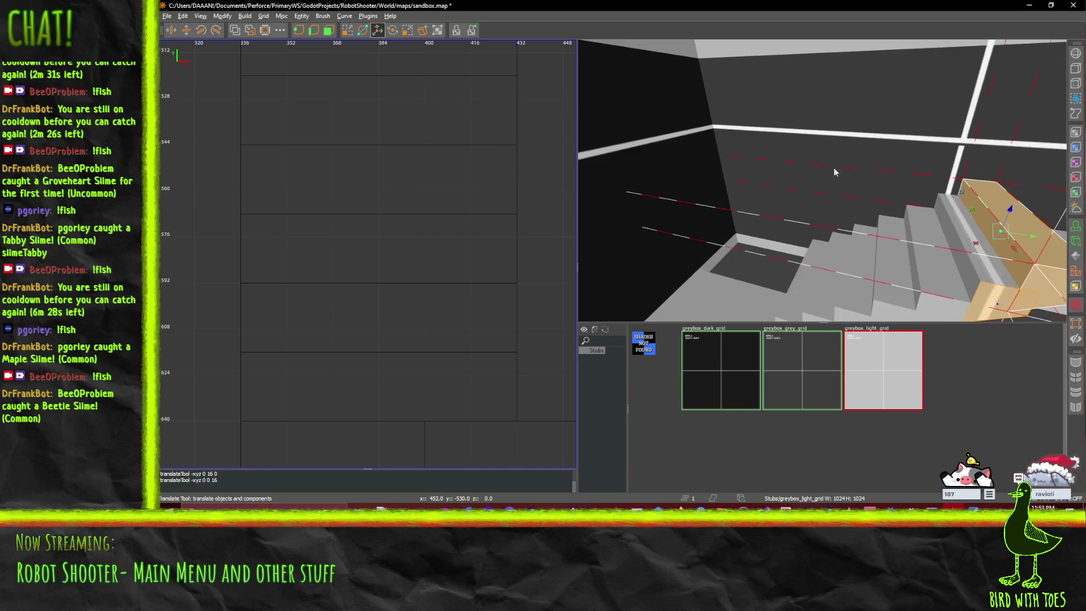
pyautogui.rightClick(874, 234)
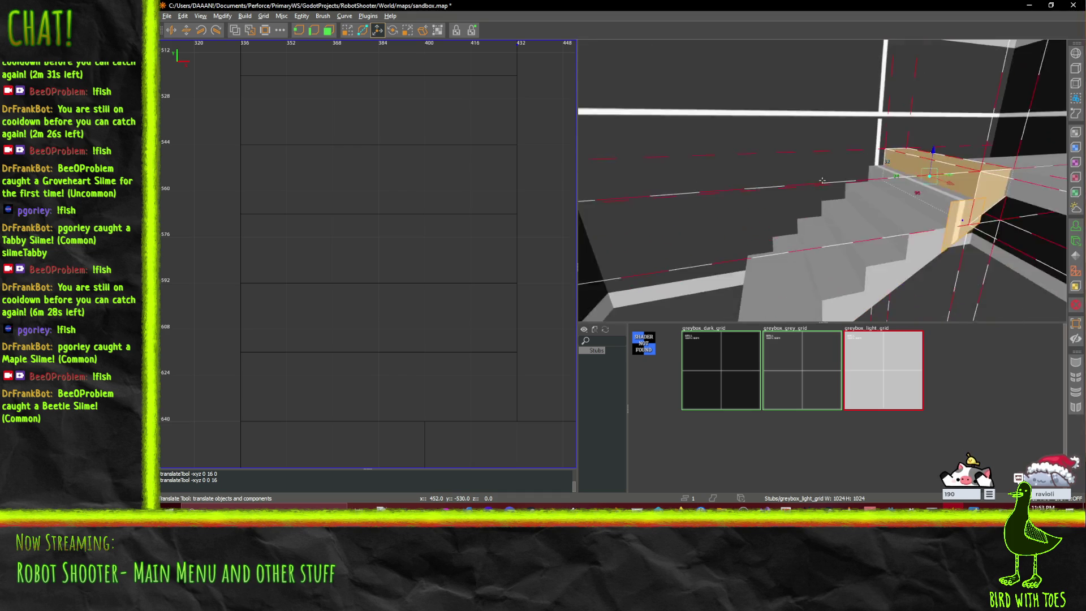
pyautogui.rightClick(827, 166)
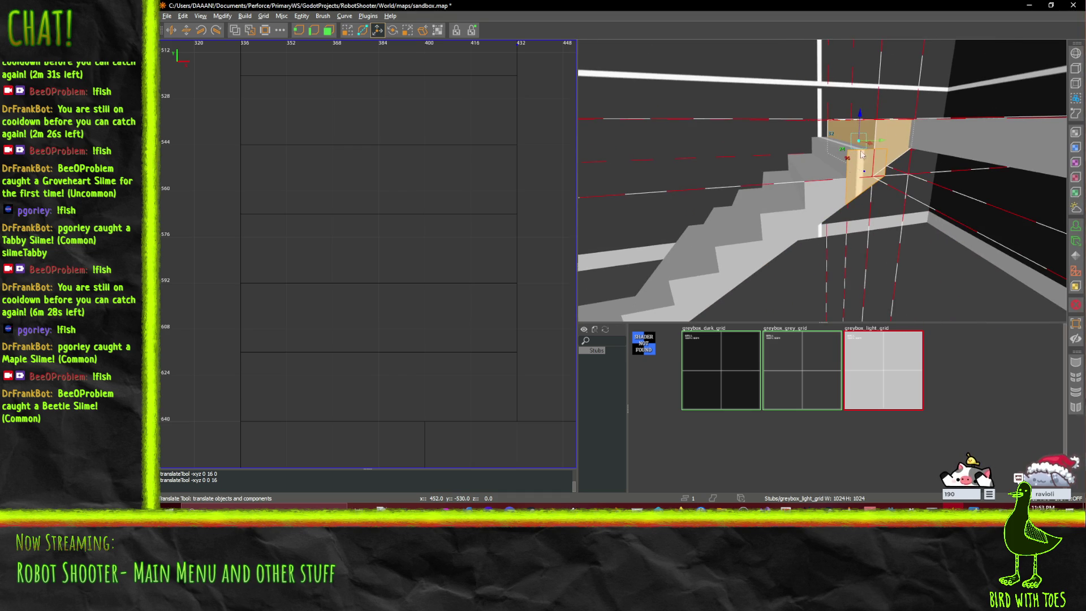
pyautogui.press('a')
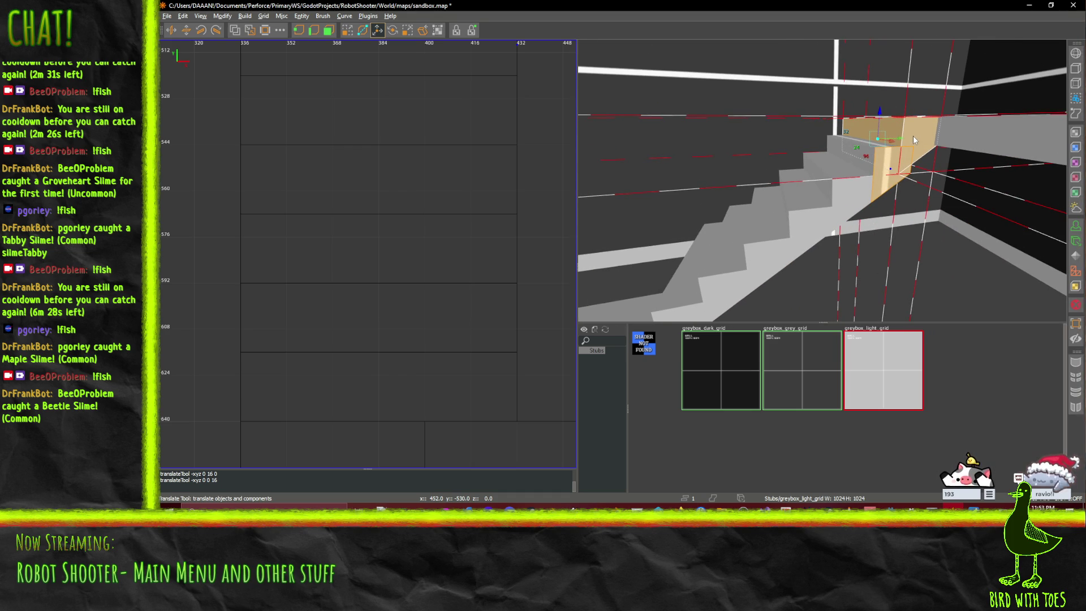
pyautogui.press('Delete')
pyautogui.hotkey('ctrl', 'z')
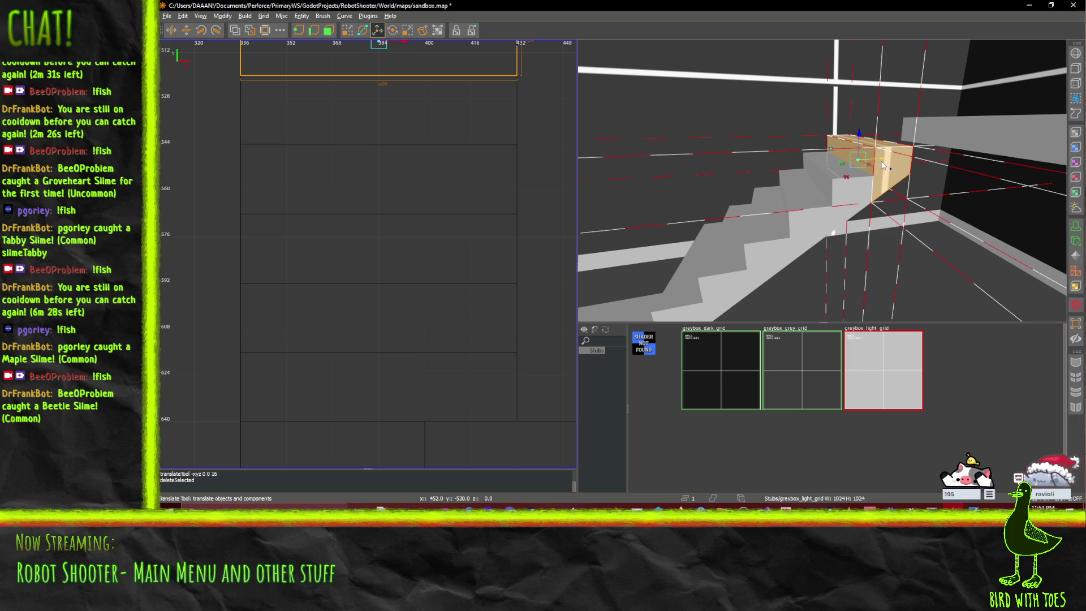
# - Select the wedge-shaped stair brush under the stairs after briefly picking the back wall
pyautogui.moveTo(888, 164)
pyautogui.mouseDown()
pyautogui.moveTo(905, 164)
pyautogui.moveTo(807, 224)
pyautogui.mouseUp()
pyautogui.keyDown('shift'); pyautogui.click(808, 224); pyautogui.keyUp('shift')
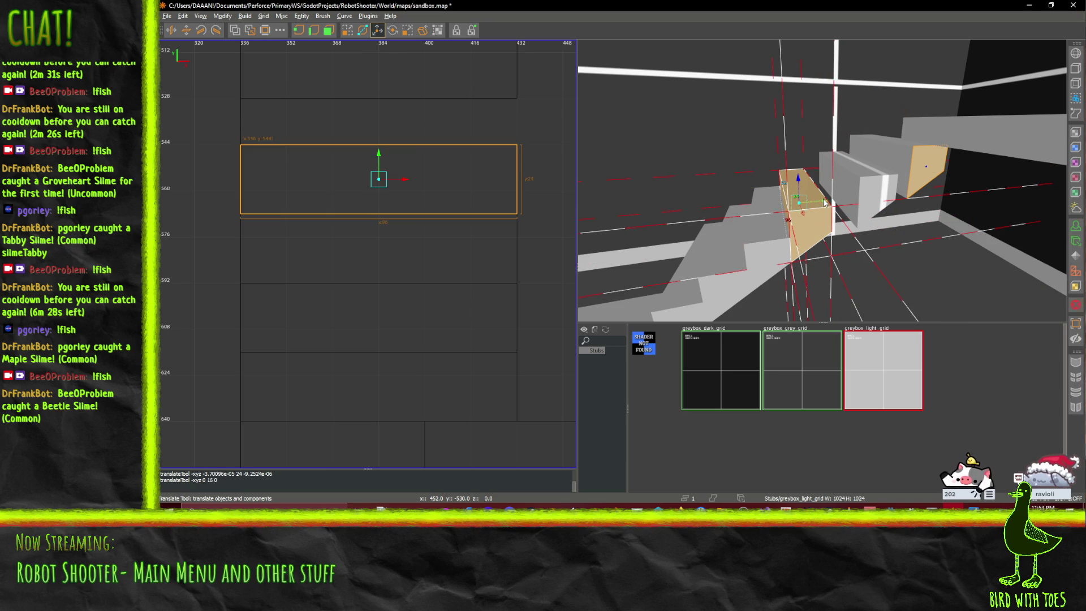
pyautogui.keyDown('shift'); pyautogui.click(840, 228); pyautogui.keyUp('shift')
pyautogui.keyDown('shift'); pyautogui.click(840, 228); pyautogui.keyUp('shift')
pyautogui.keyDown('shift'); pyautogui.click(840, 228); pyautogui.keyUp('shift')
pyautogui.rightClick(826, 192)
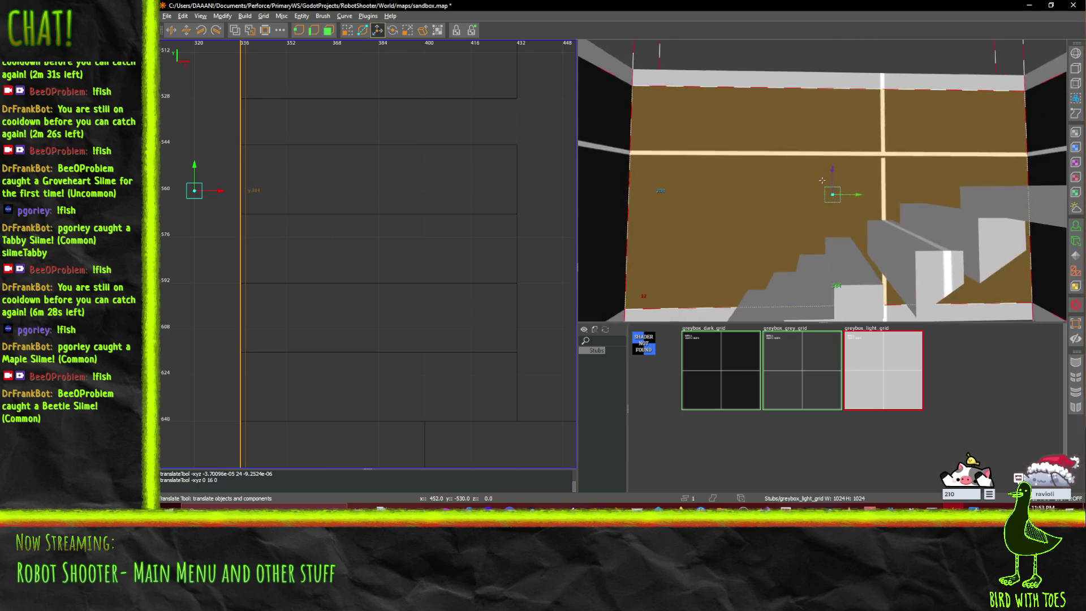
pyautogui.press('Escape')
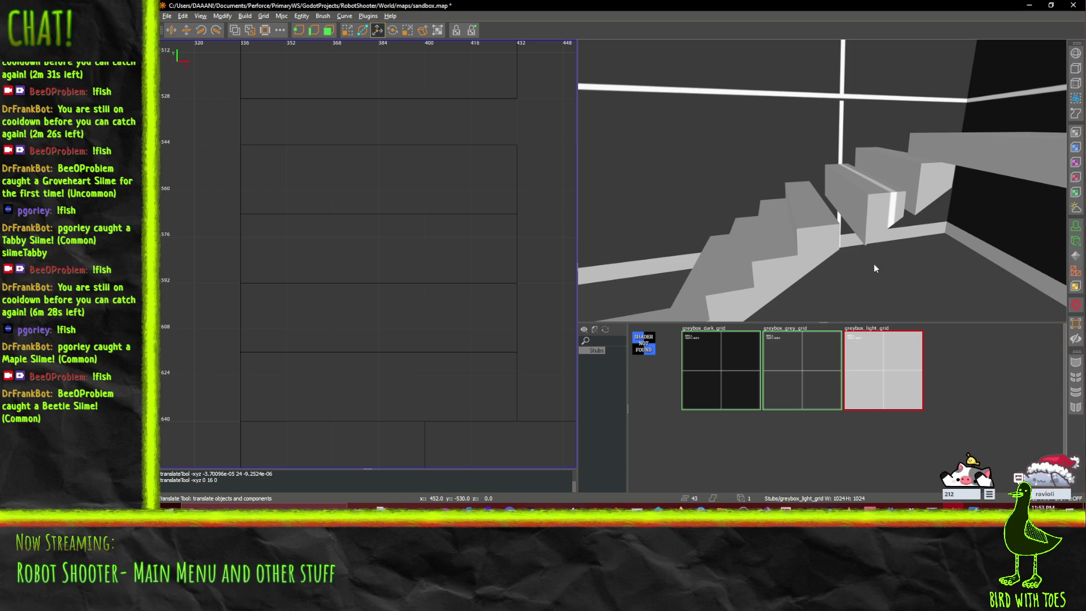
pyautogui.click(816, 249)
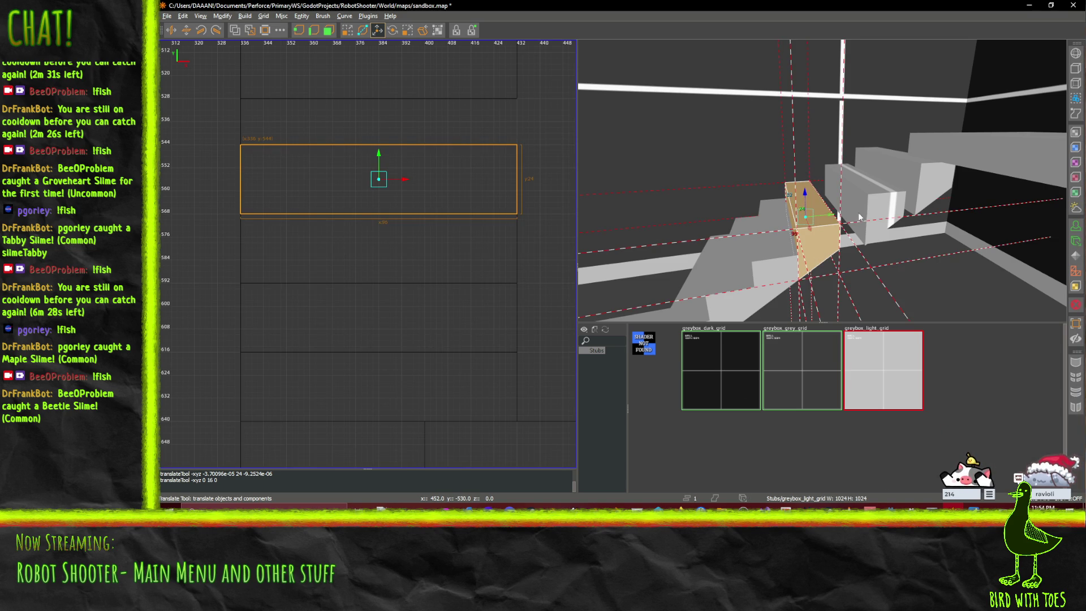
# - Drag the wedge brush along the staircase and nudge it one grid step up beneath the upper steps
pyautogui.moveTo(836, 217)
pyautogui.mouseDown()
pyautogui.moveTo(931, 228)
pyautogui.moveTo(887, 194)
pyautogui.moveTo(850, 216)
pyautogui.mouseUp()
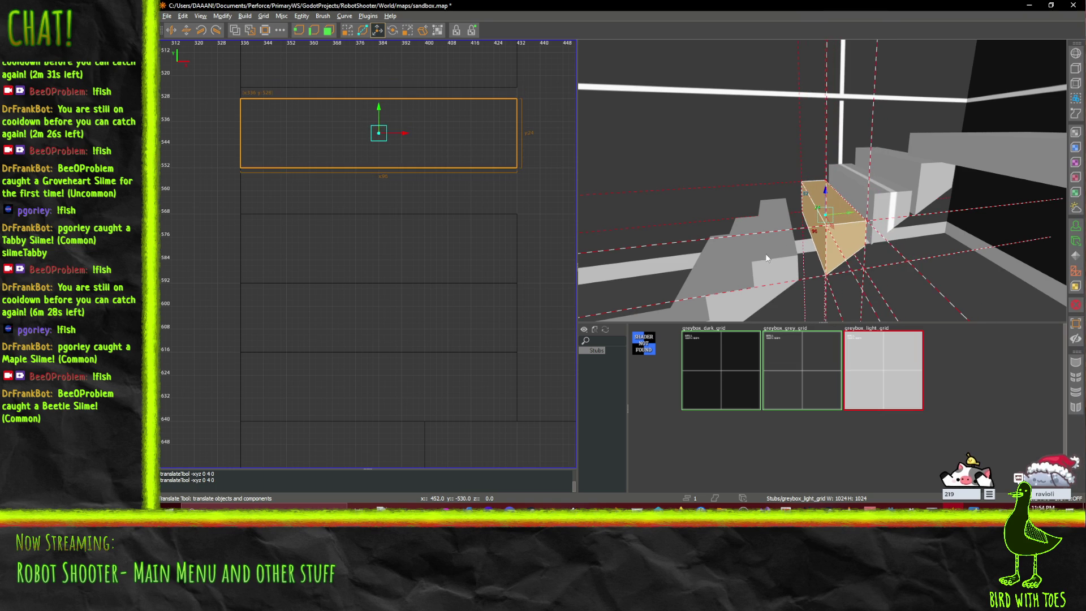
pyautogui.moveTo(766, 258); pyautogui.dragTo(827, 288)
pyautogui.moveTo(803, 234)
pyautogui.mouseDown()
pyautogui.moveTo(822, 235)
pyautogui.moveTo(713, 289)
pyautogui.mouseUp()
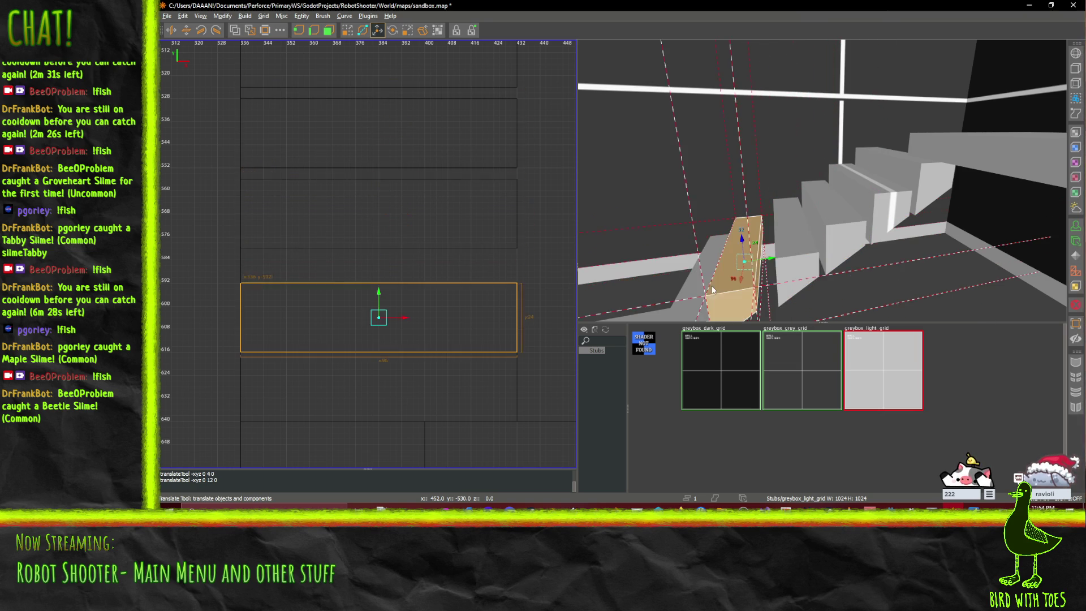
pyautogui.moveTo(776, 261)
pyautogui.mouseDown()
pyautogui.moveTo(785, 256)
pyautogui.moveTo(763, 237)
pyautogui.mouseUp()
pyautogui.moveTo(819, 208)
pyautogui.mouseDown()
pyautogui.moveTo(830, 219)
pyautogui.moveTo(823, 180)
pyautogui.mouseUp()
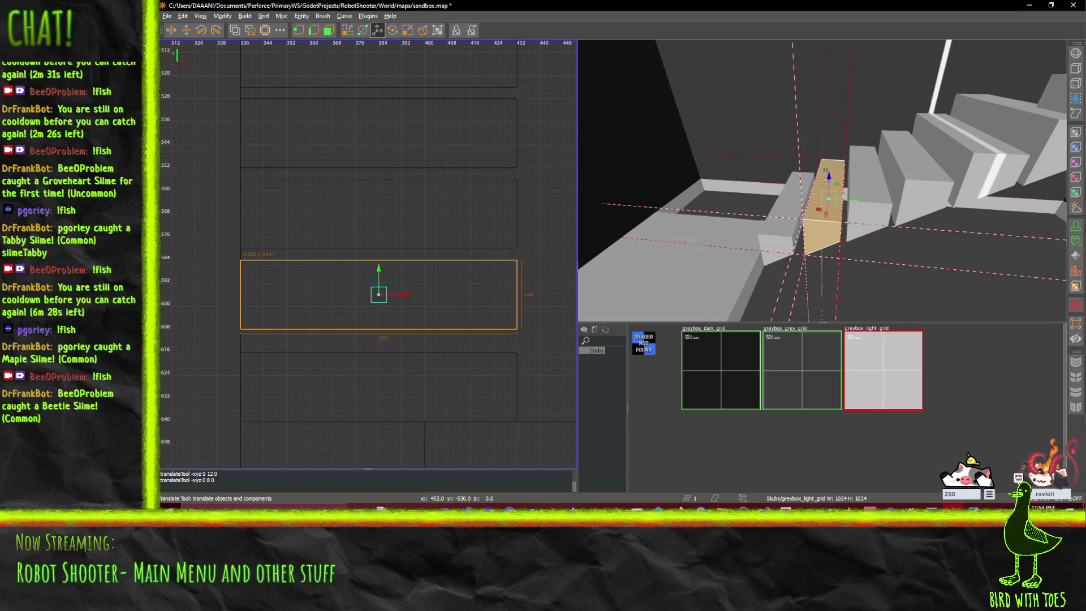
pyautogui.press('s')
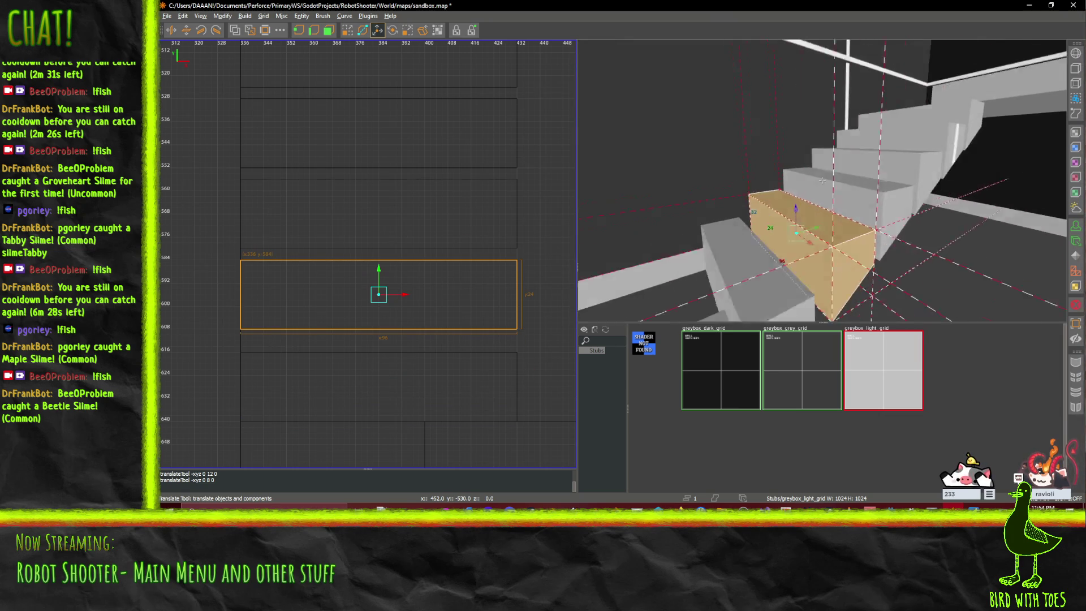
pyautogui.press('s')
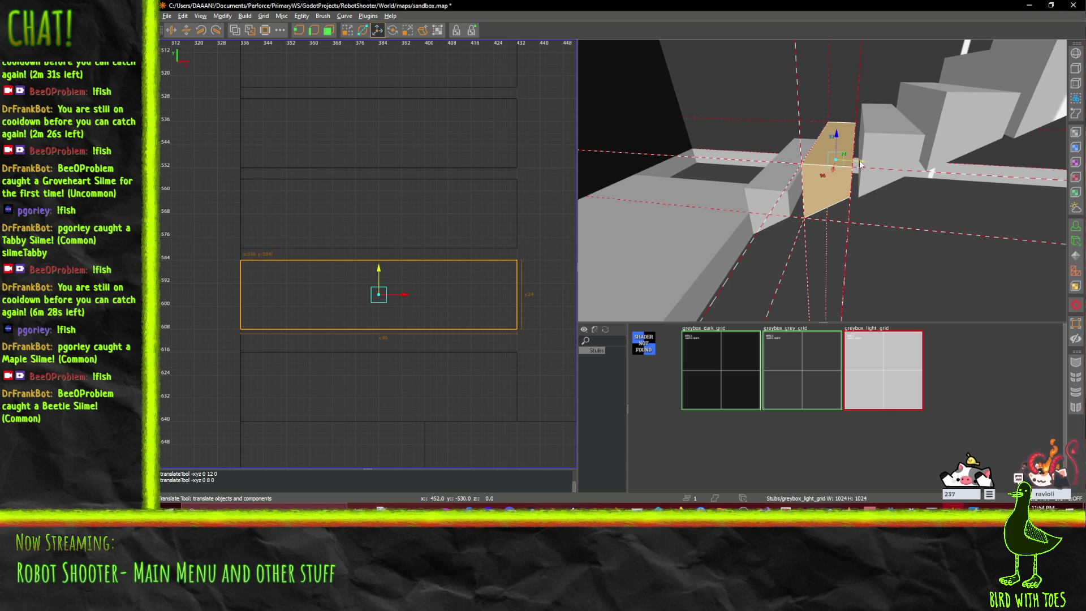
pyautogui.moveTo(859, 164)
pyautogui.mouseDown()
pyautogui.moveTo(975, 122)
pyautogui.moveTo(956, 114)
pyautogui.mouseUp()
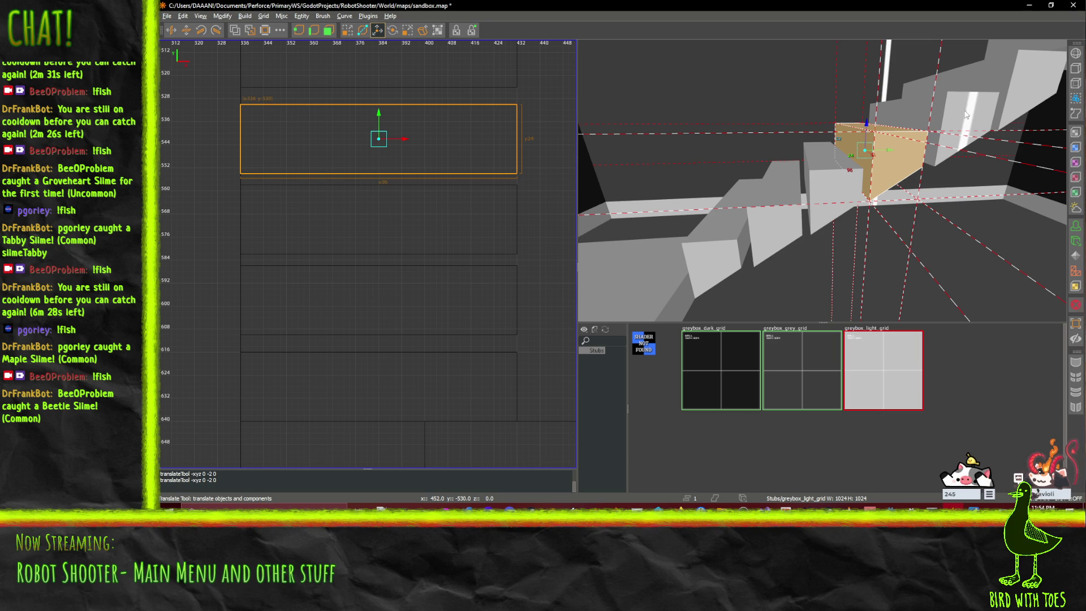
pyautogui.moveTo(941, 128)
pyautogui.mouseDown()
pyautogui.moveTo(973, 114)
pyautogui.moveTo(958, 116)
pyautogui.mouseUp()
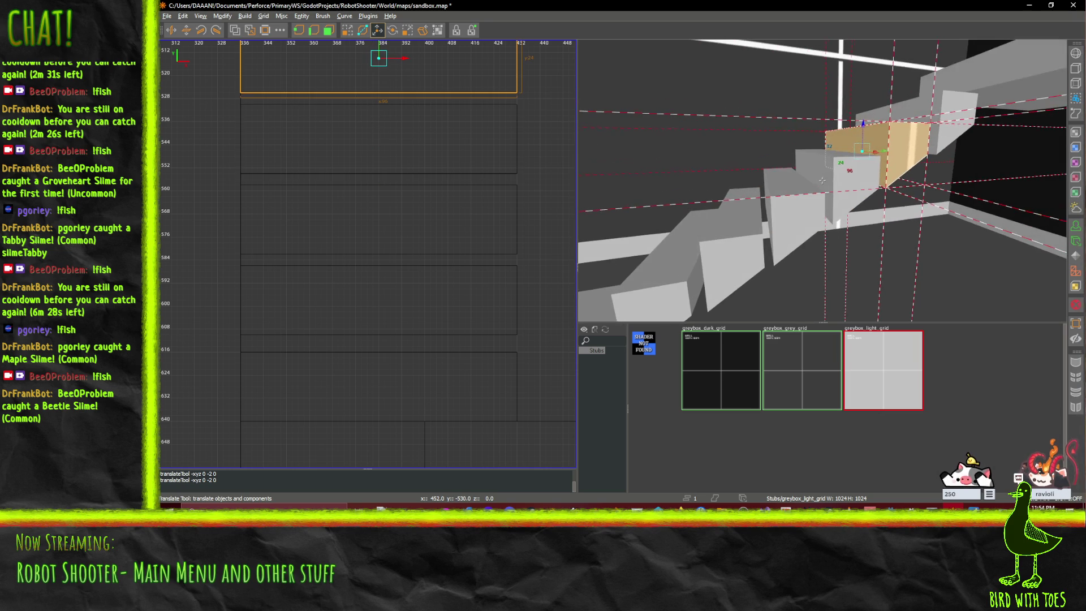
pyautogui.press('Up')
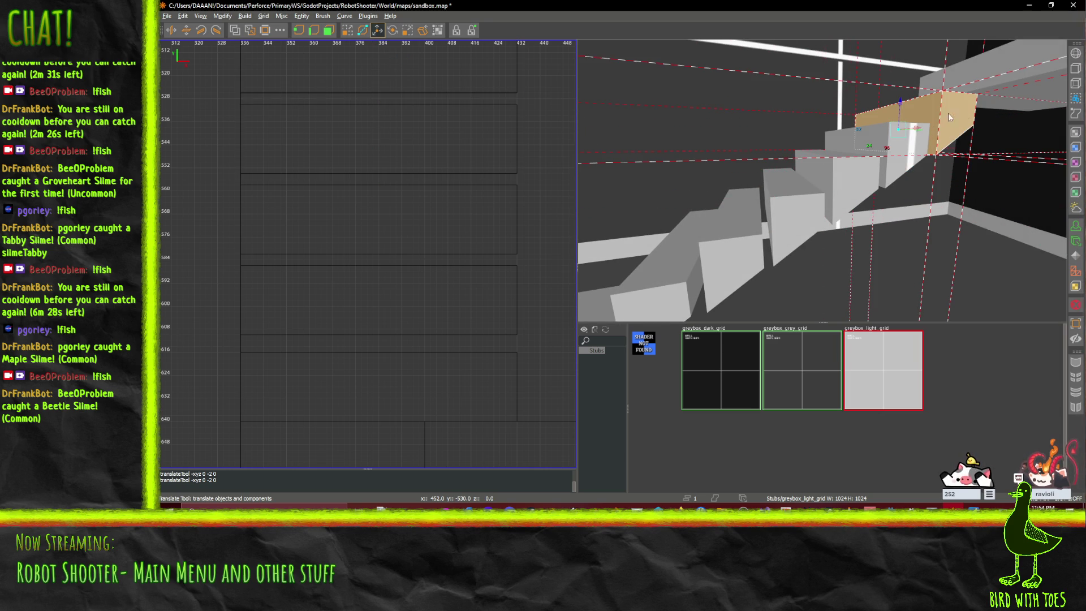
# - Fly closer to the tan wedge brush and, in Translate mode, slide it slightly left
pyautogui.press('q')
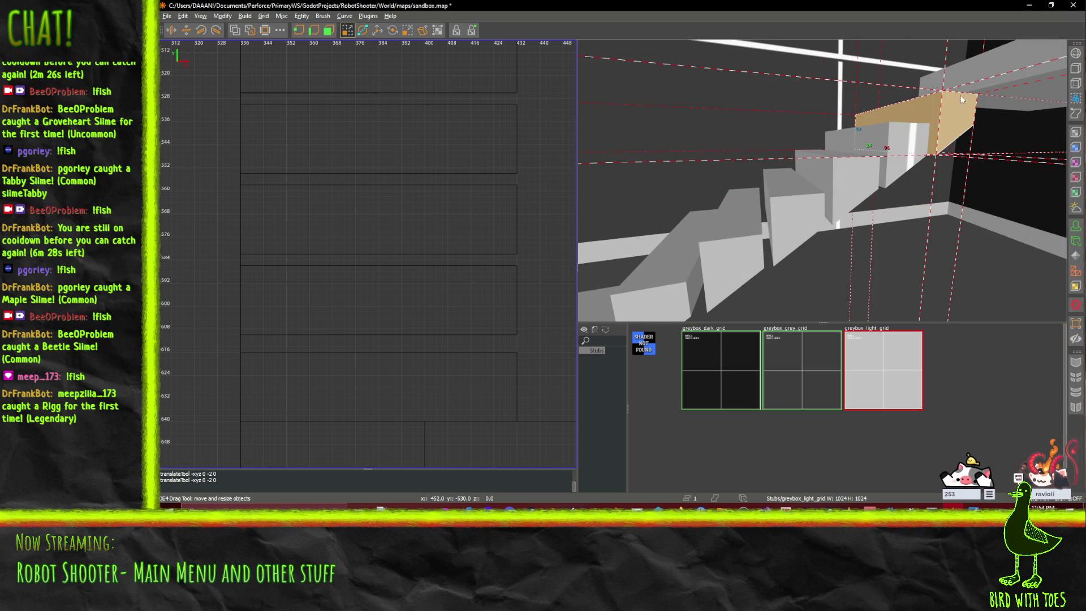
pyautogui.rightClick(947, 128)
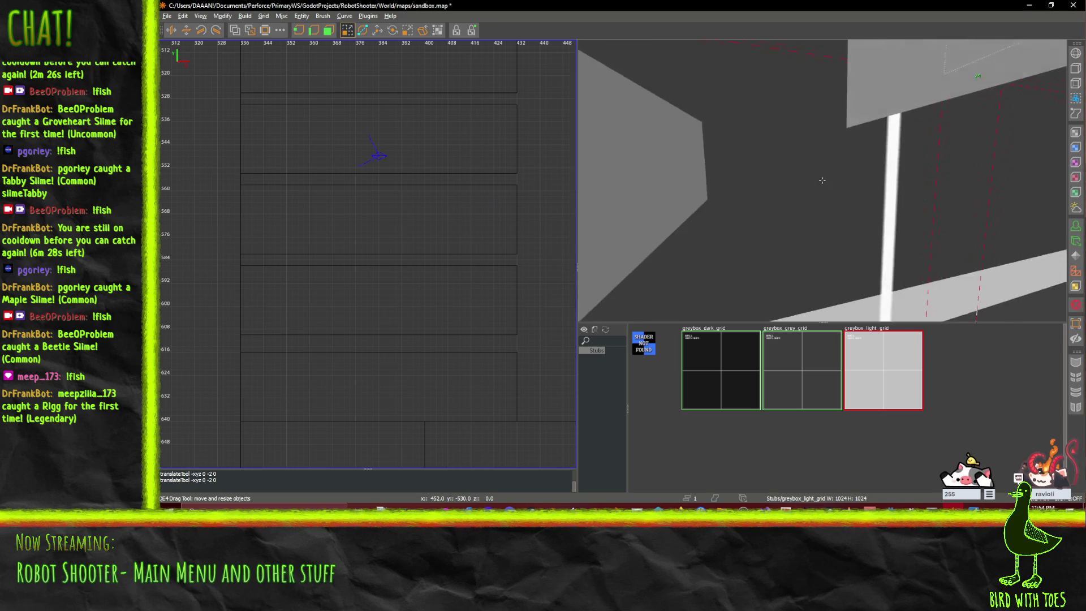
pyautogui.press('w')
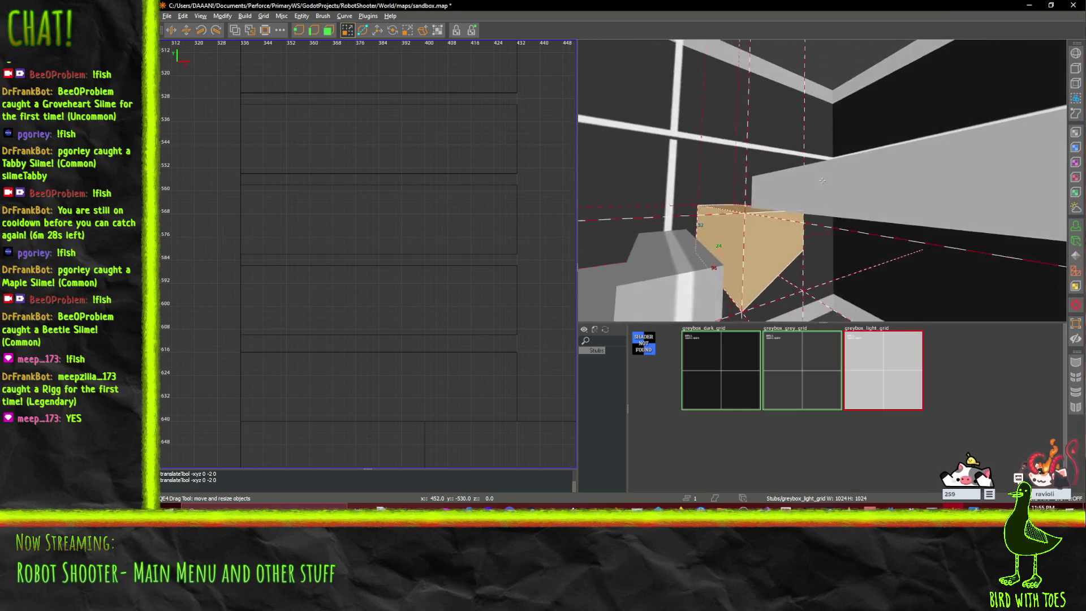
pyautogui.press('a')
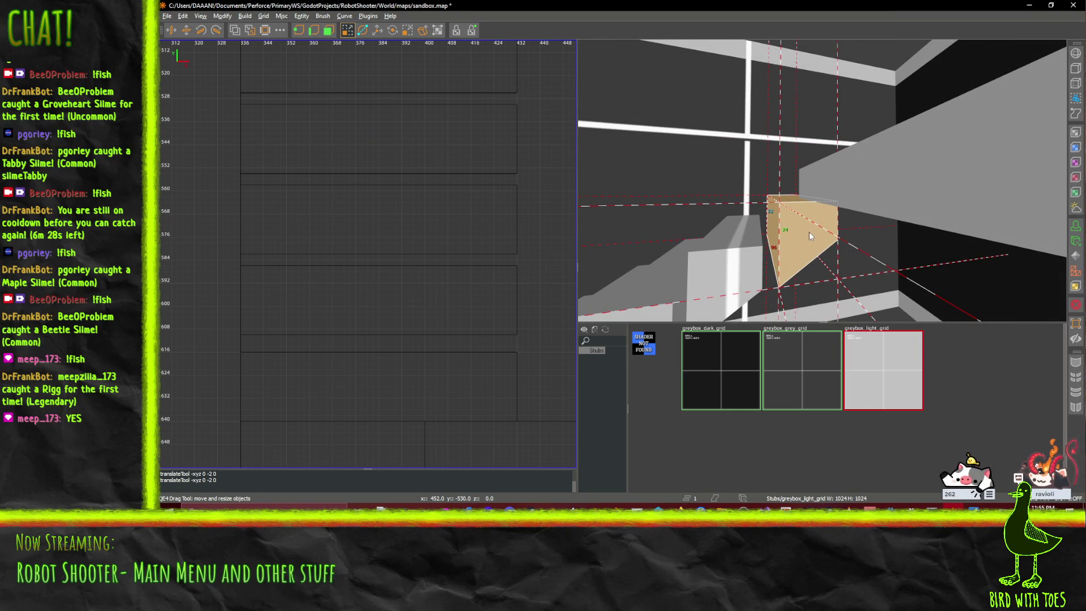
pyautogui.press('a')
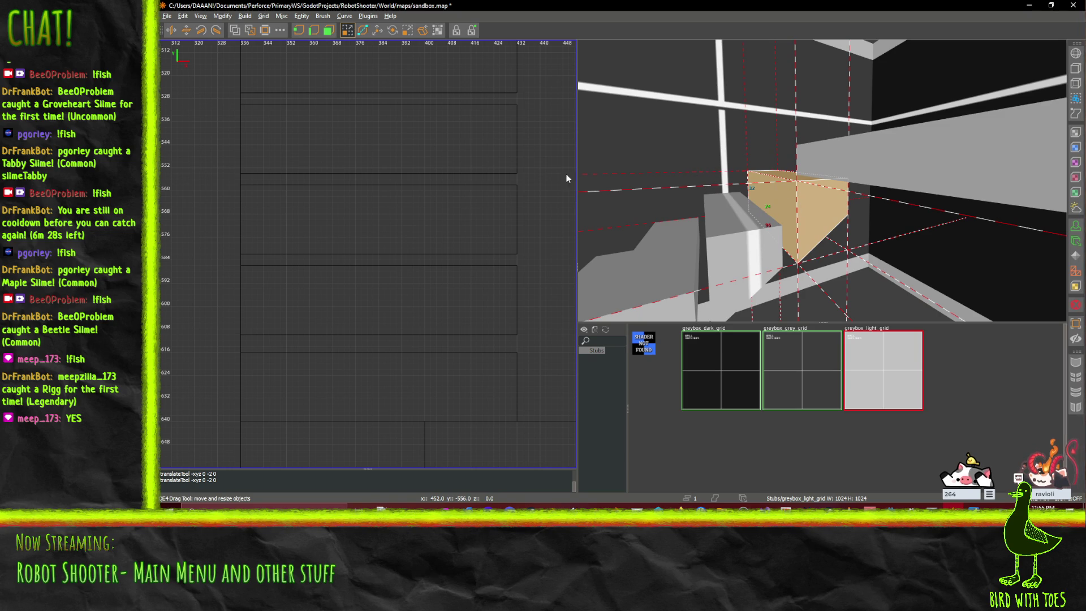
pyautogui.click(382, 33)
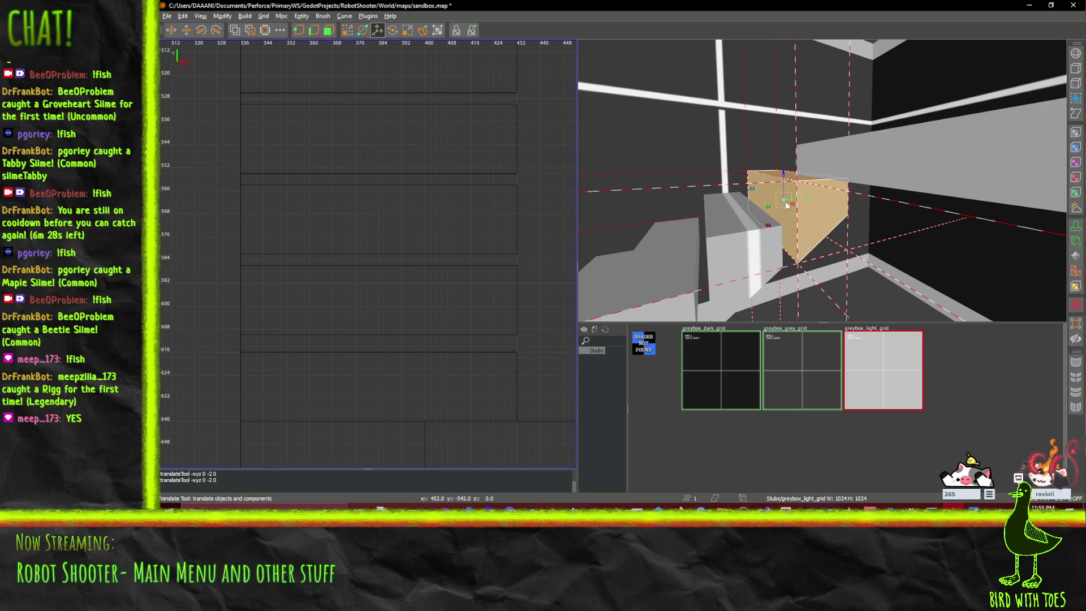
pyautogui.moveTo(808, 199); pyautogui.dragTo(801, 198)
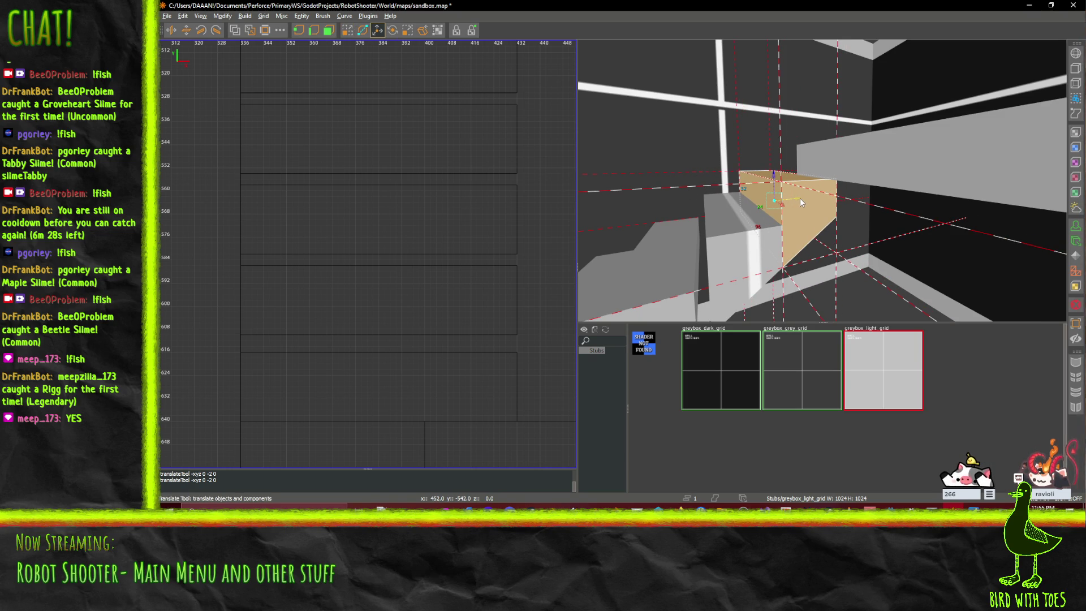
# - Nudge the wedge brush down with arrow keys, then drag it up level with the top step
pyautogui.press('a')
pyautogui.press('w')
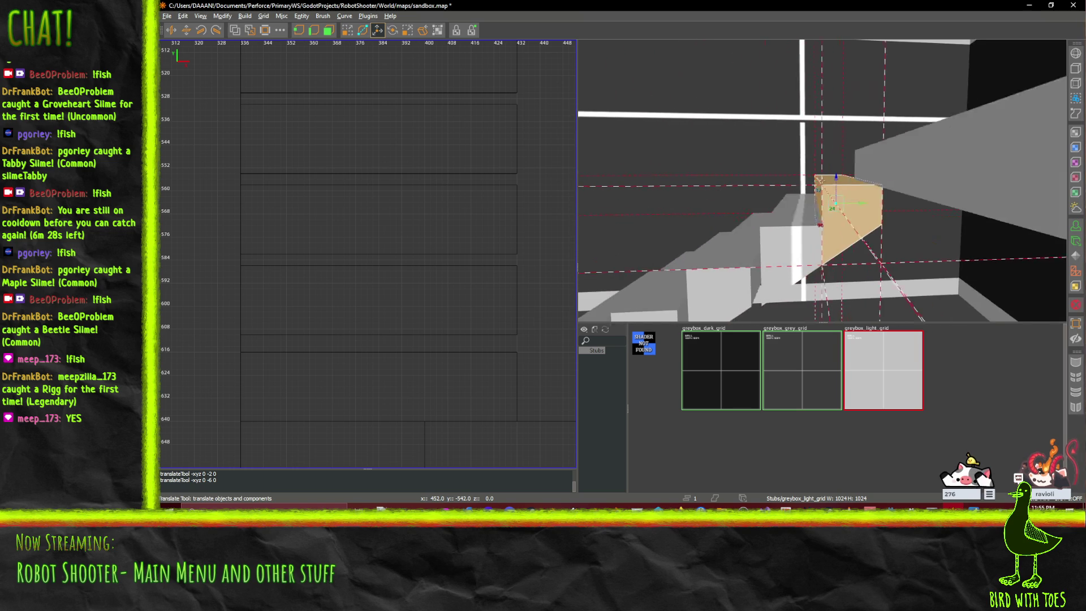
pyautogui.press('s')
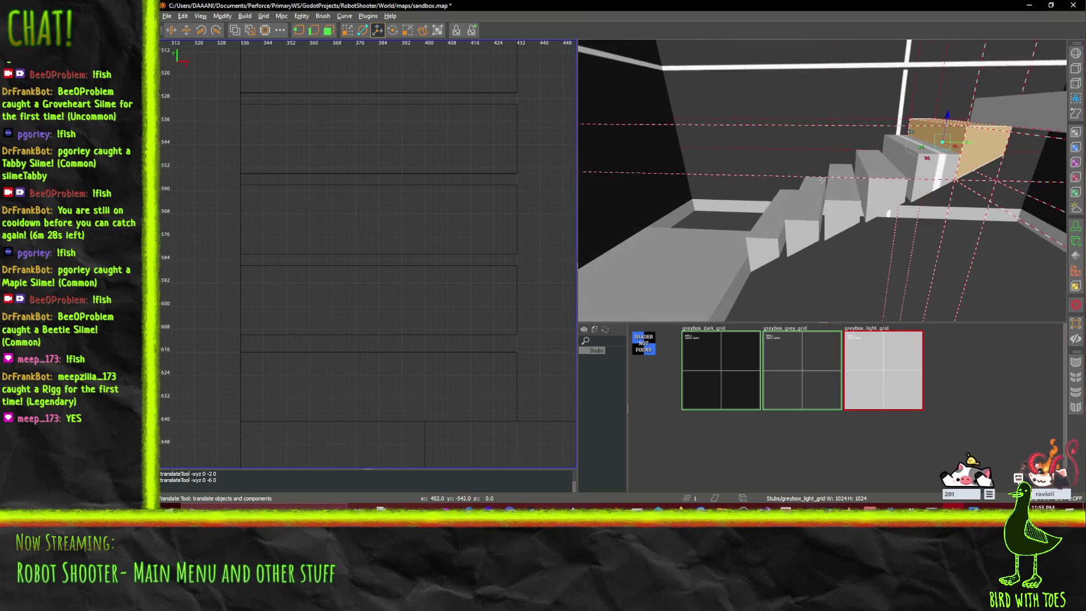
pyautogui.press('Down')
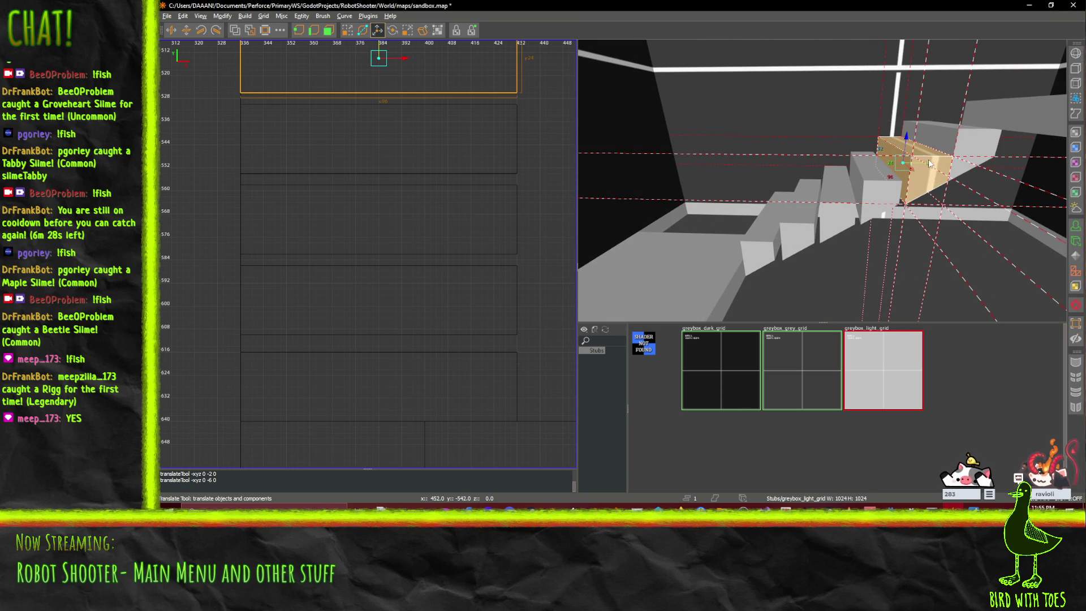
pyautogui.press('Down')
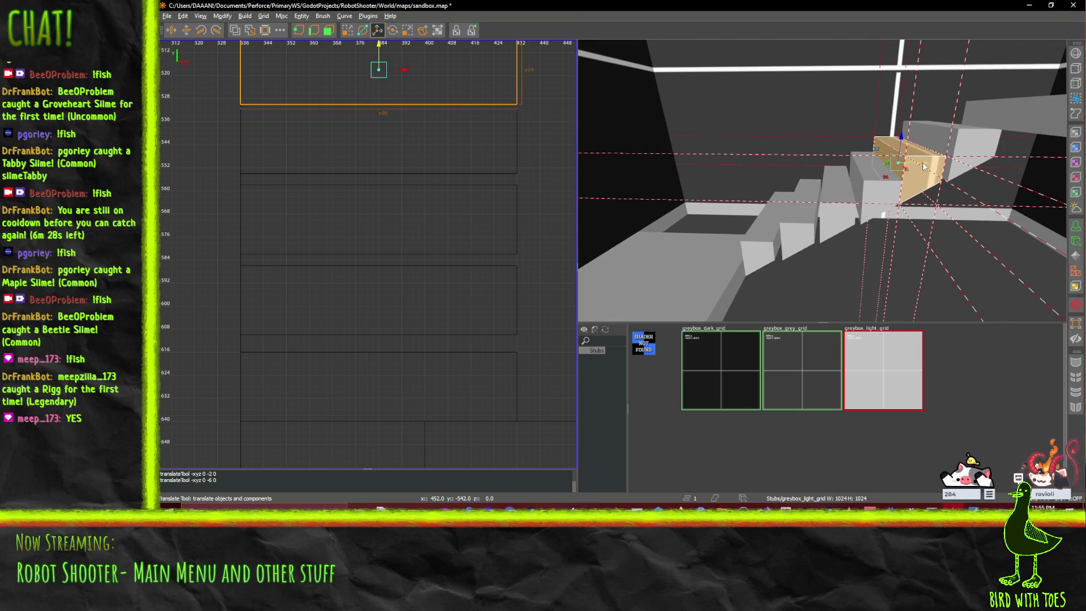
pyautogui.press('Down')
pyautogui.press('Down')
pyautogui.press('Down')
pyautogui.press('Down')
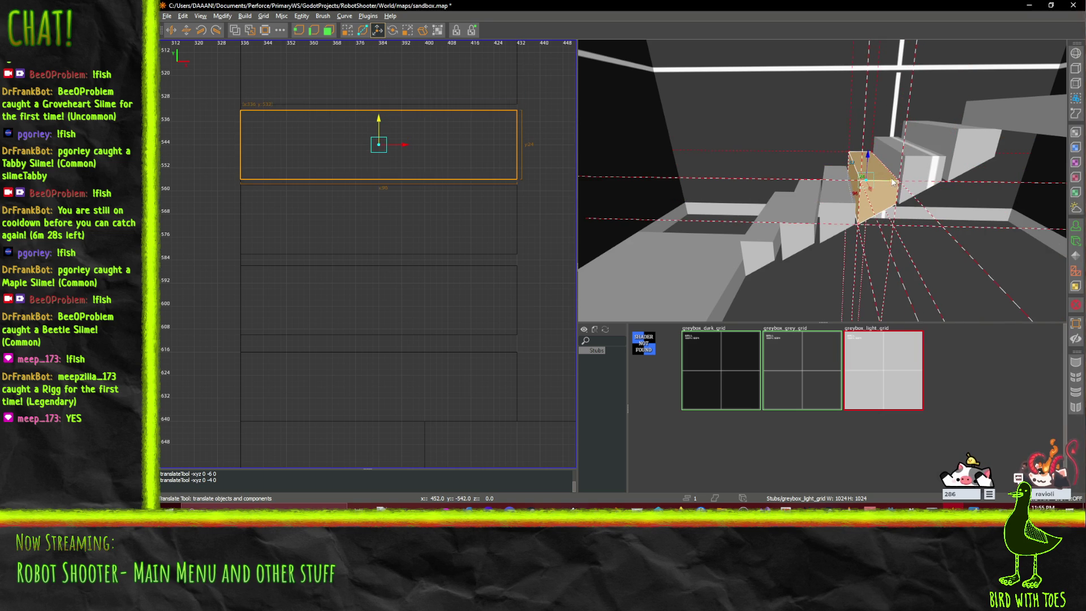
pyautogui.press('Down')
pyautogui.press('Down')
pyautogui.press('Down')
pyautogui.press('Down')
pyautogui.press('Down')
pyautogui.press('Up')
pyautogui.press('Up')
pyautogui.press('Down')
pyautogui.moveTo(840, 224)
pyautogui.mouseDown()
pyautogui.moveTo(791, 235)
pyautogui.moveTo(832, 211)
pyautogui.mouseUp()
pyautogui.moveTo(838, 208)
pyautogui.mouseDown()
pyautogui.moveTo(951, 168)
pyautogui.moveTo(924, 166)
pyautogui.moveTo(973, 144)
pyautogui.mouseUp()
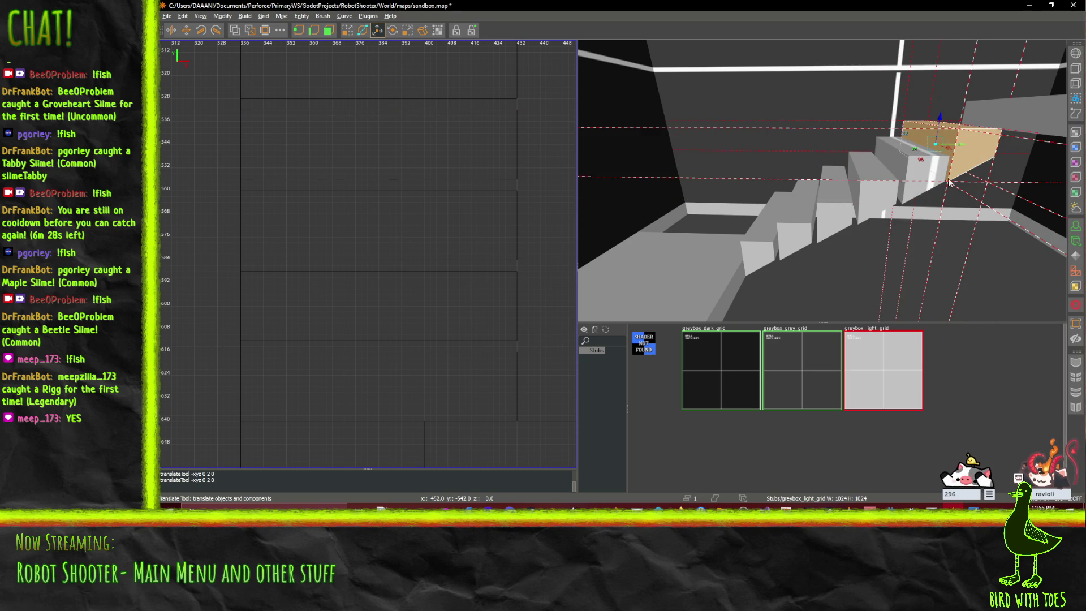
# - Fly around the staircase to check the wedge at the head of the flight
pyautogui.press('w')
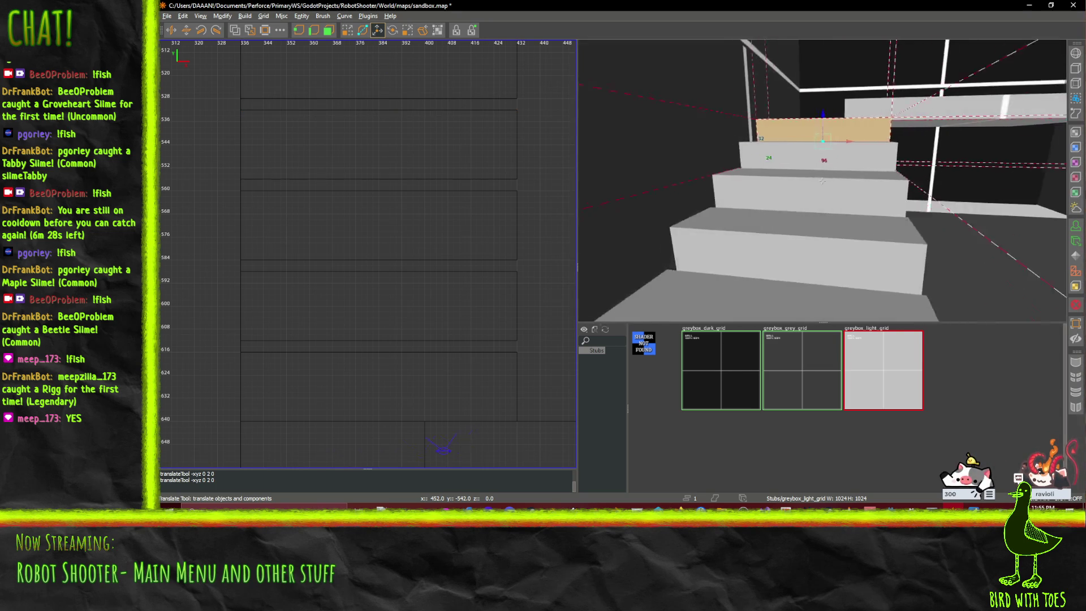
pyautogui.press('s')
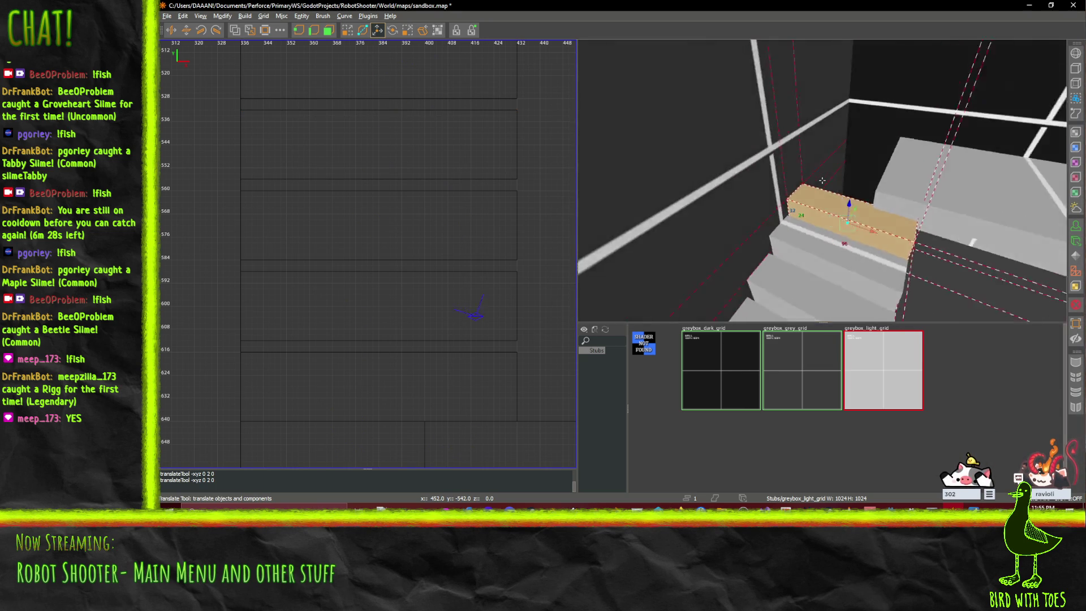
pyautogui.press('w')
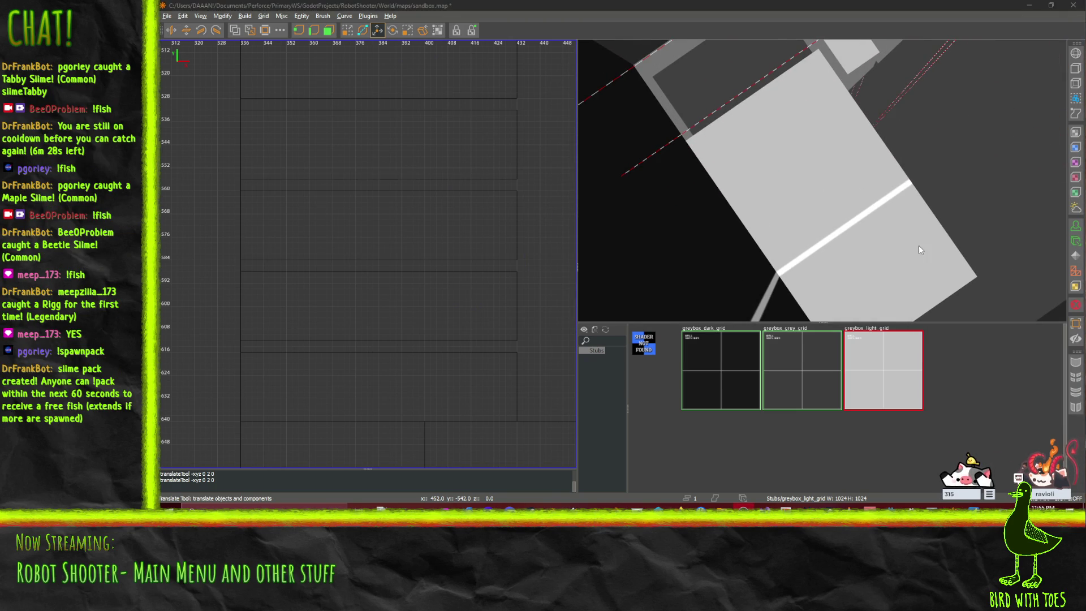
pyautogui.press('s')
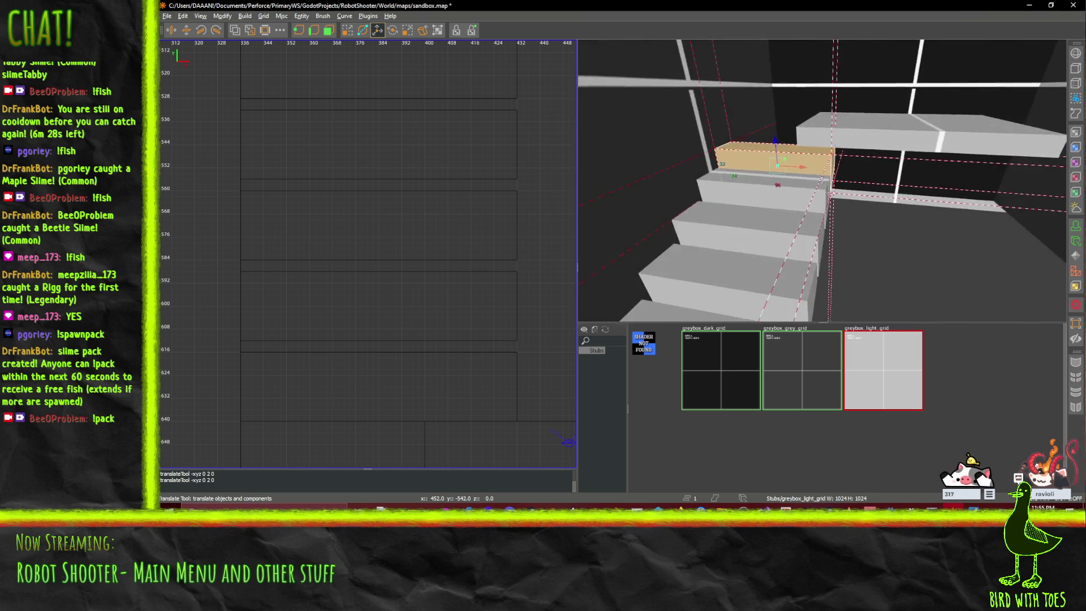
# - Stretch the floating grey slab far to the left and move it down
pyautogui.press('w')
pyautogui.rightClick(822, 180)
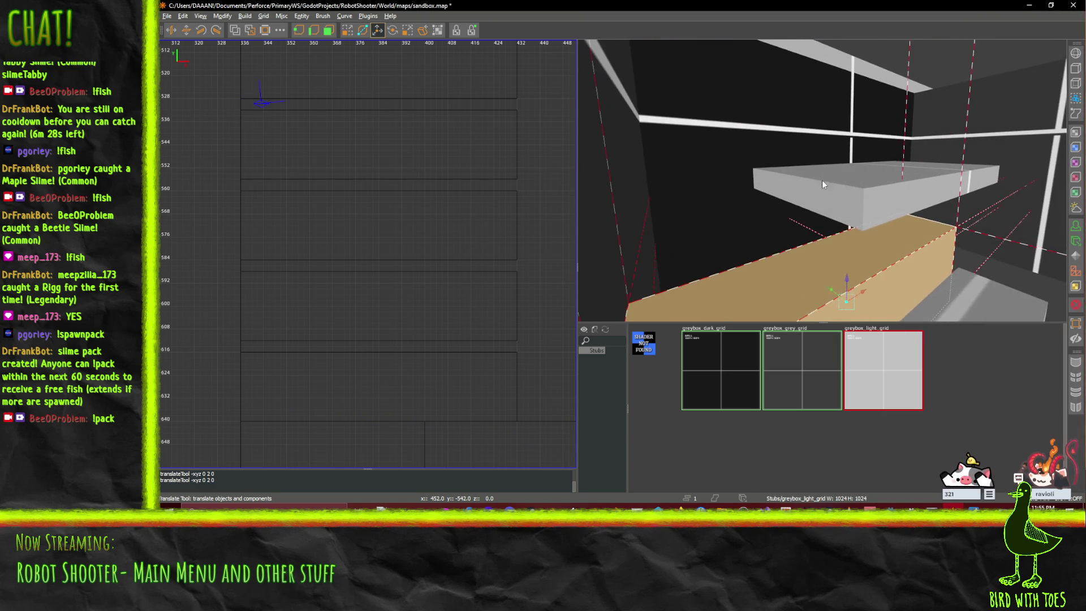
pyautogui.click(823, 181)
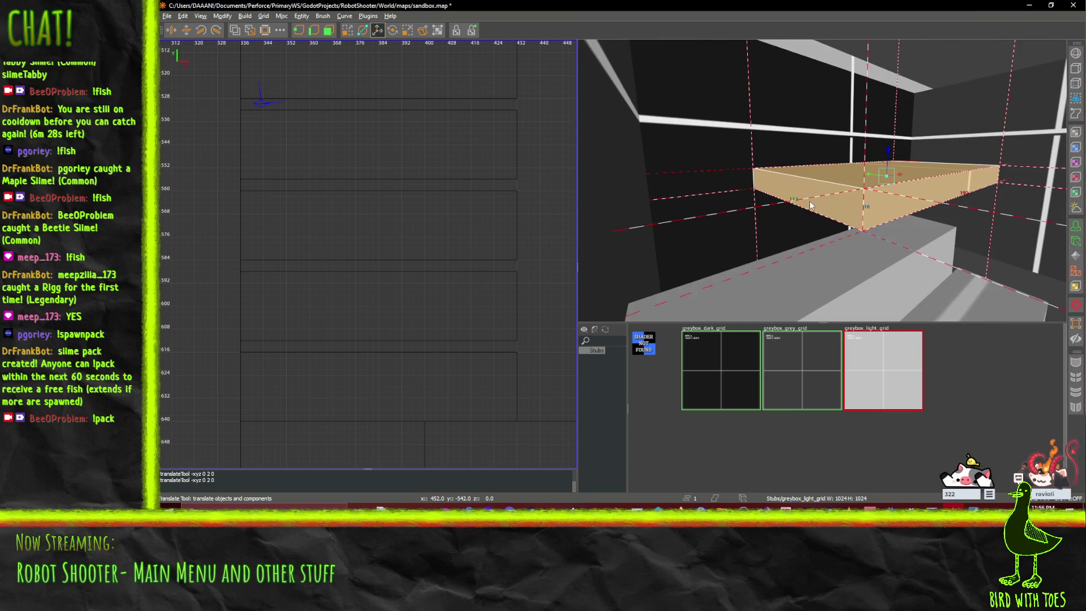
pyautogui.click(329, 32)
pyautogui.moveTo(817, 185); pyautogui.dragTo(689, 209)
pyautogui.rightClick(689, 210)
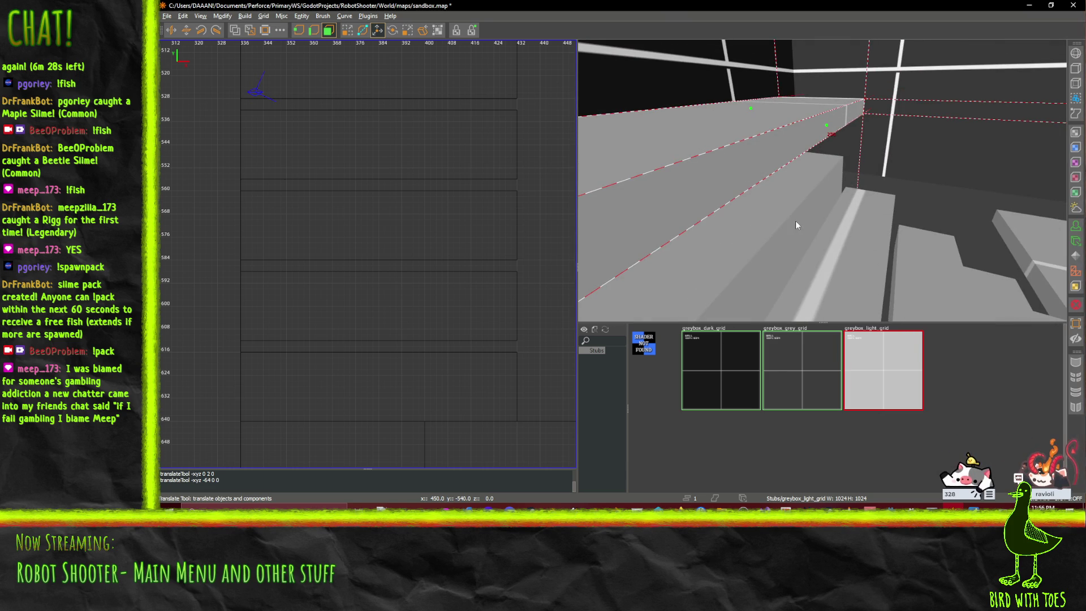
pyautogui.moveTo(687, 221)
pyautogui.mouseDown()
pyautogui.moveTo(720, 257)
pyautogui.moveTo(754, 240)
pyautogui.mouseUp()
# - Shift the stair step down 2 units, then another 2 units, checking it in 3D
pyautogui.scroll(3, 814, 256)
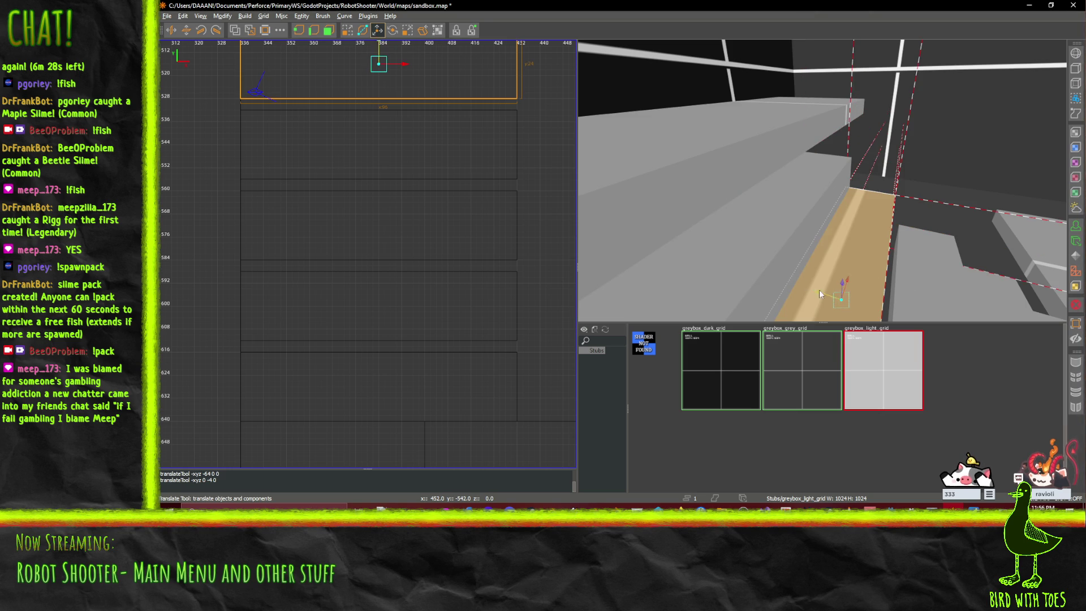
pyautogui.moveTo(816, 293); pyautogui.dragTo(820, 293)
pyautogui.rightClick(955, 286)
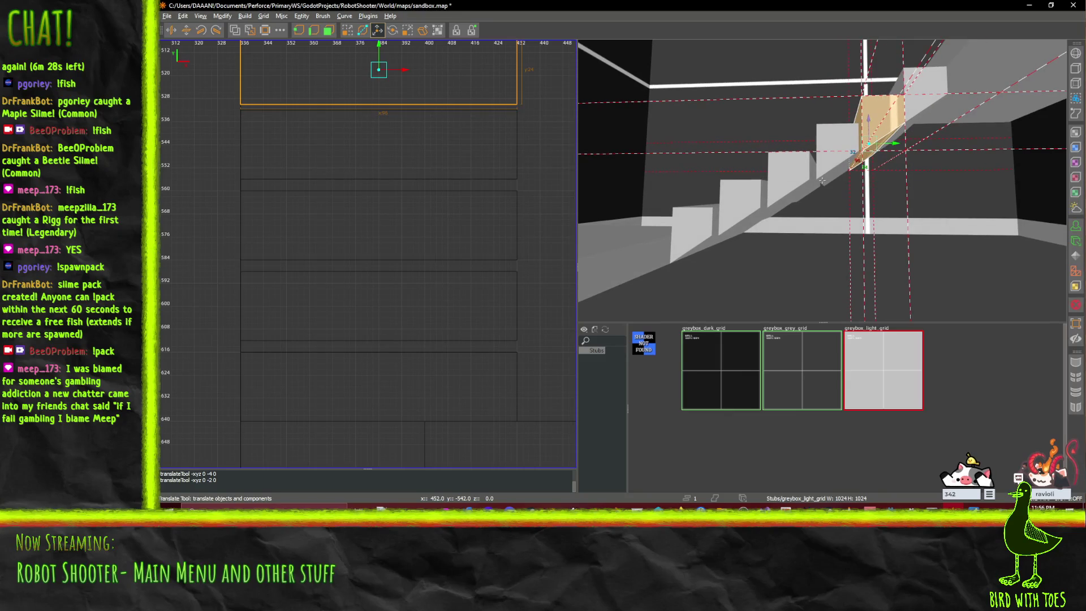
pyautogui.moveTo(895, 146)
pyautogui.mouseDown()
pyautogui.moveTo(824, 149)
pyautogui.moveTo(831, 170)
pyautogui.moveTo(785, 177)
pyautogui.moveTo(827, 186)
pyautogui.mouseUp()
# - Slide the stair step down the flight and fine-tune it by 2 units
pyautogui.press('d')
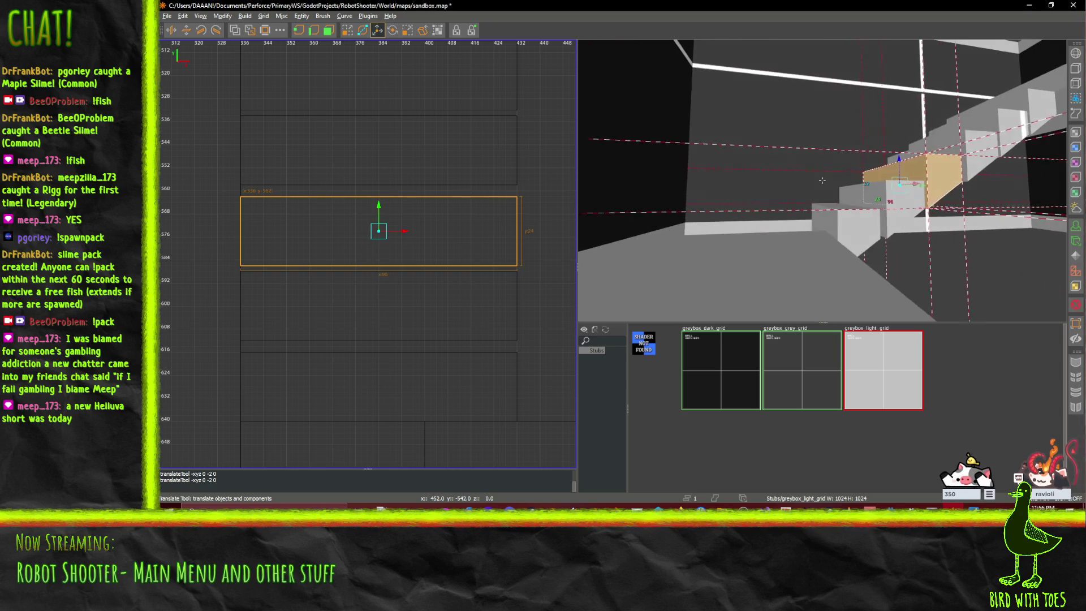
pyautogui.press('d')
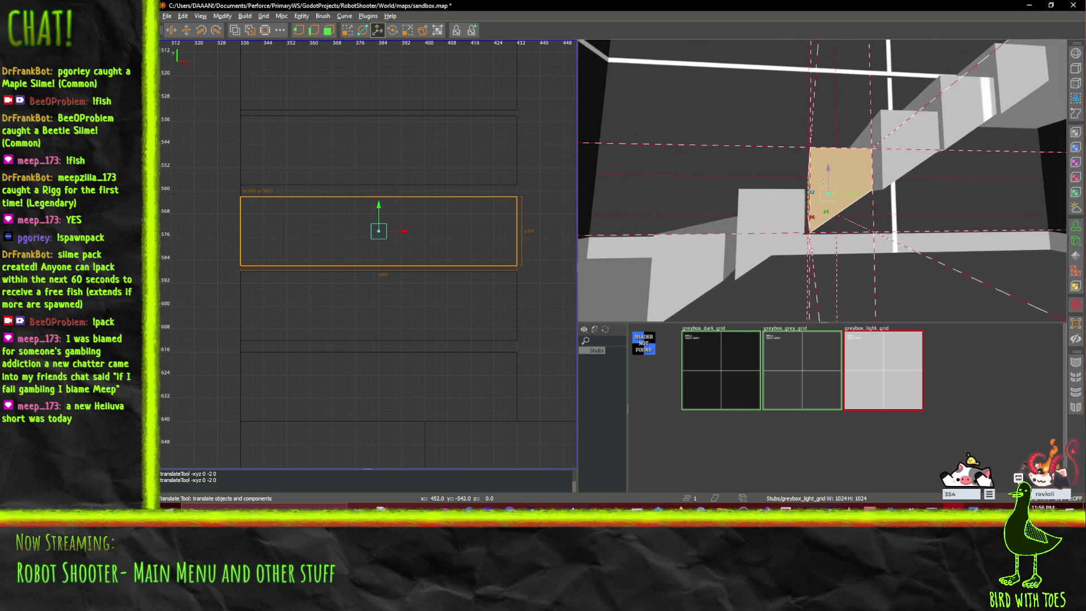
pyautogui.press('a')
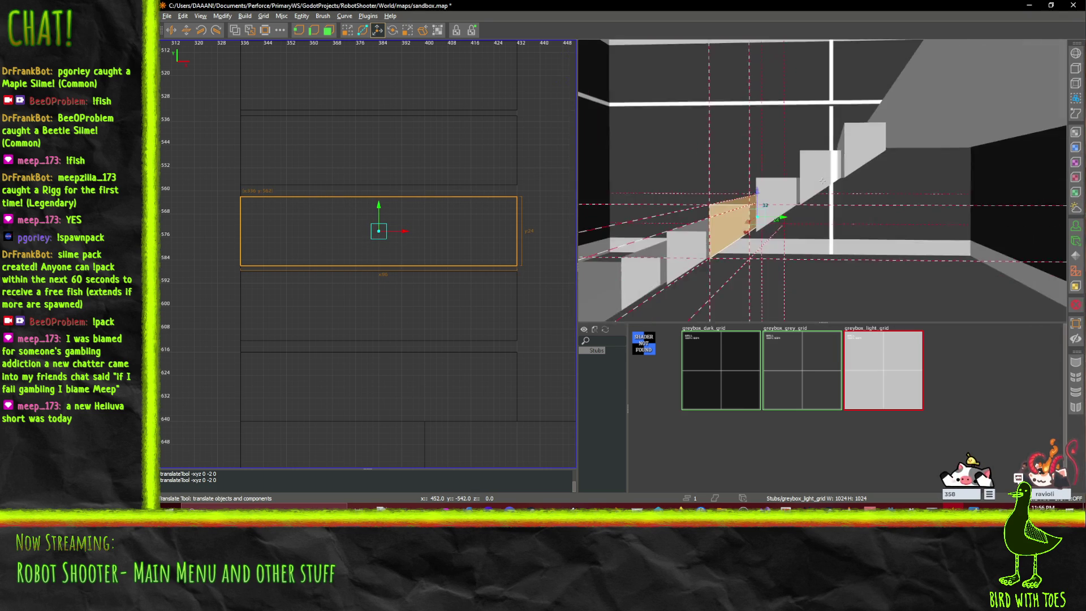
pyautogui.press('d')
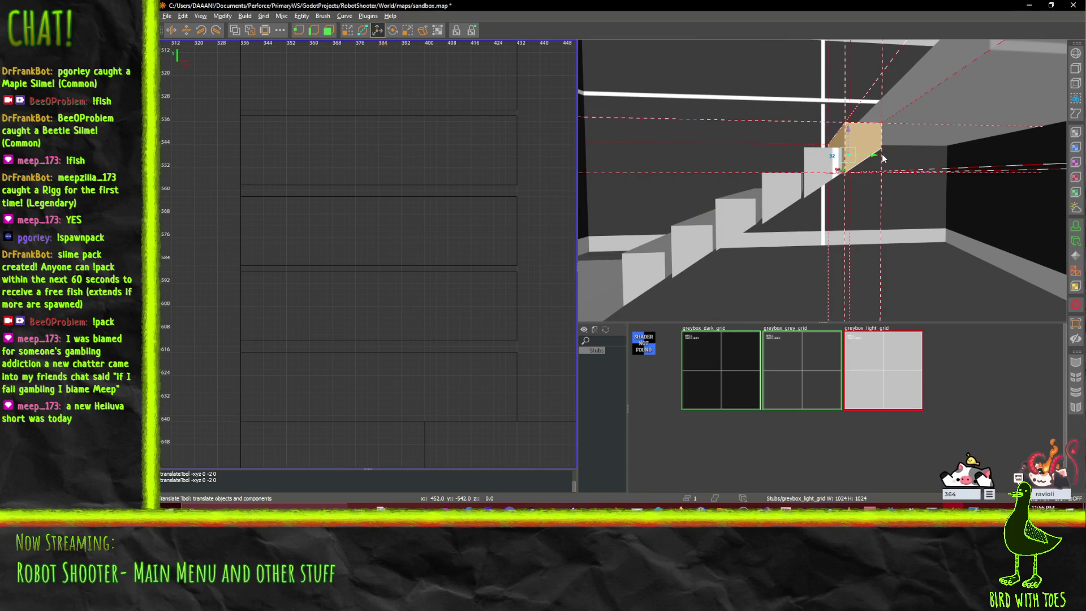
pyautogui.moveTo(874, 157)
pyautogui.mouseDown()
pyautogui.moveTo(836, 177)
pyautogui.moveTo(844, 172)
pyautogui.mouseUp()
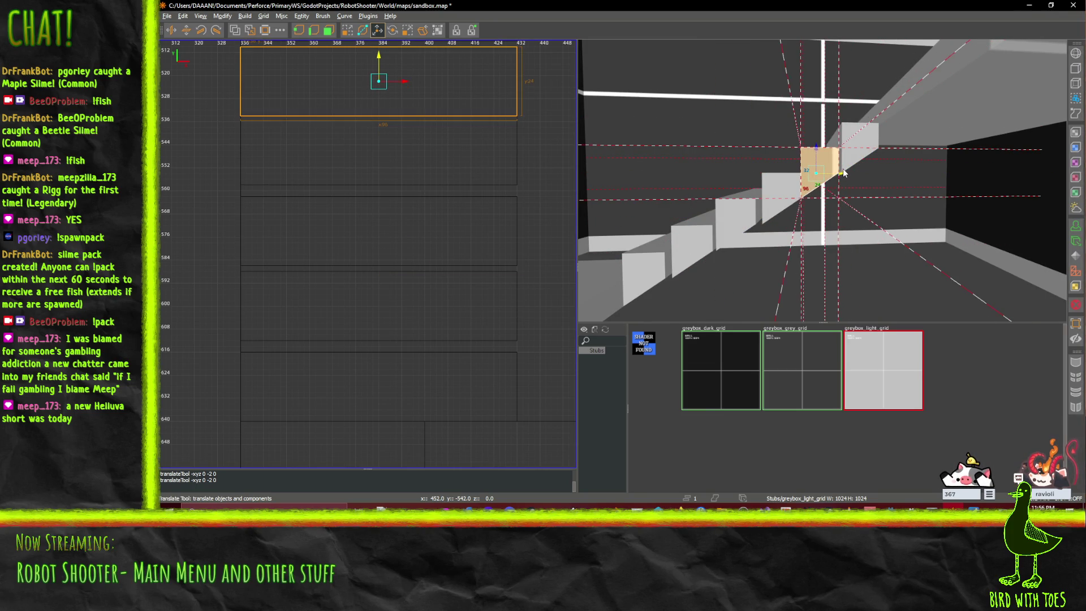
pyautogui.moveTo(737, 207); pyautogui.dragTo(806, 193)
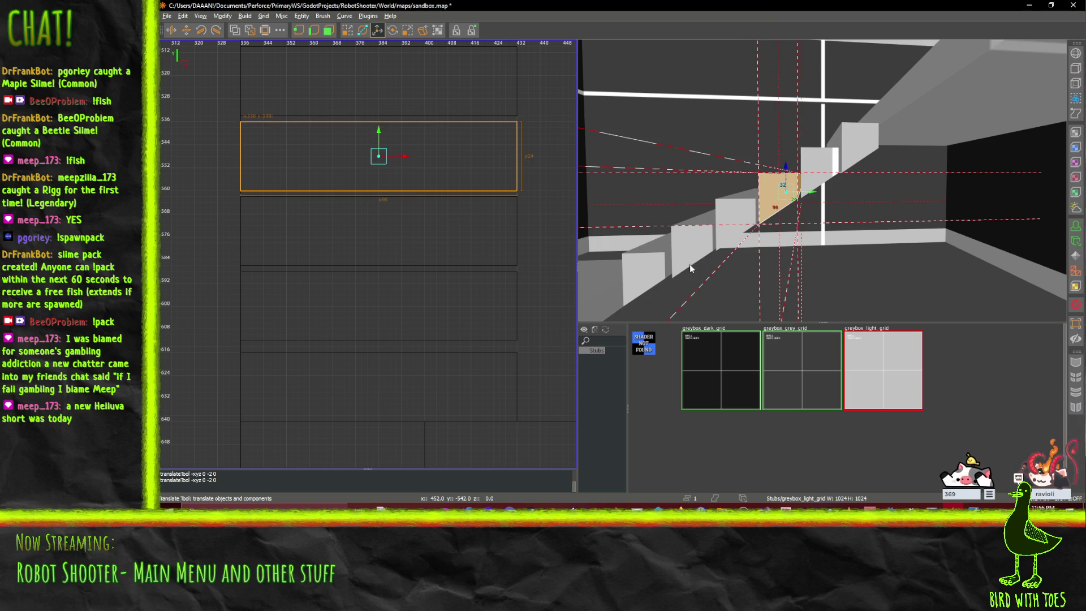
pyautogui.moveTo(707, 259); pyautogui.dragTo(688, 262)
pyautogui.moveTo(749, 231); pyautogui.dragTo(748, 232)
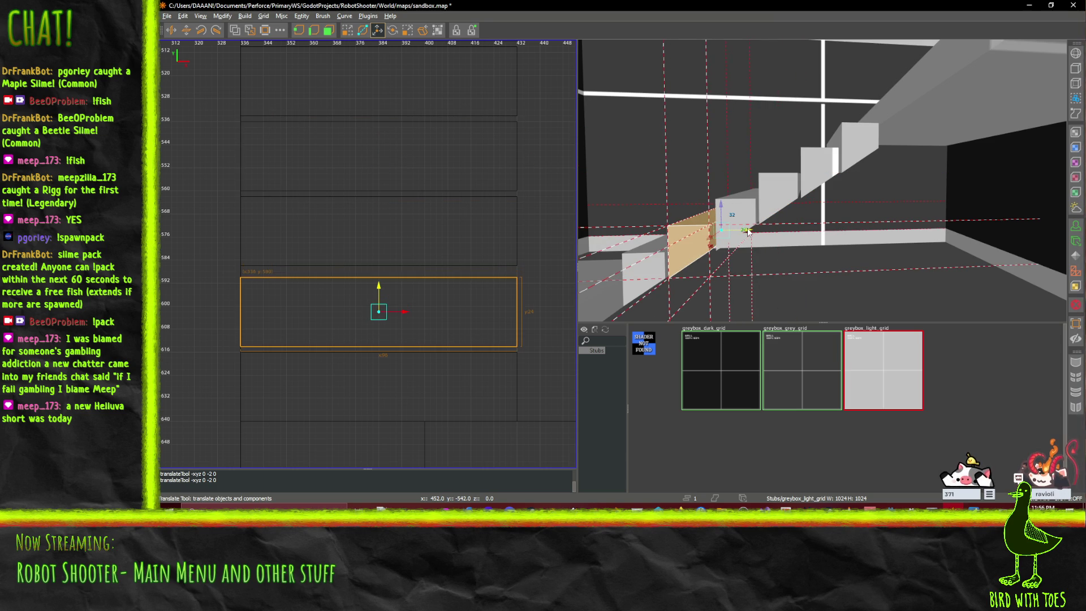
# - Shift the step 2 units into line with the flight and 4 units up
pyautogui.press('w')
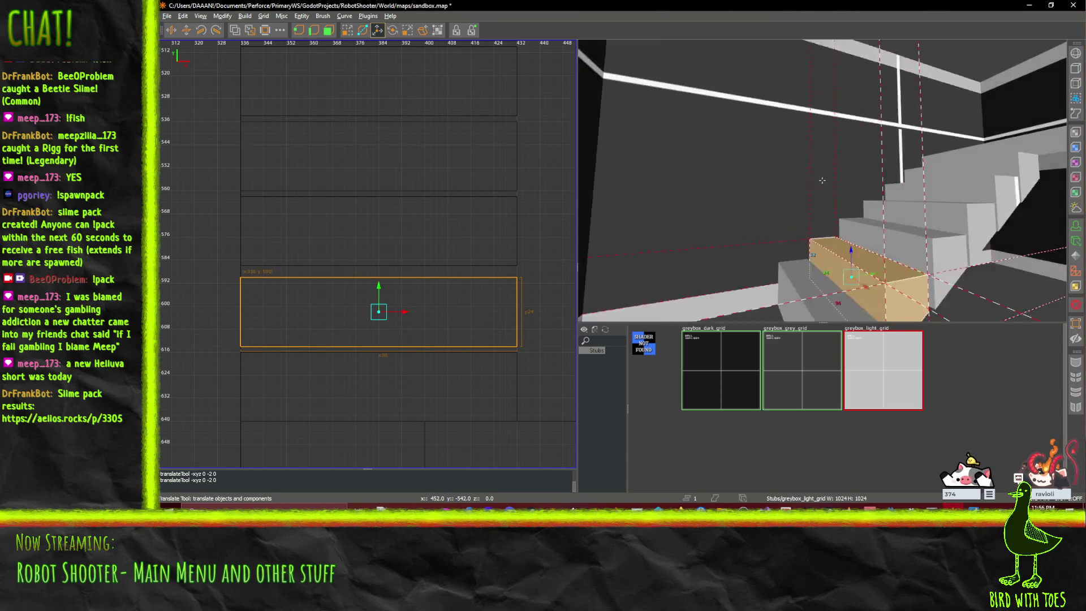
pyautogui.press('s')
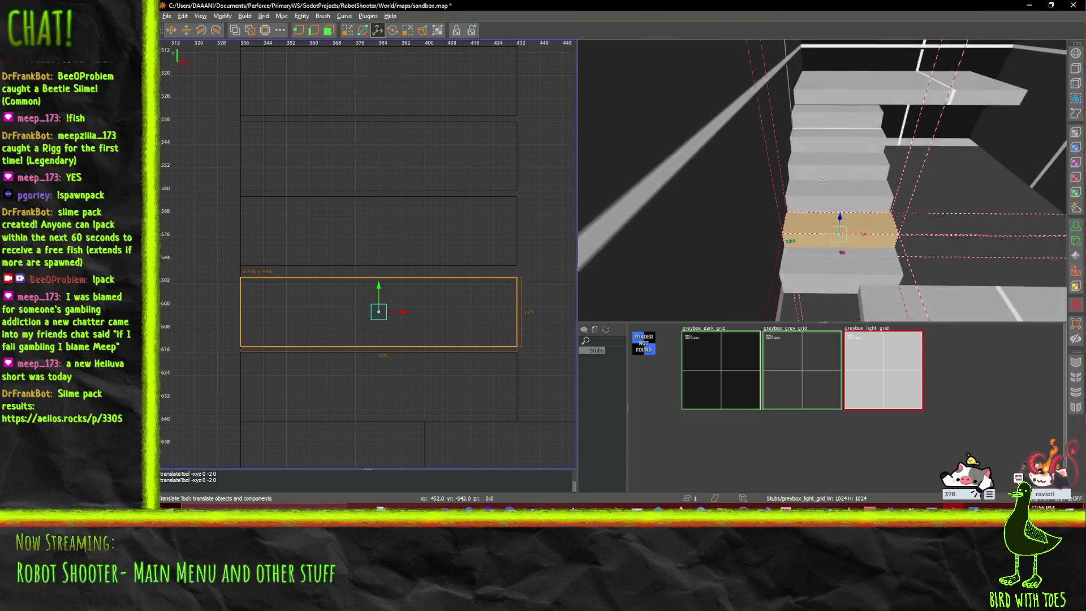
pyautogui.scroll(5, 822, 181)
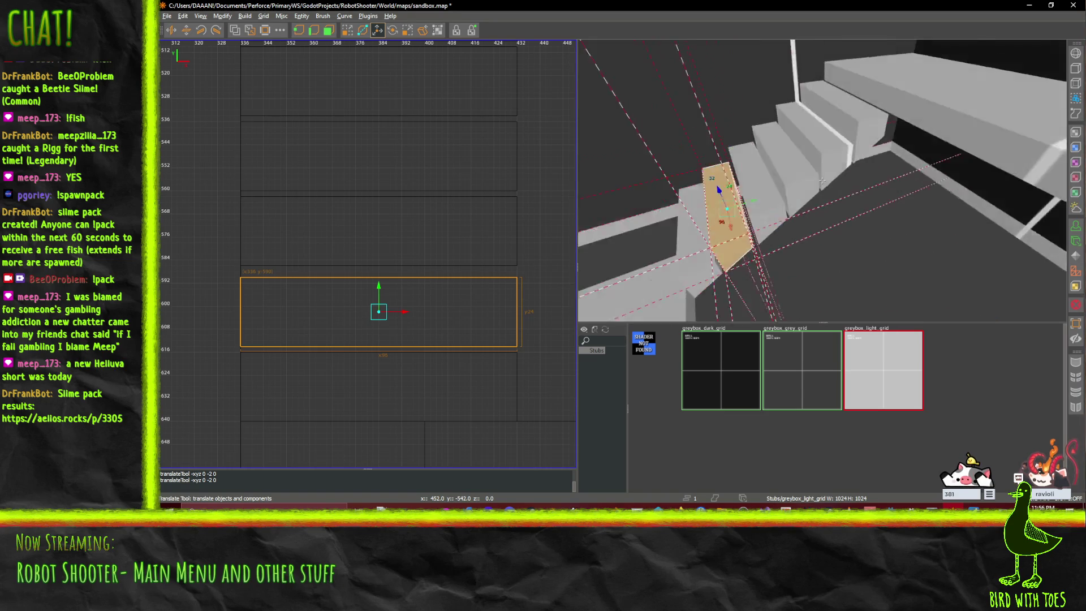
pyautogui.scroll(-5, 822, 180)
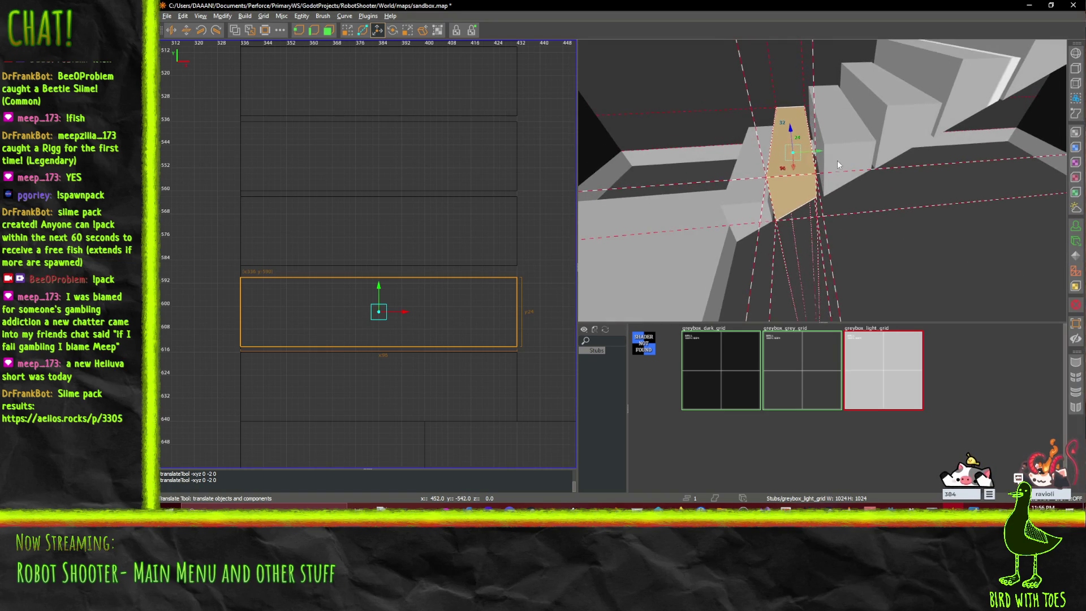
pyautogui.moveTo(820, 151)
pyautogui.mouseDown()
pyautogui.moveTo(792, 195)
pyautogui.moveTo(750, 214)
pyautogui.mouseUp()
pyautogui.moveTo(785, 175); pyautogui.dragTo(809, 182)
# - Fly around the stairs, floor and walls to bring the floor ledge into view
pyautogui.rightClick(791, 174)
pyautogui.rightClick(822, 181)
pyautogui.rightClick(810, 182)
pyautogui.rightClick(822, 181)
pyautogui.rightClick(822, 180)
pyautogui.rightClick(822, 181)
pyautogui.rightClick(822, 180)
pyautogui.rightClick(822, 180)
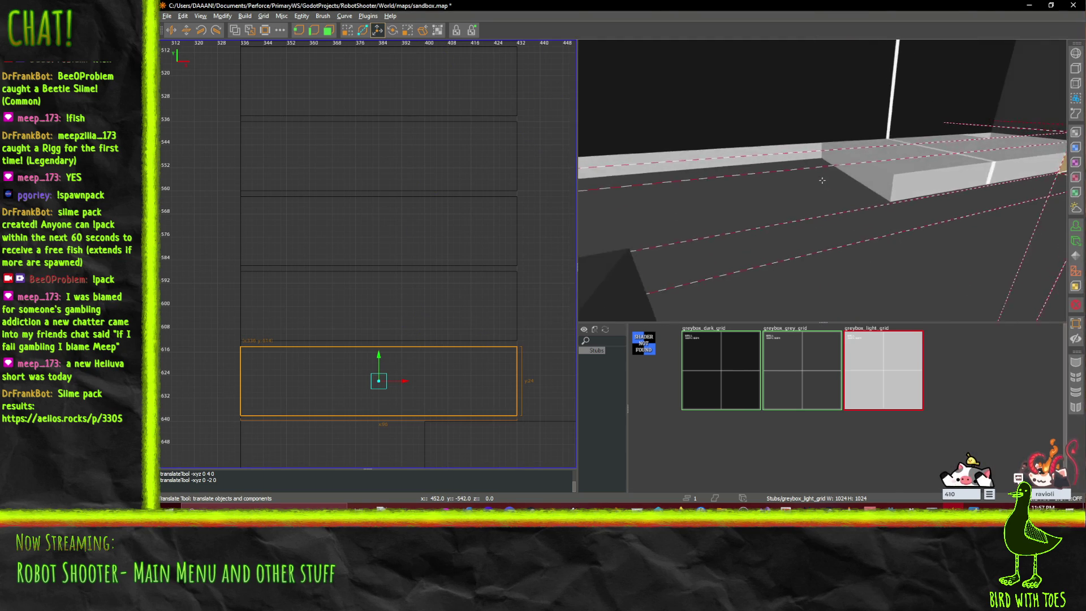
pyautogui.rightClick(822, 181)
pyautogui.press('q')
pyautogui.rightClick(848, 144)
pyautogui.rightClick(822, 181)
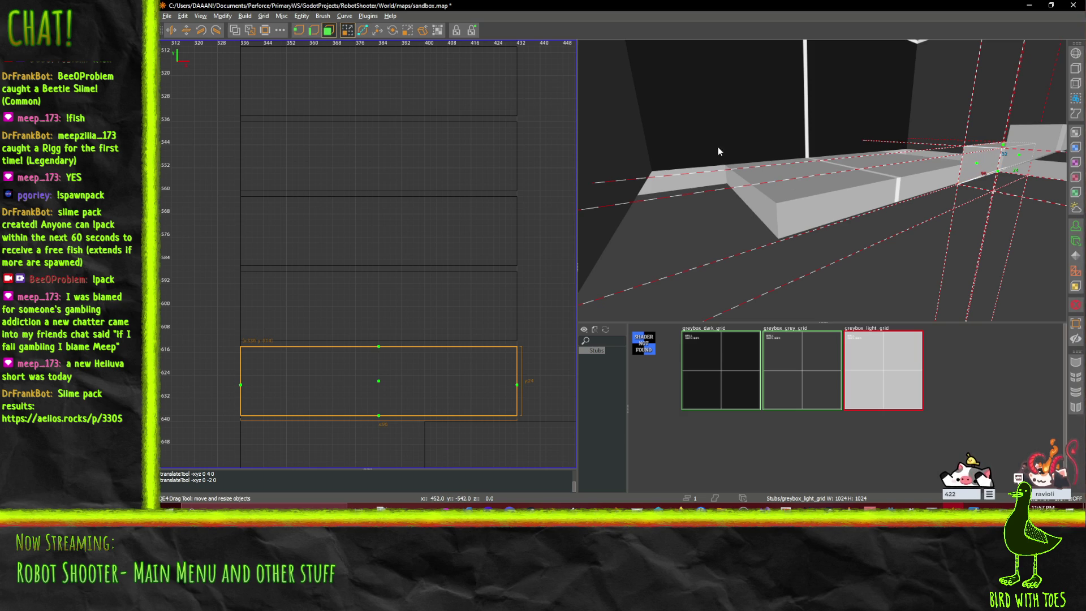
pyautogui.rightClick(822, 181)
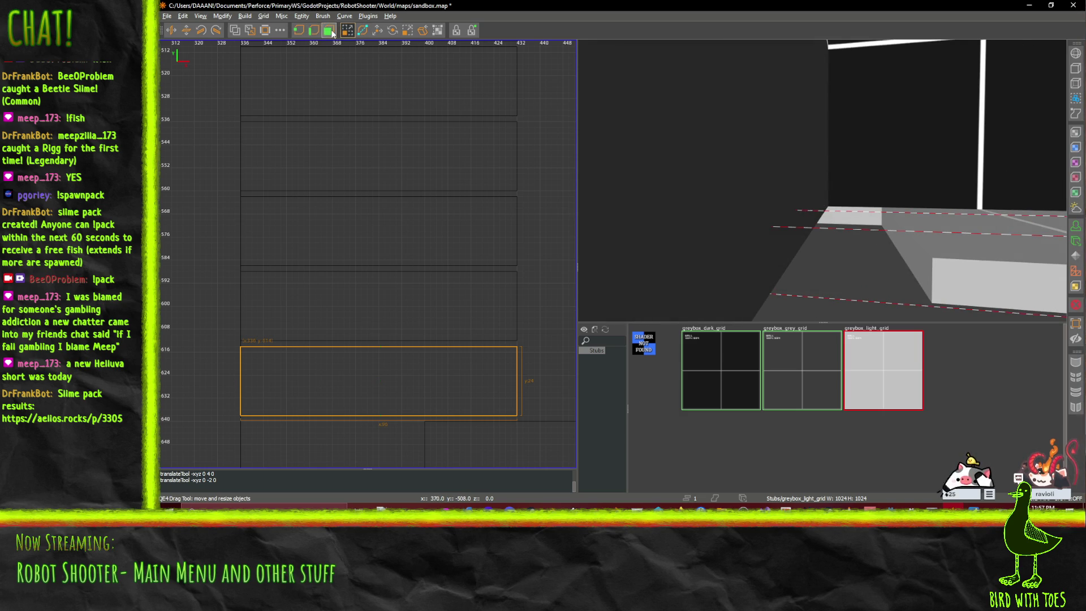
# - Move the floor ledge 48 units along X and stretch its end face to meet the stairs
pyautogui.click(954, 251)
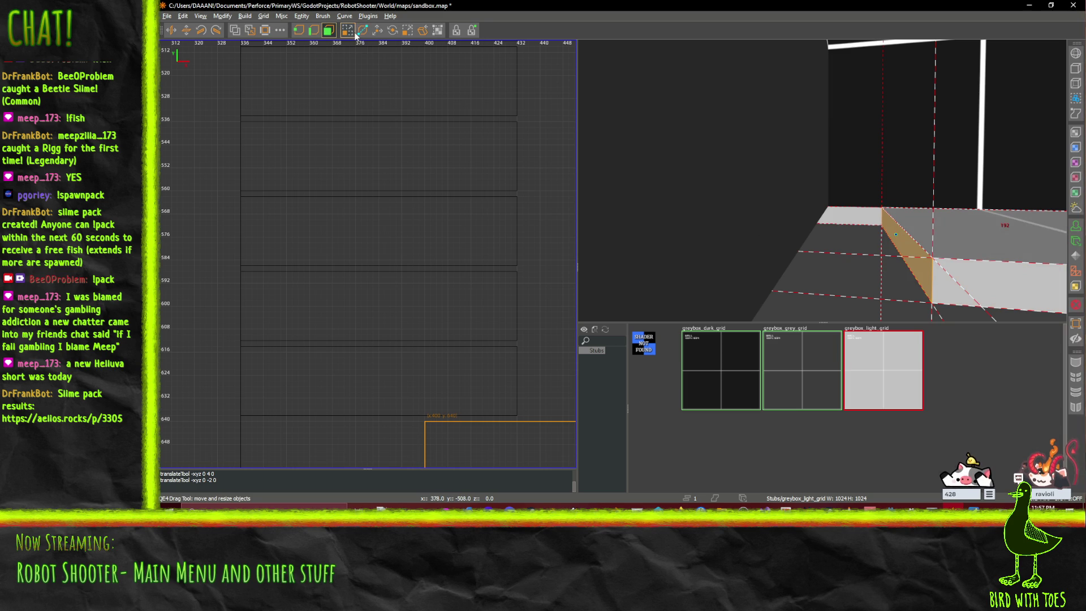
pyautogui.moveTo(870, 237); pyautogui.dragTo(794, 235)
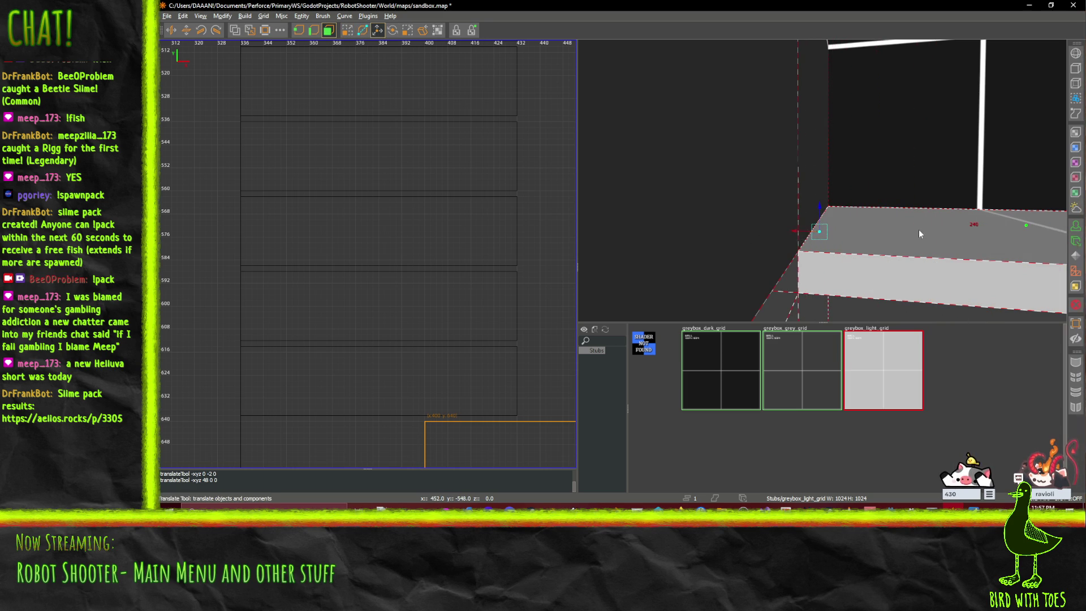
pyautogui.rightClick(897, 235)
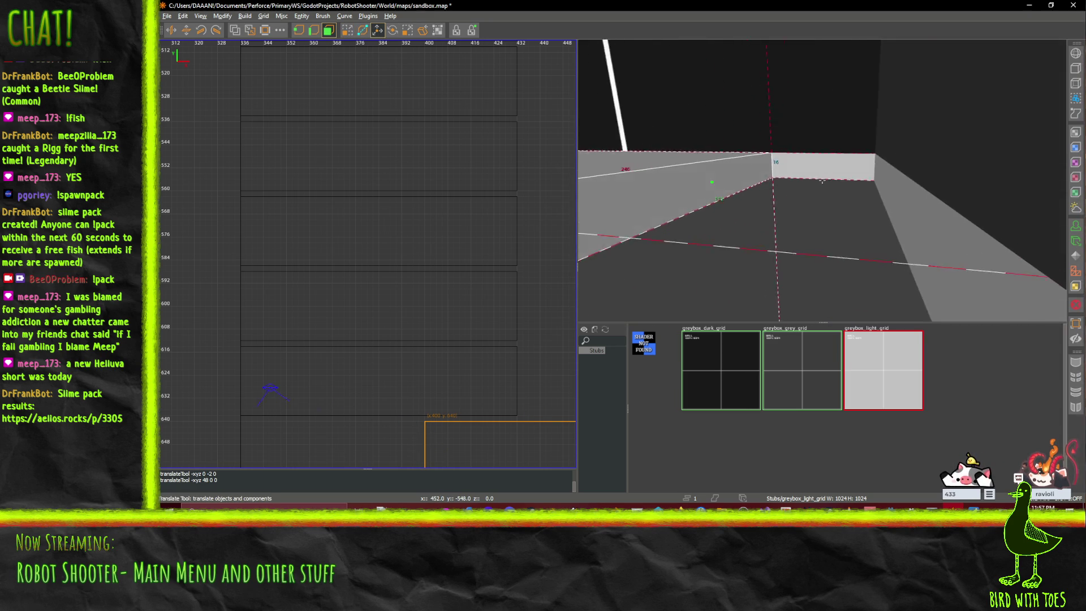
pyautogui.rightClick(827, 181)
pyautogui.moveTo(800, 175)
pyautogui.mouseDown()
pyautogui.moveTo(938, 210)
pyautogui.moveTo(963, 205)
pyautogui.mouseUp()
pyautogui.rightClick(962, 205)
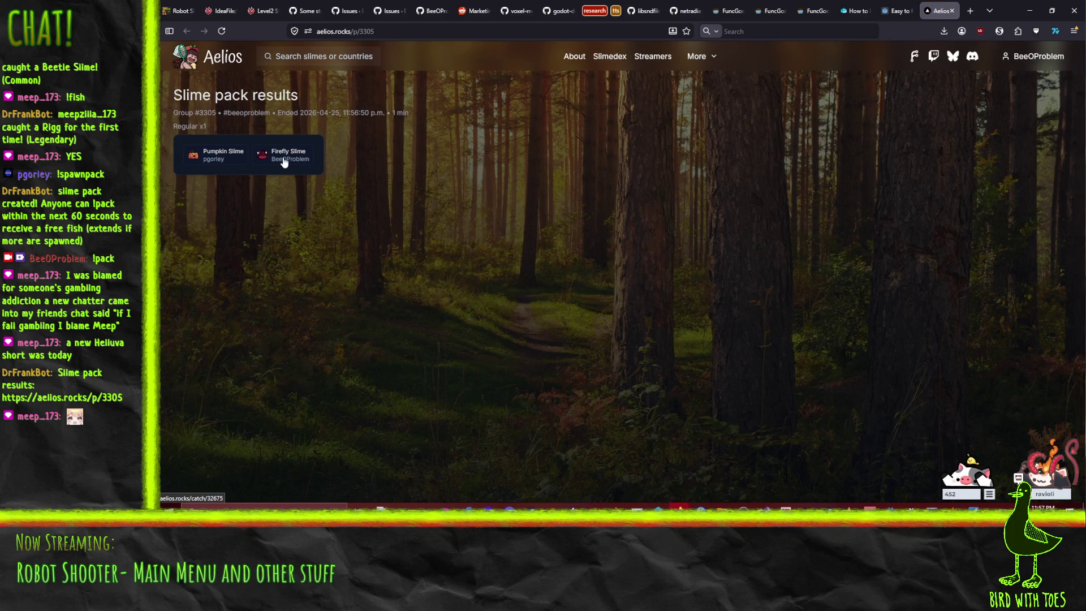
# - Close the slime pack results tab and minimize the browser to return to sandbox.map
pyautogui.click(950, 12)
pyautogui.click(1022, 7)
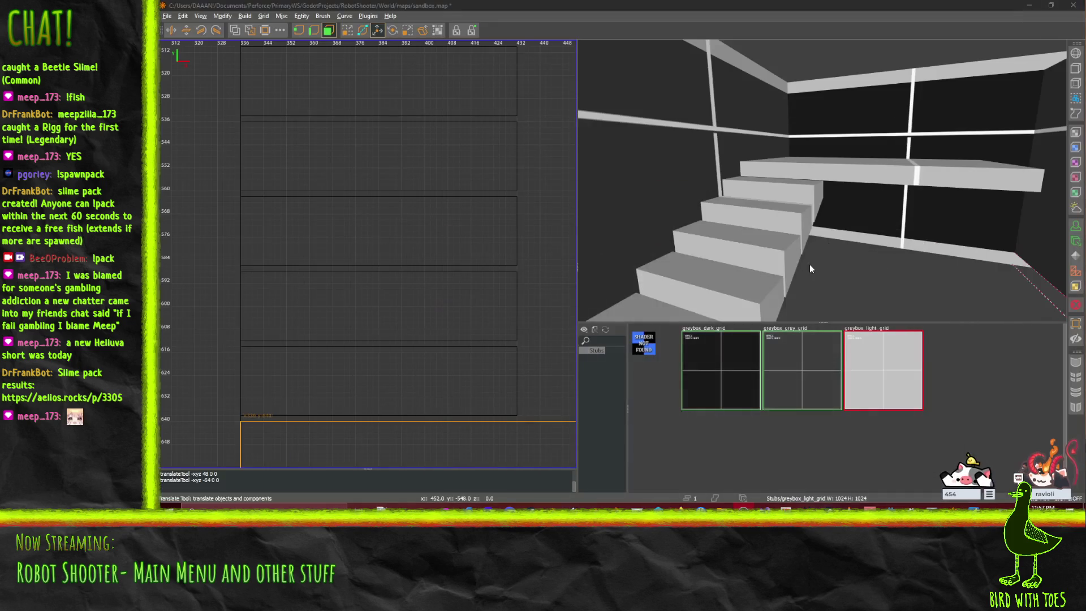
# - Select all the step brushes, rotate them twice anticlockwise (180°), and slide them 60 units along X
pyautogui.rightClick(810, 264)
pyautogui.press('Up')
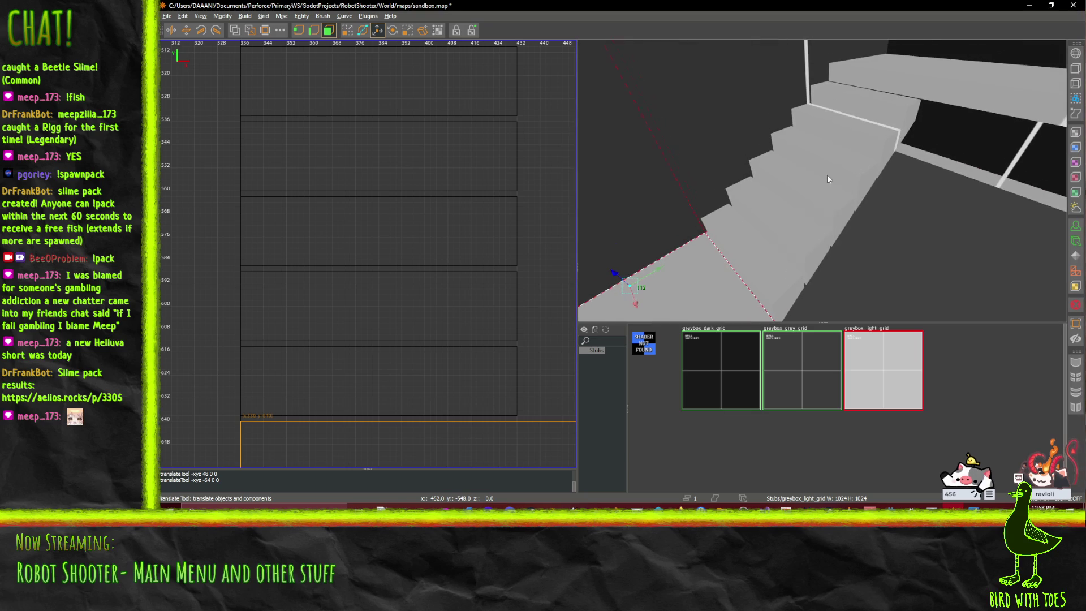
pyautogui.press('Down')
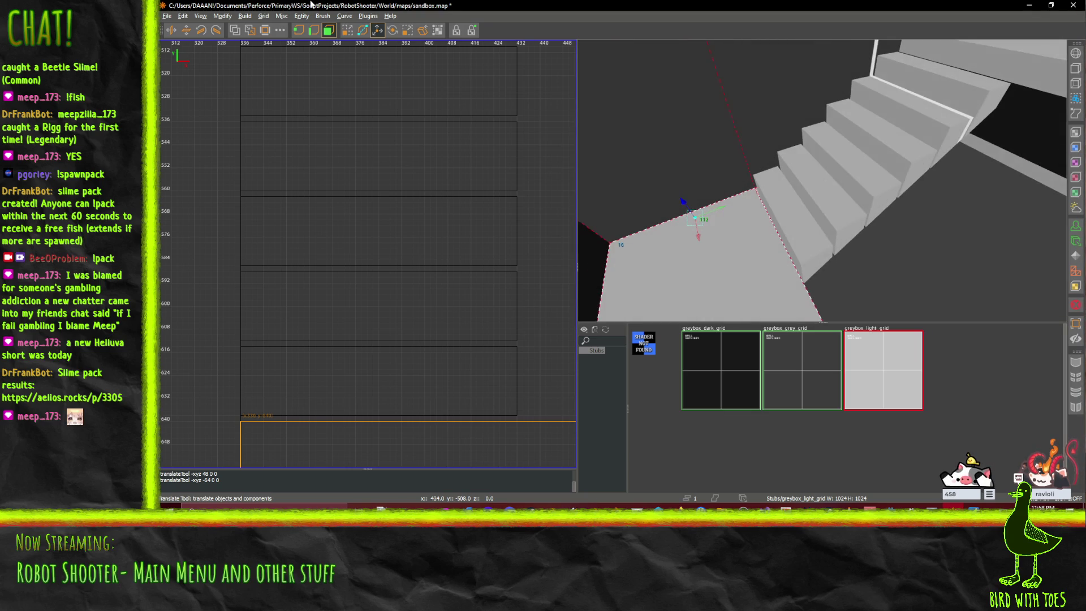
pyautogui.press('q')
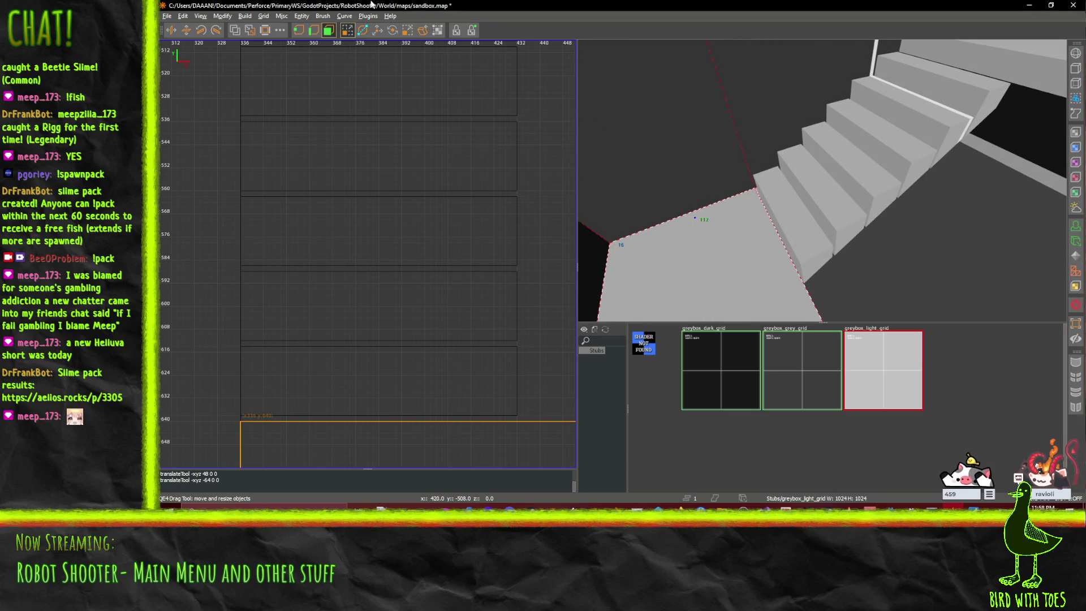
pyautogui.press('Up')
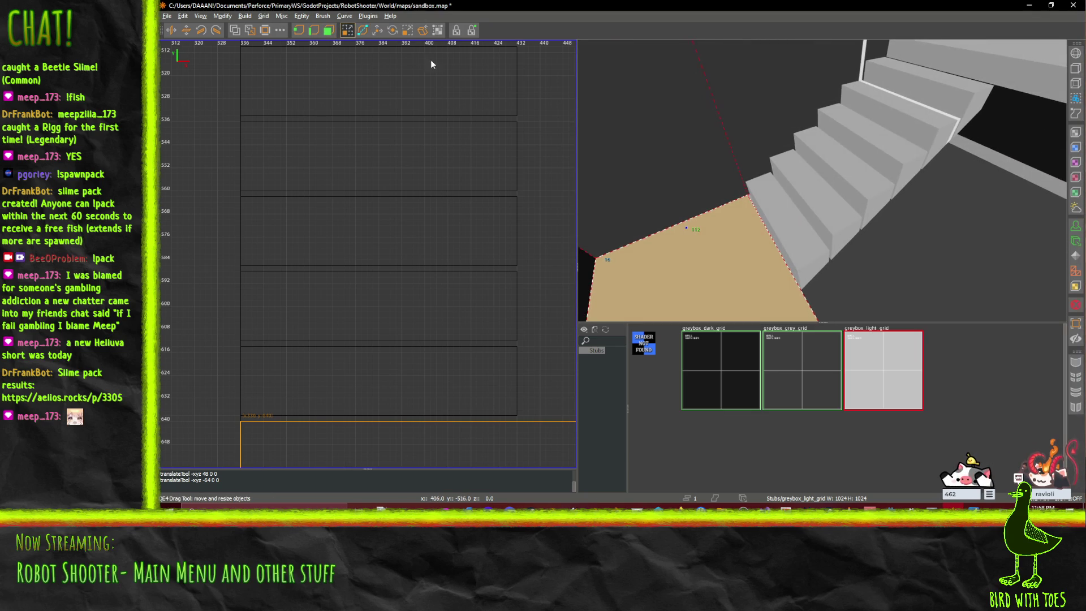
pyautogui.moveTo(794, 208)
pyautogui.mouseDown()
pyautogui.moveTo(855, 169)
pyautogui.moveTo(928, 88)
pyautogui.mouseUp()
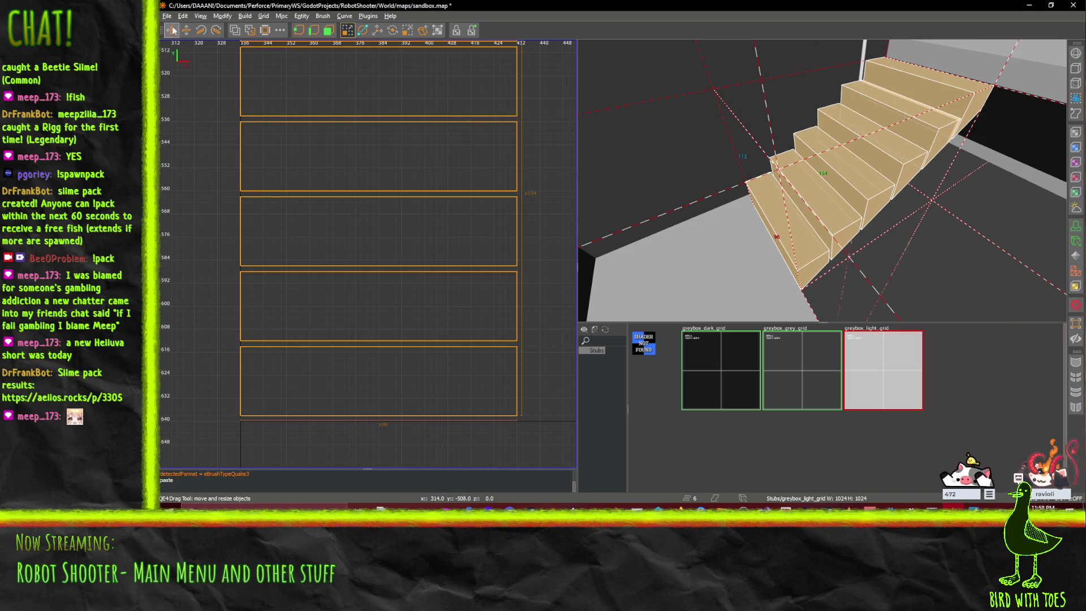
pyautogui.click(202, 31)
pyautogui.click(202, 31)
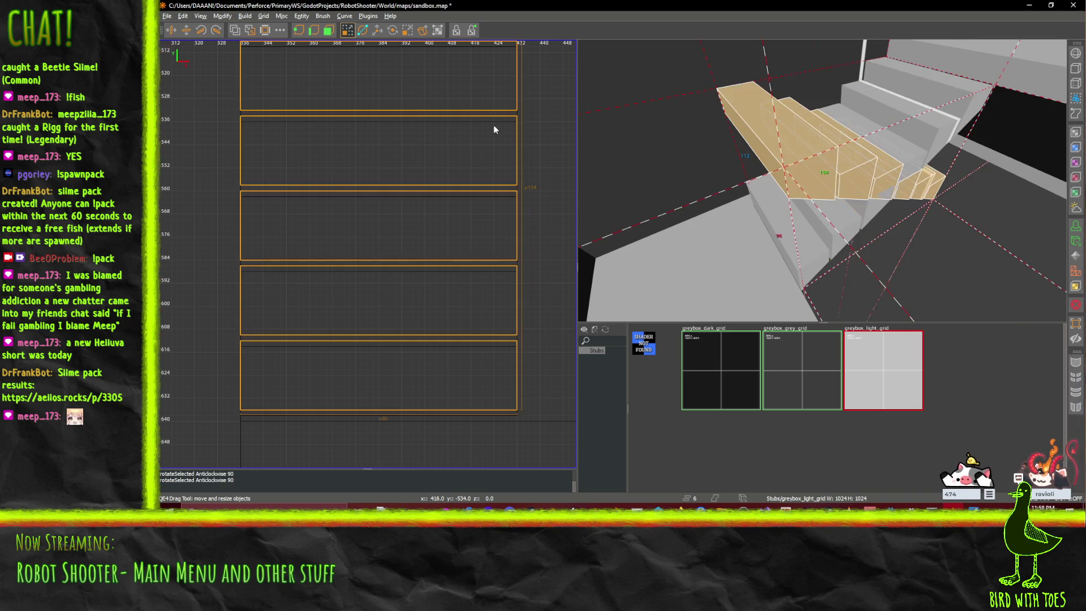
pyautogui.moveTo(822, 181); pyautogui.dragTo(586, 106)
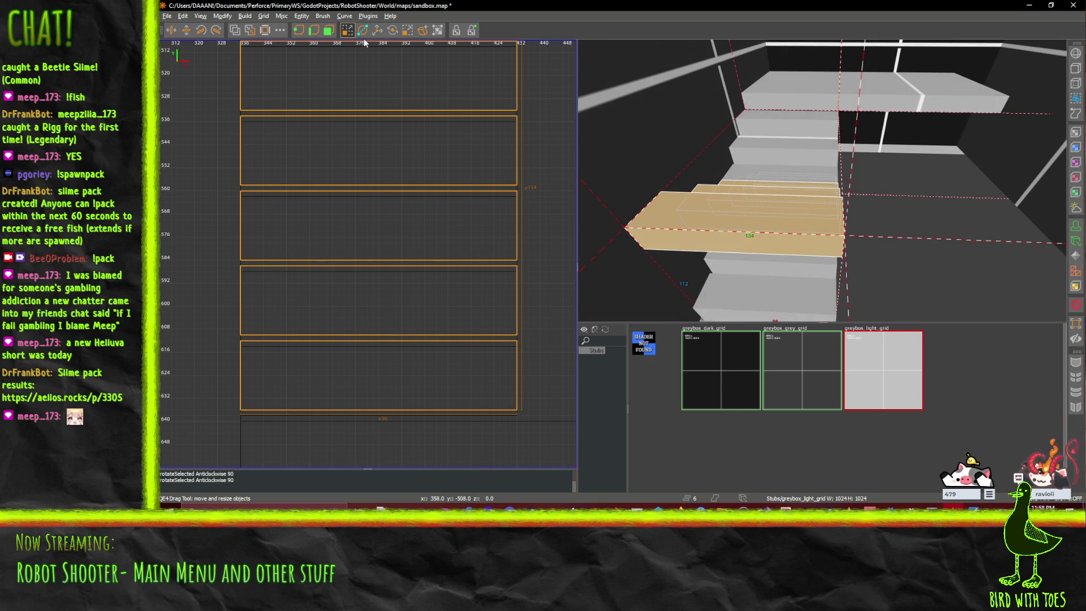
pyautogui.click(379, 30)
pyautogui.moveTo(812, 215)
pyautogui.mouseDown()
pyautogui.moveTo(821, 203)
pyautogui.moveTo(980, 206)
pyautogui.moveTo(821, 181)
pyautogui.moveTo(788, 143)
pyautogui.moveTo(714, 149)
pyautogui.moveTo(724, 148)
pyautogui.mouseUp()
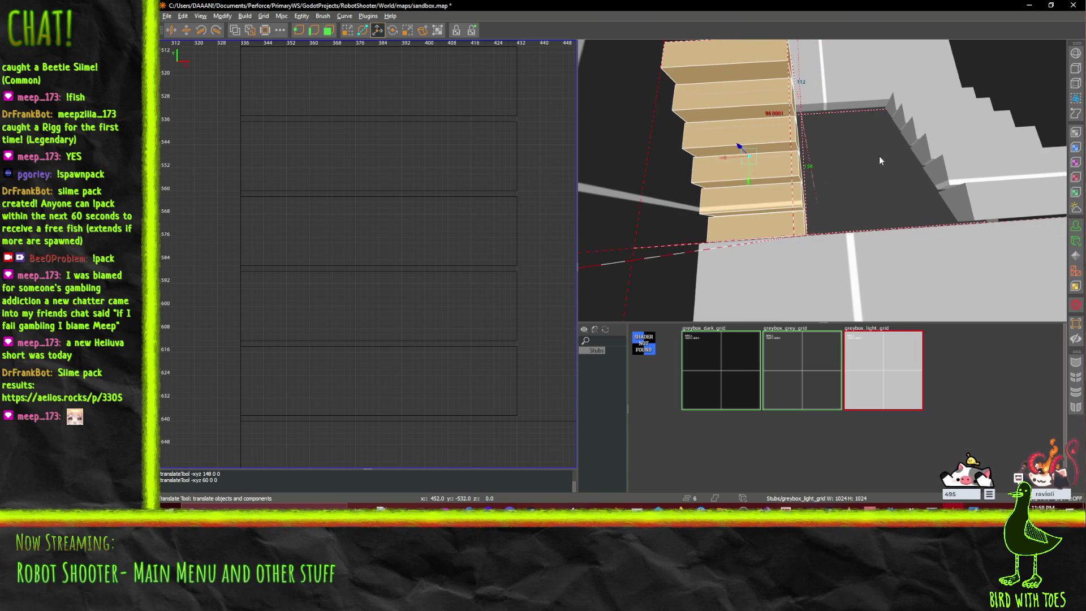
# - Fly around the new flight in free-look to inspect where it sits
pyautogui.rightClick(874, 155)
pyautogui.rightClick(823, 152)
pyautogui.rightClick(823, 151)
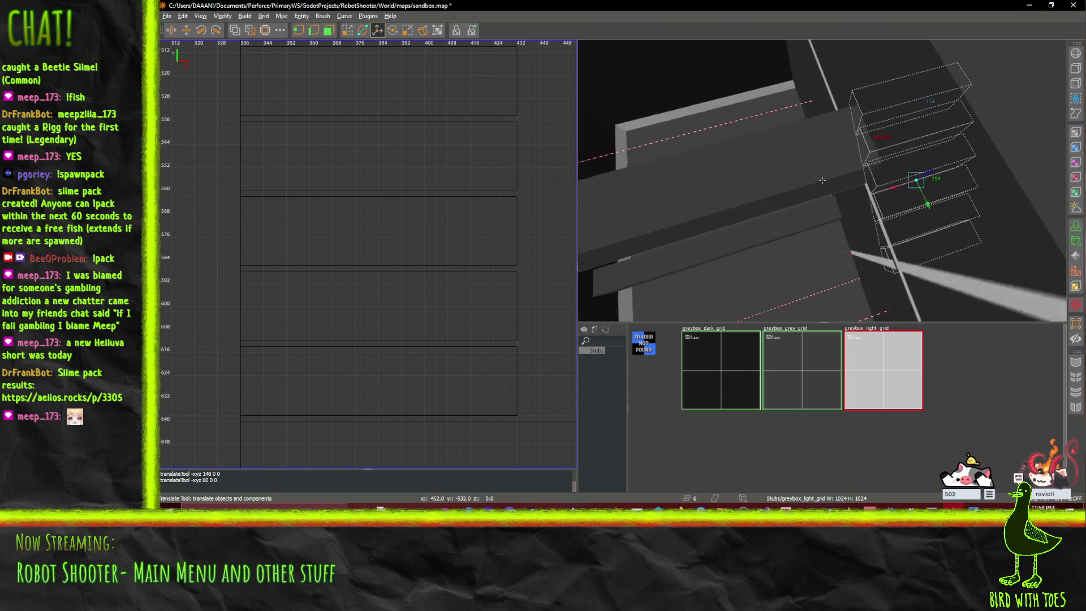
pyautogui.press('w')
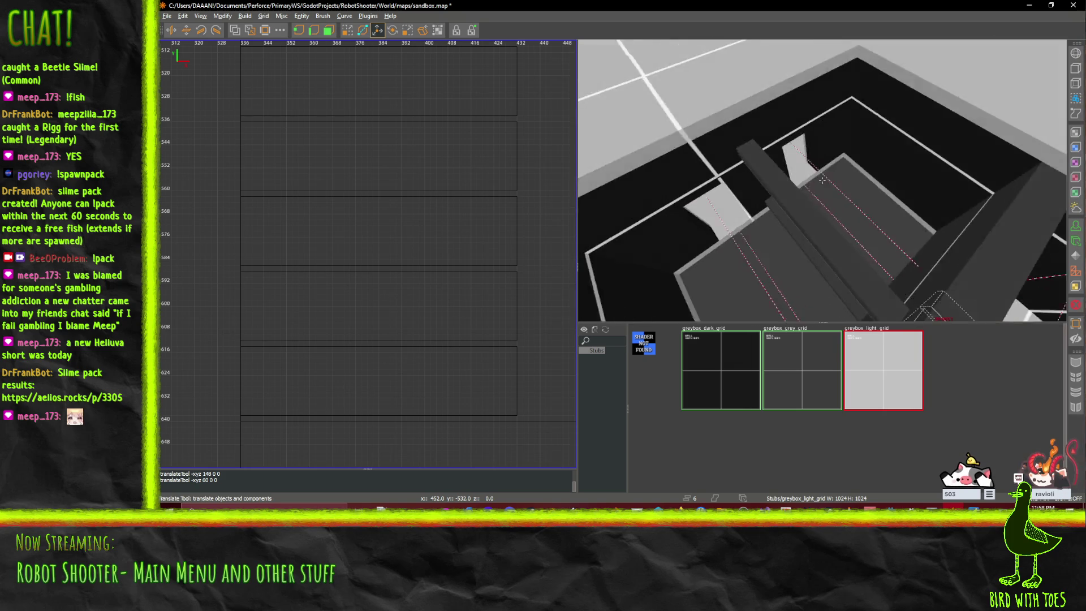
pyautogui.press('s')
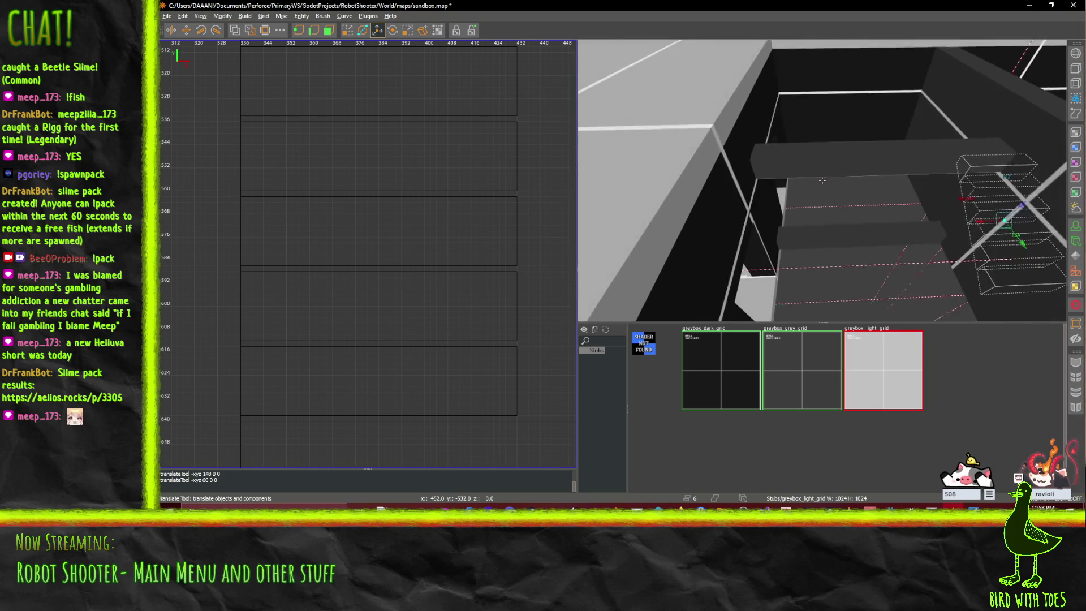
pyautogui.press('w')
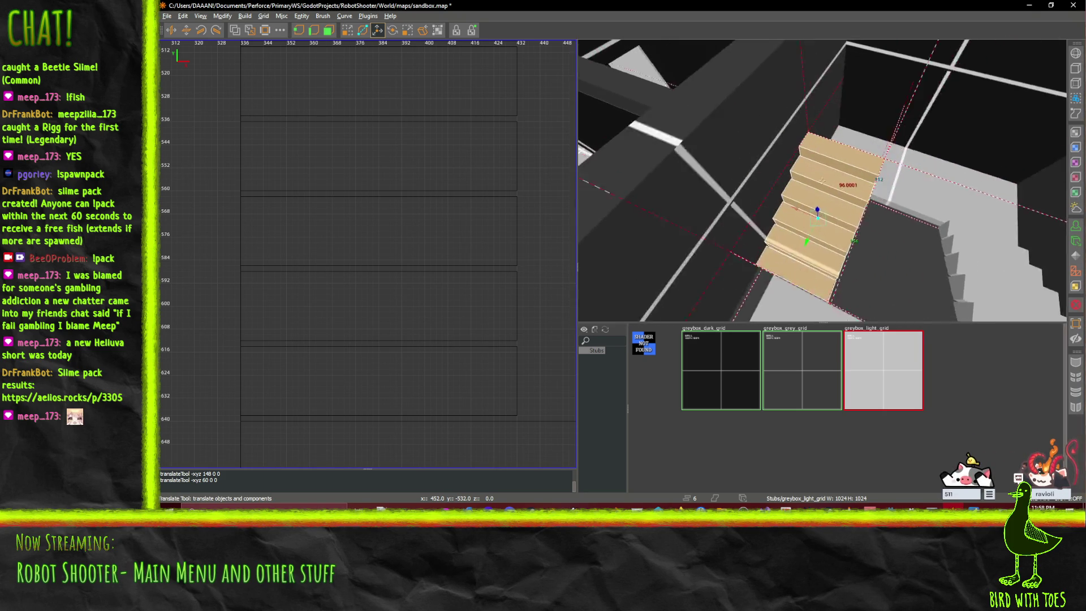
pyautogui.press('d')
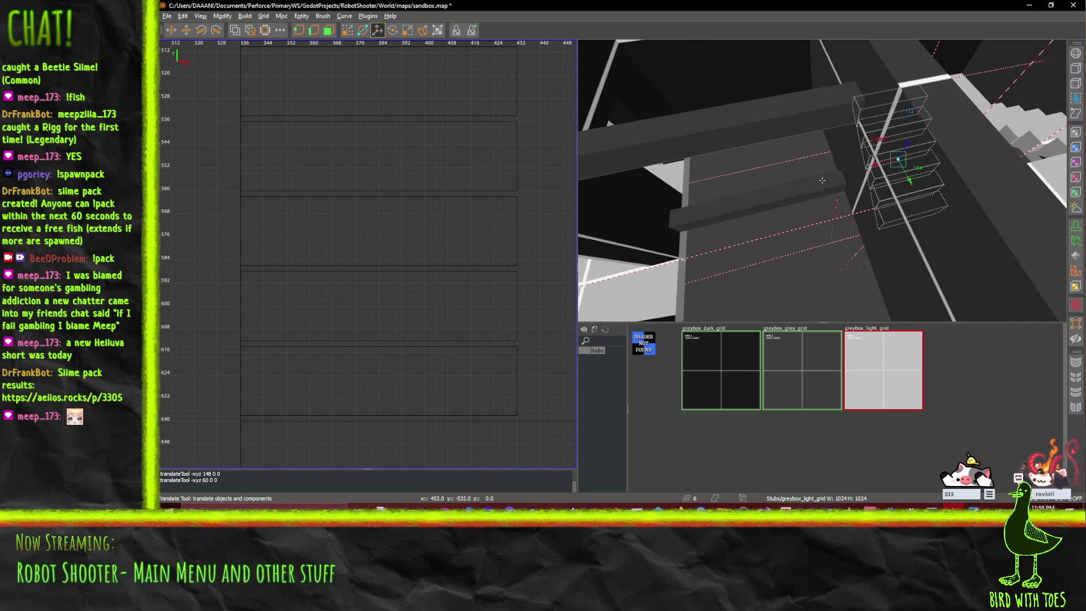
pyautogui.press('w')
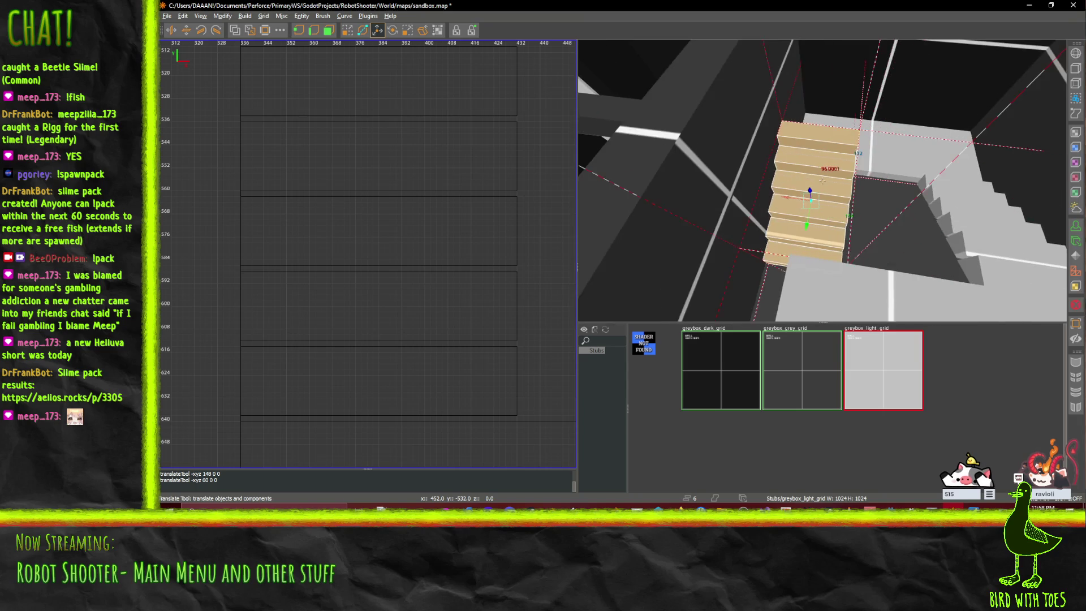
pyautogui.press('w')
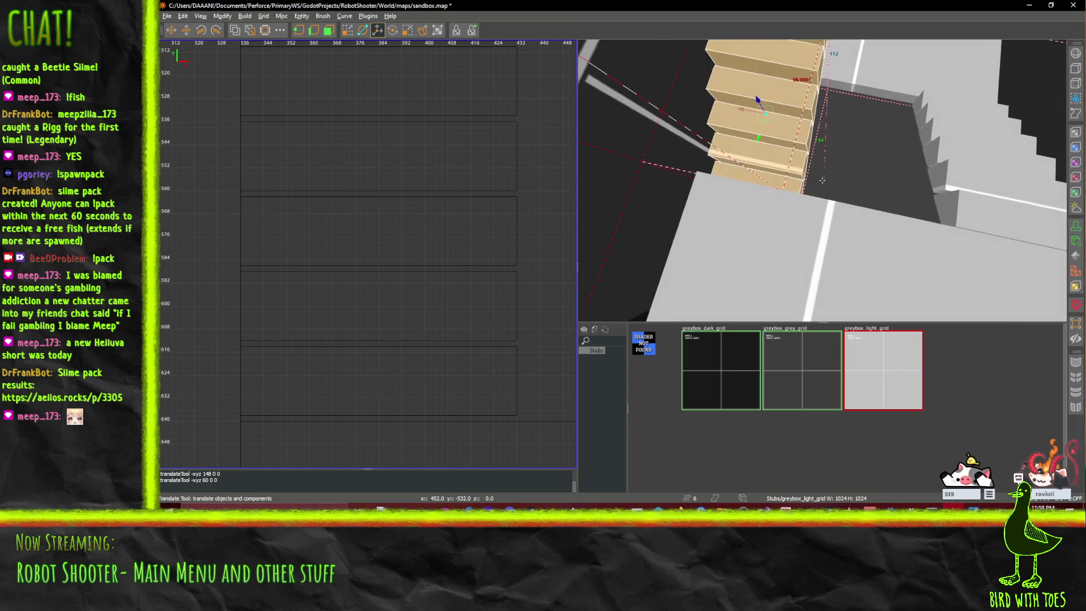
pyautogui.press('w')
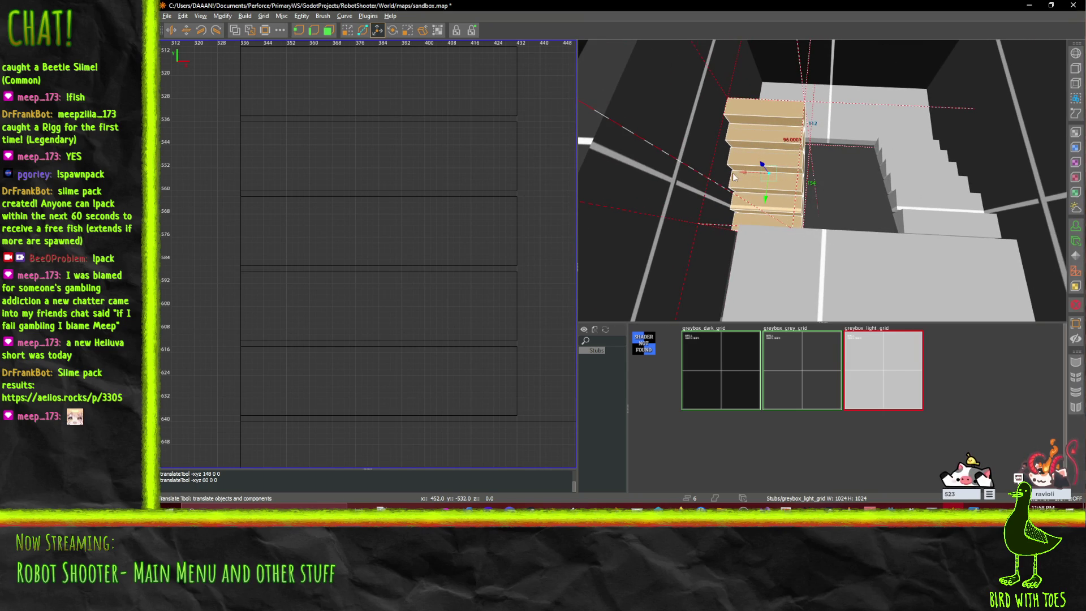
# - Shift the upper stair flight 32 units along X, then nudge it a little further into line
pyautogui.moveTo(743, 179); pyautogui.dragTo(753, 178)
pyautogui.moveTo(765, 179); pyautogui.dragTo(753, 180)
pyautogui.moveTo(815, 131)
pyautogui.mouseDown()
pyautogui.moveTo(798, 116)
pyautogui.moveTo(800, 74)
pyautogui.moveTo(786, 231)
pyautogui.mouseUp()
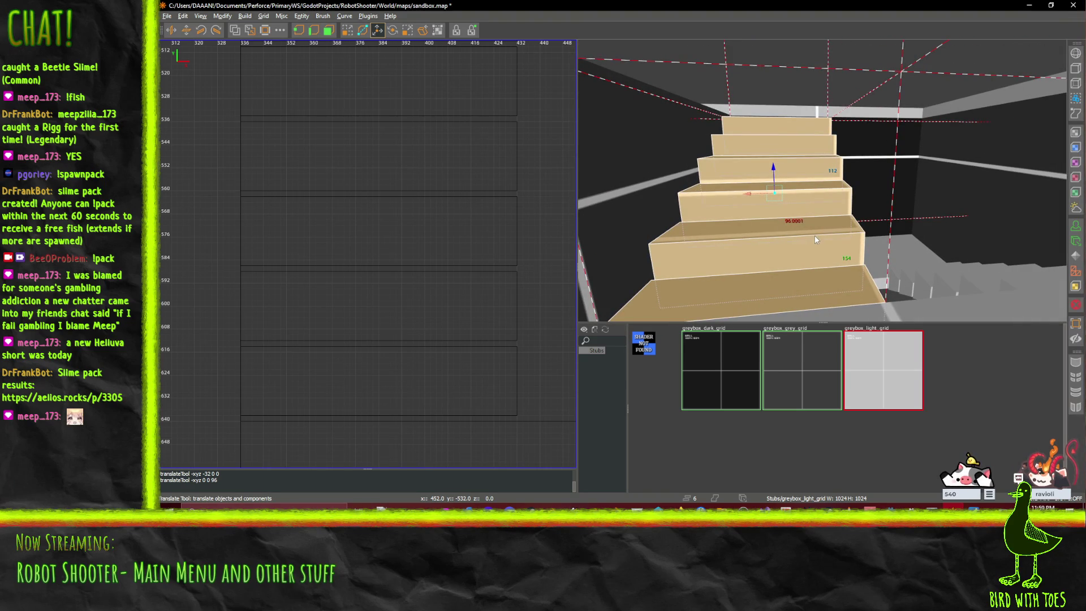
pyautogui.moveTo(748, 195)
pyautogui.mouseDown()
pyautogui.moveTo(819, 215)
pyautogui.moveTo(782, 109)
pyautogui.moveTo(788, 146)
pyautogui.mouseUp()
pyautogui.scroll(5, 803, 164)
pyautogui.scroll(-8, 822, 180)
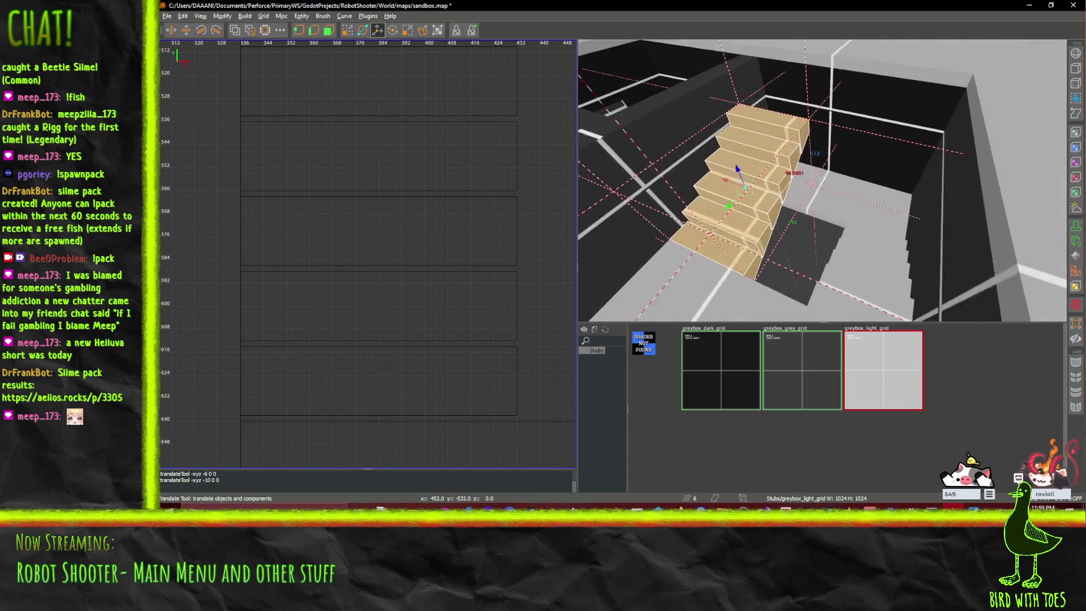
pyautogui.scroll(-5, 823, 181)
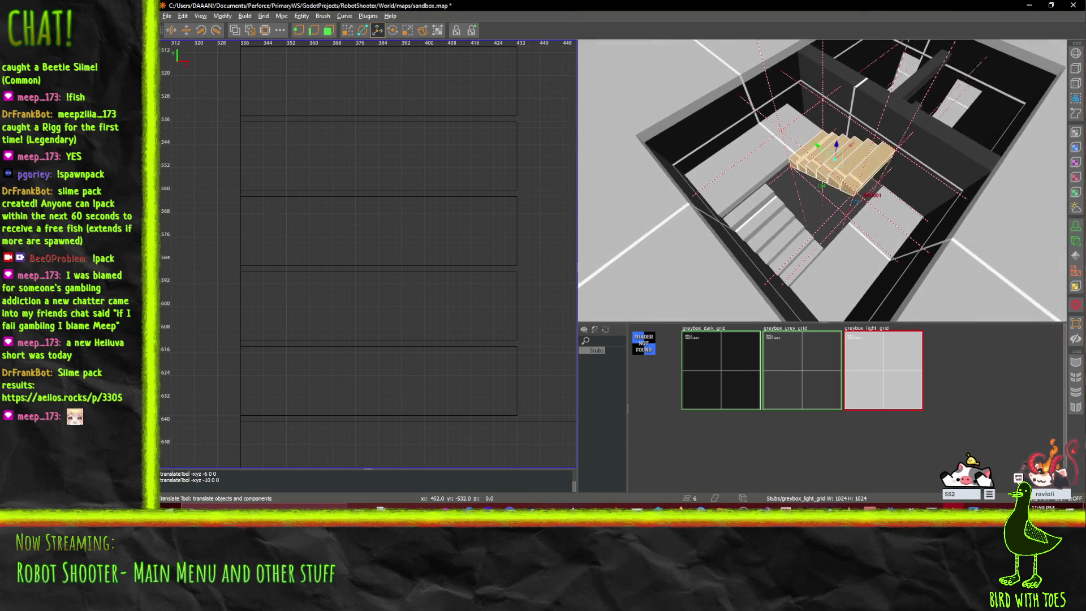
pyautogui.scroll(6, 823, 181)
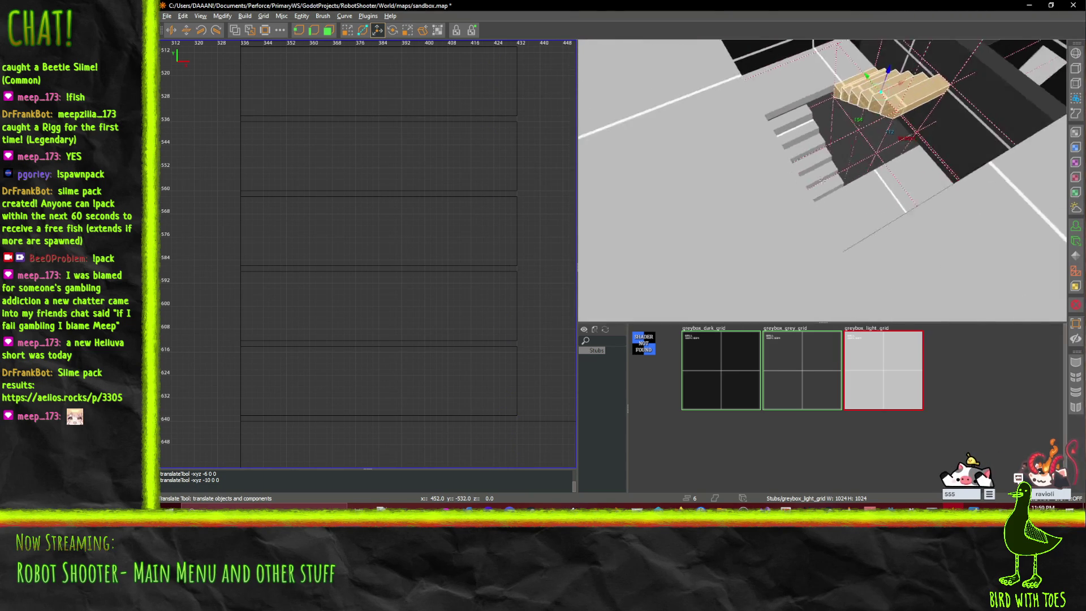
pyautogui.scroll(6, 822, 180)
pyautogui.scroll(5, 821, 180)
pyautogui.scroll(3, 823, 180)
pyautogui.click(821, 136)
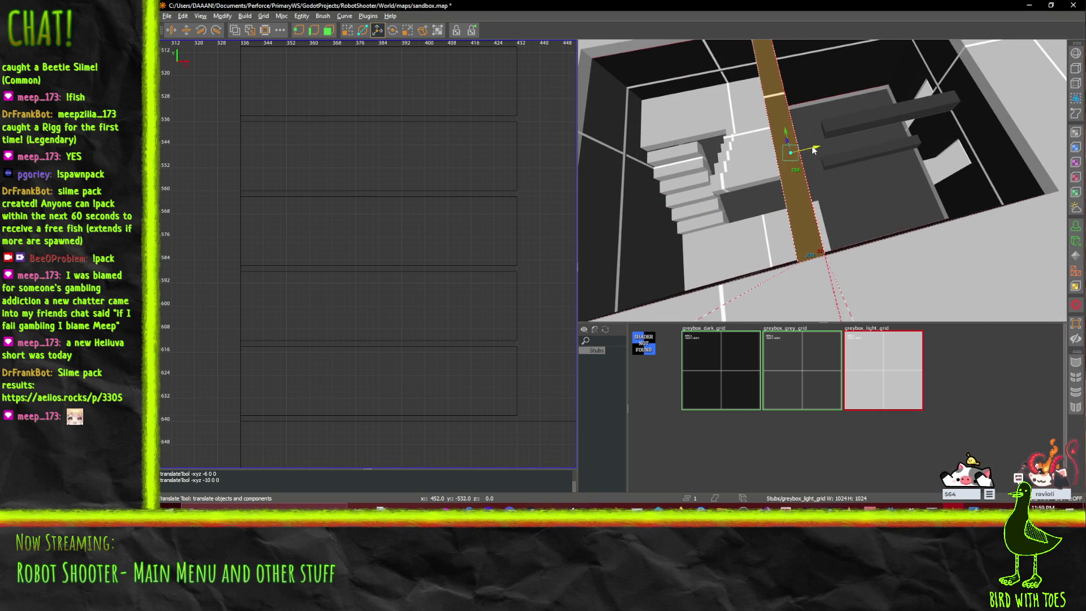
# - Slide the long wall −44 then −4 units along X to line up with the staircase
pyautogui.moveTo(778, 162); pyautogui.dragTo(829, 180)
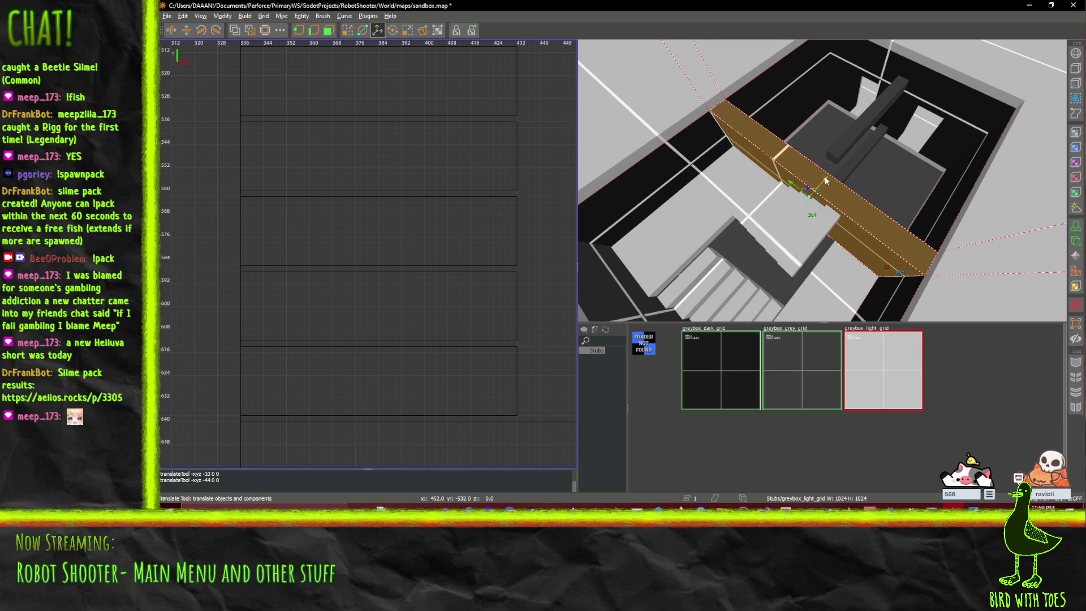
pyautogui.moveTo(827, 181); pyautogui.dragTo(822, 180)
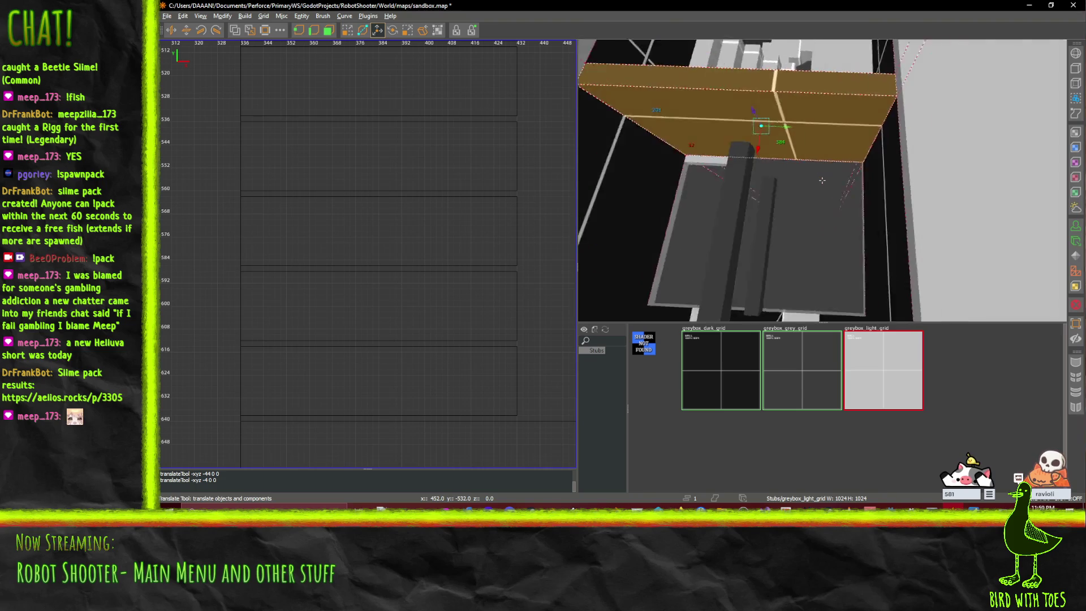
pyautogui.moveTo(822, 180); pyautogui.dragTo(822, 180)
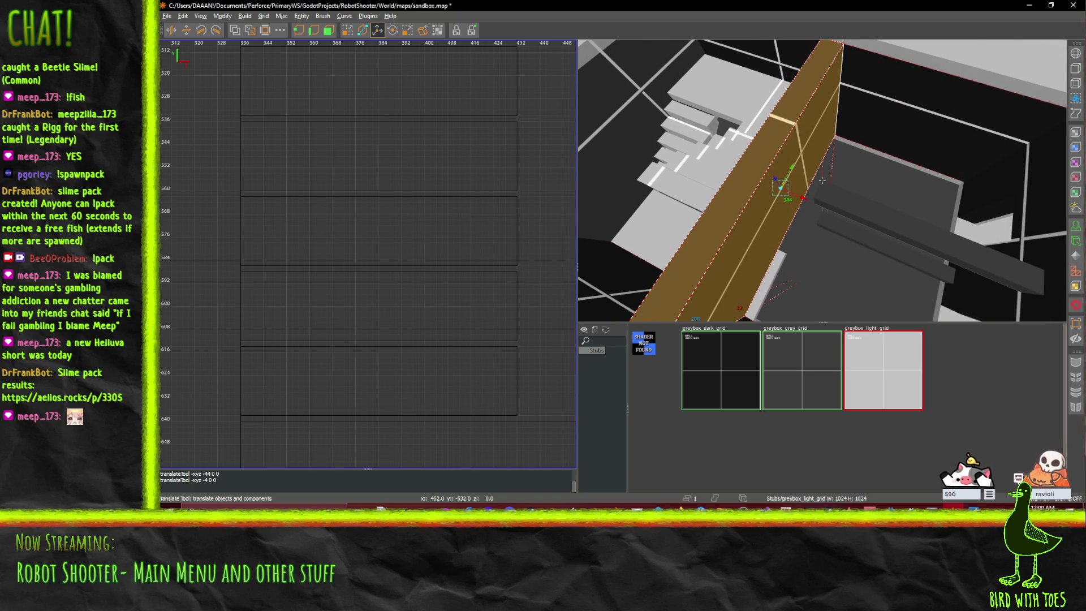
pyautogui.moveTo(822, 180); pyautogui.dragTo(821, 180)
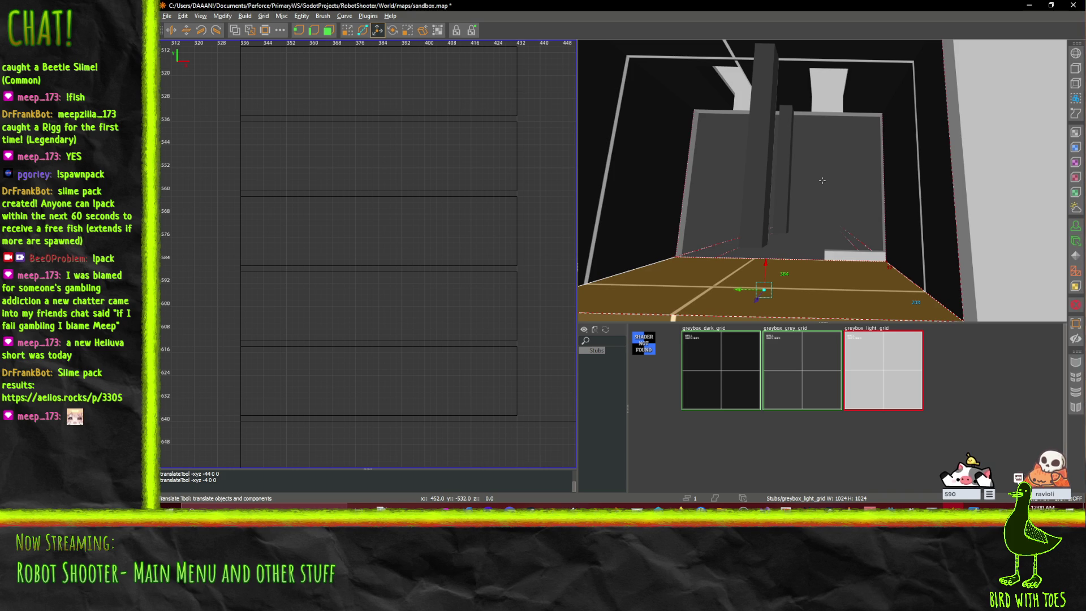
pyautogui.moveTo(822, 180); pyautogui.dragTo(822, 180)
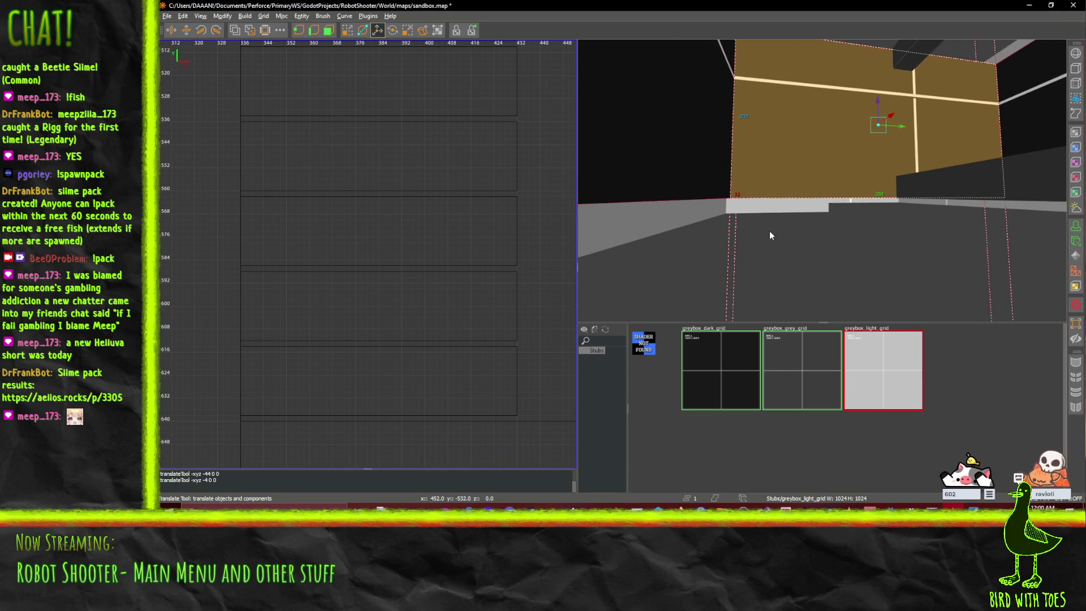
# - Set the grid to 16 and slide the floor ledge along X toward the stairs
pyautogui.click(775, 229)
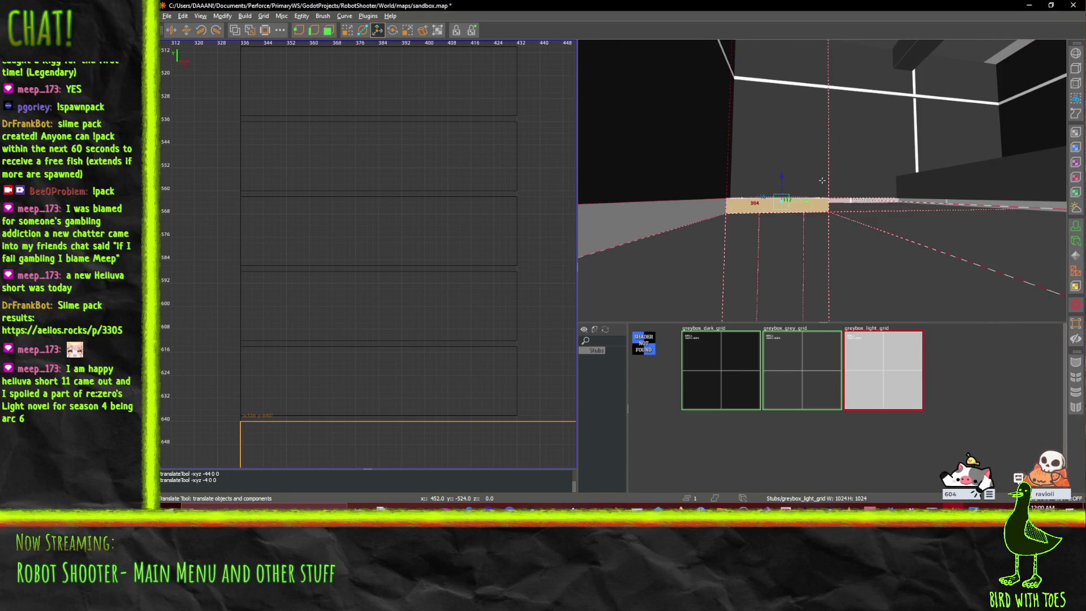
pyautogui.scroll(5, 822, 180)
pyautogui.click(329, 30)
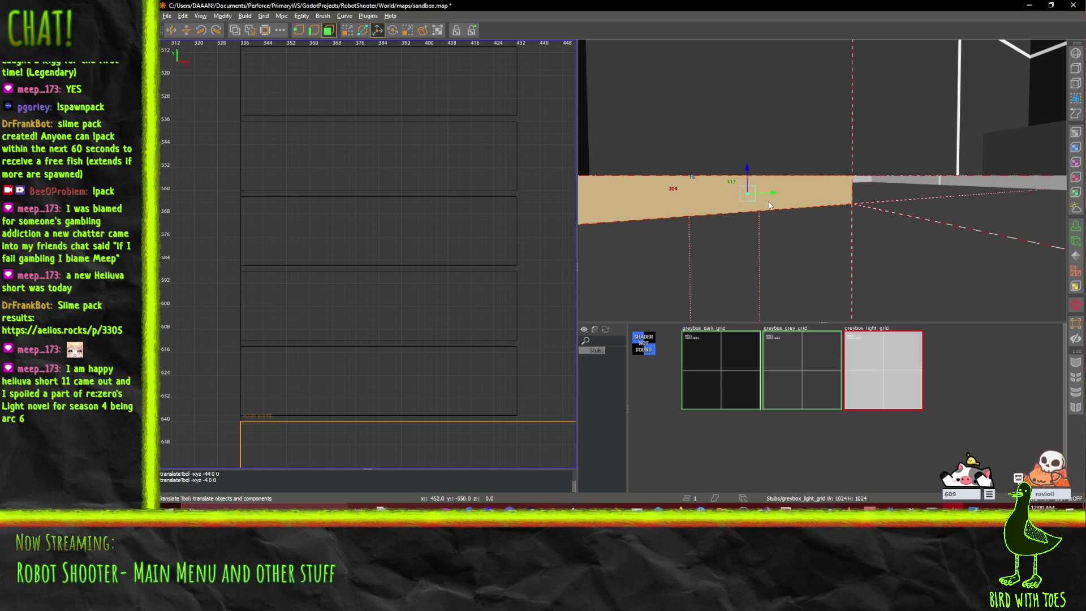
pyautogui.moveTo(774, 194)
pyautogui.mouseDown()
pyautogui.moveTo(822, 179)
pyautogui.moveTo(801, 195)
pyautogui.moveTo(822, 199)
pyautogui.moveTo(821, 180)
pyautogui.moveTo(1028, 222)
pyautogui.mouseUp()
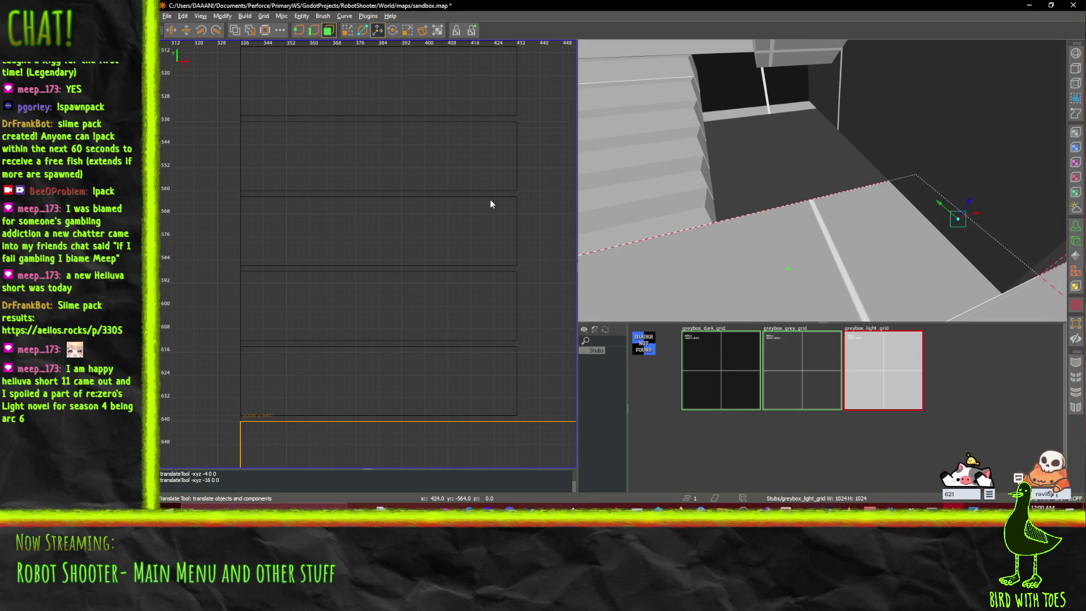
pyautogui.press(']')
pyautogui.moveTo(980, 218); pyautogui.dragTo(951, 225)
pyautogui.rightClick(1004, 125)
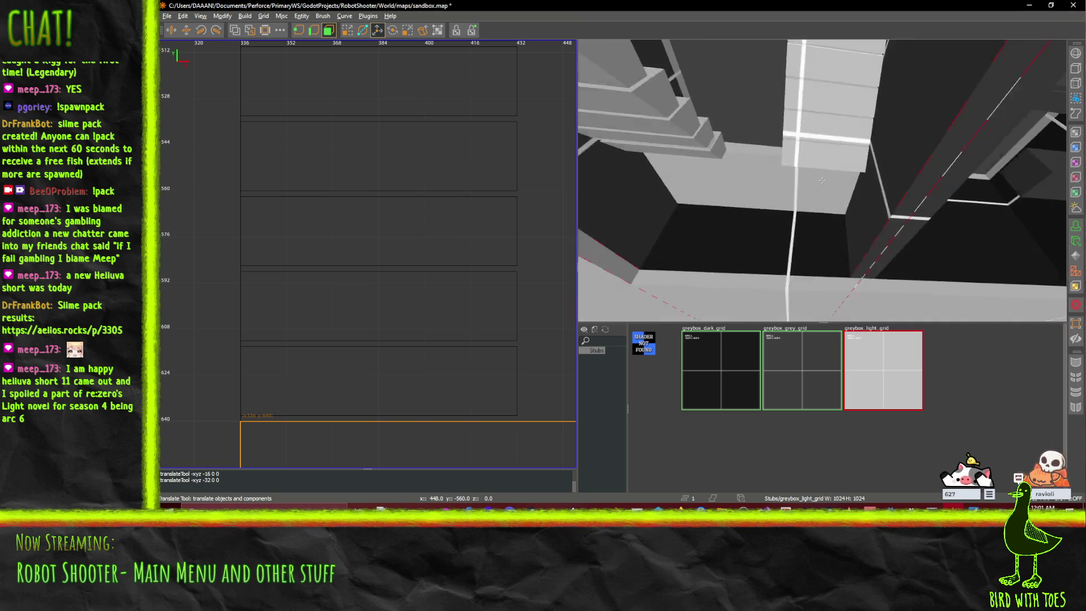
pyautogui.rightClick(822, 181)
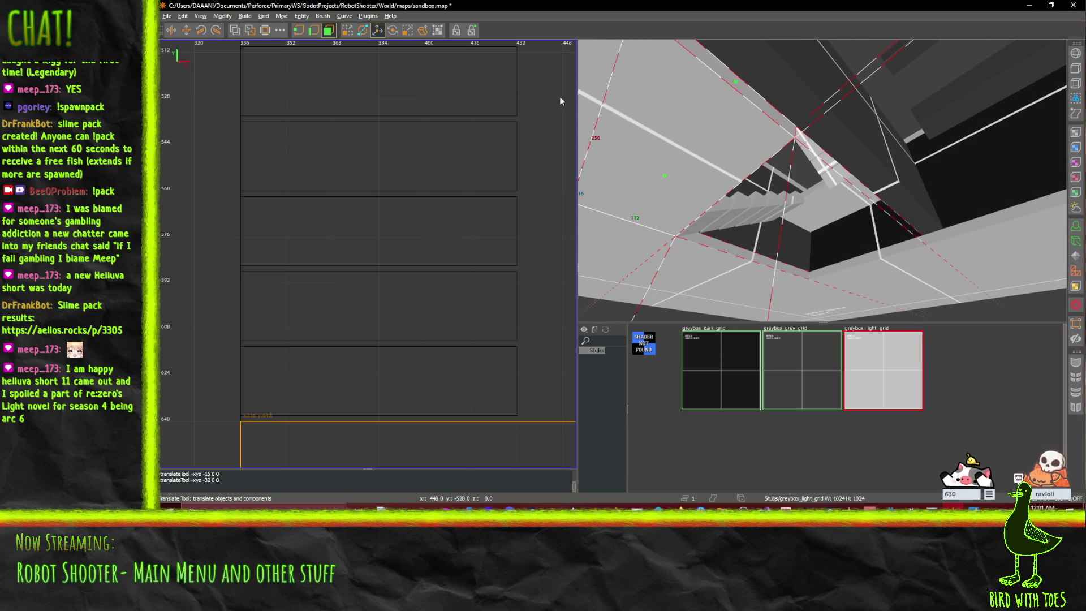
# - Lower the beam along the stairwell ceiling by 16 units
pyautogui.click(350, 33)
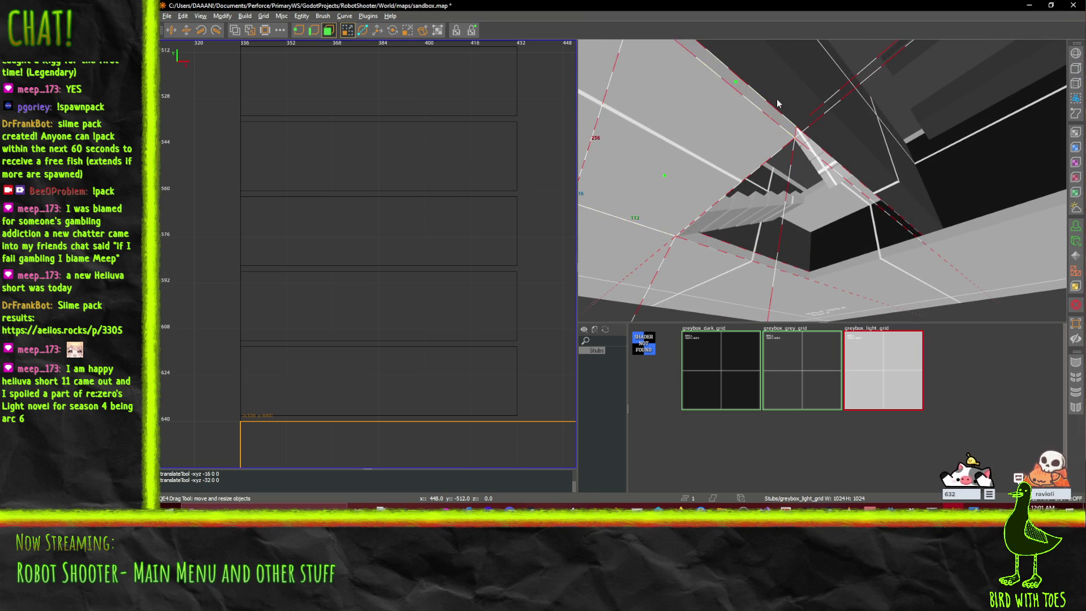
pyautogui.click(819, 120)
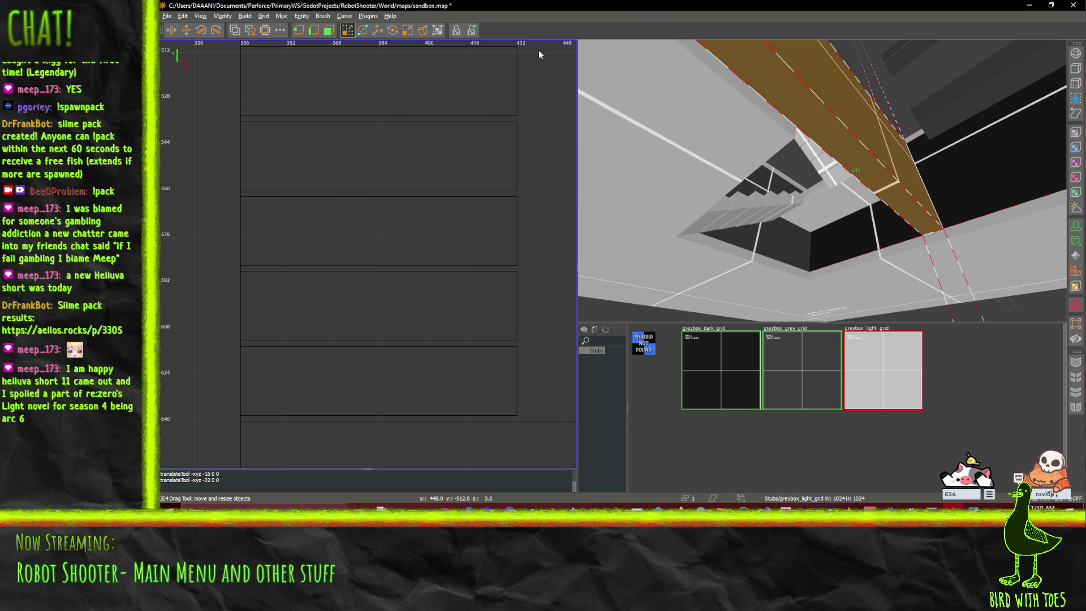
pyautogui.click(329, 30)
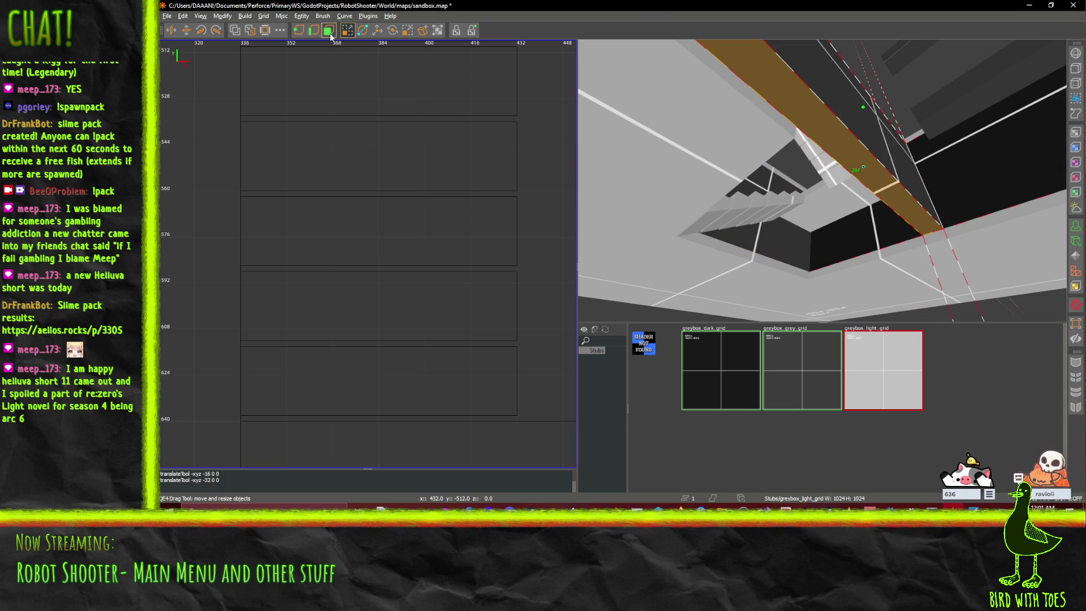
pyautogui.click(382, 32)
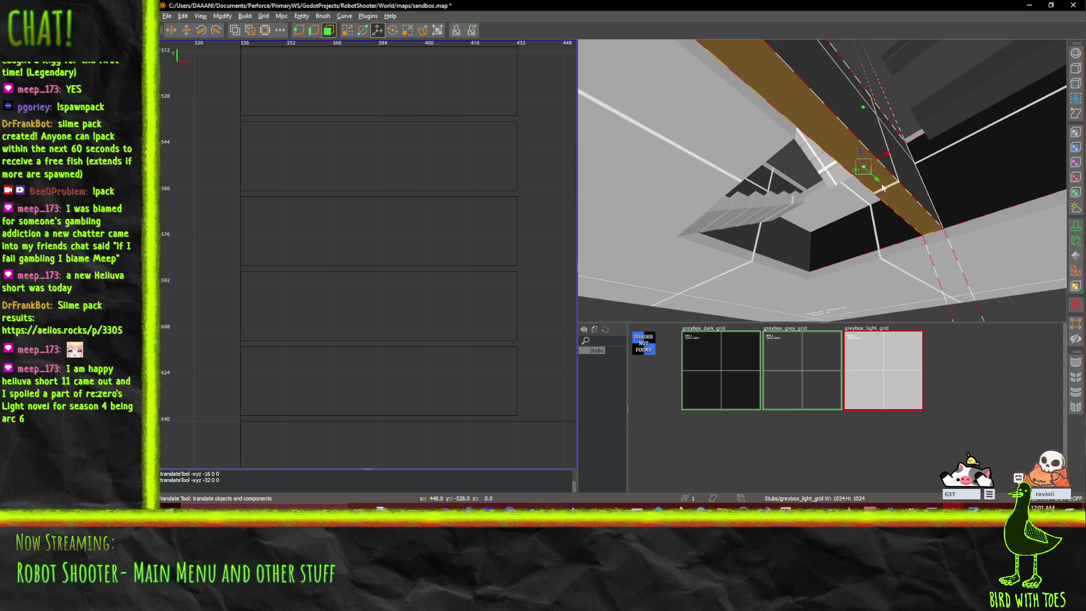
pyautogui.moveTo(861, 157); pyautogui.dragTo(862, 165)
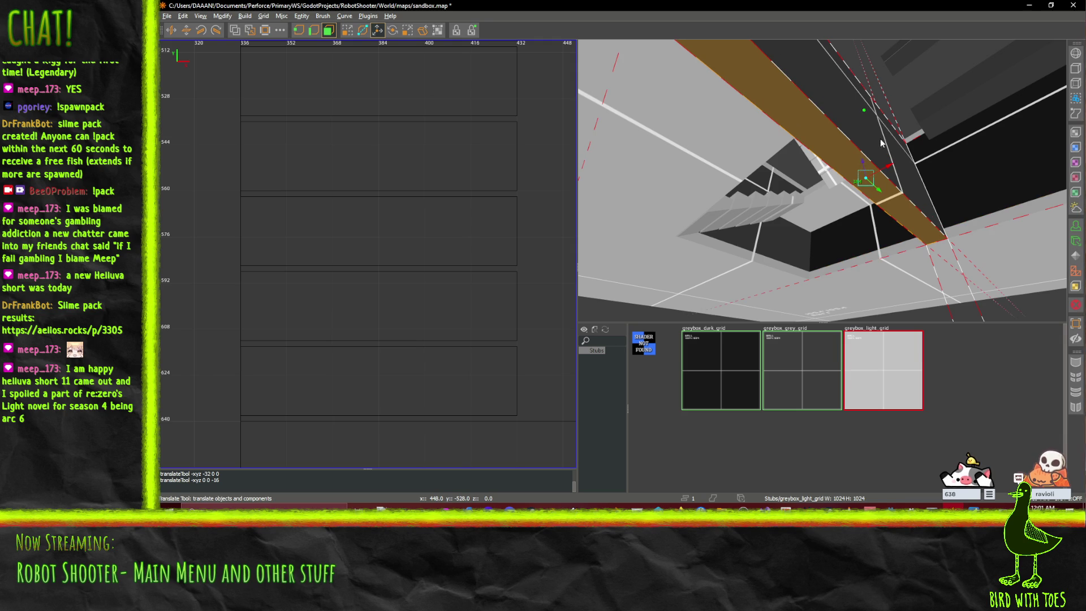
pyautogui.scroll(10, 875, 150)
pyautogui.scroll(-8, 782, 167)
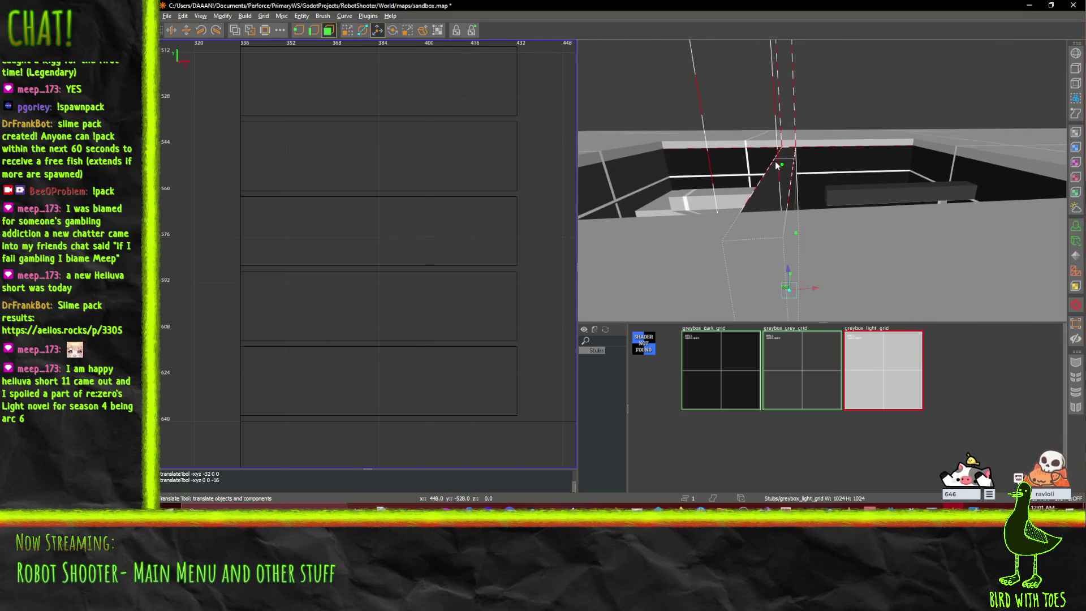
# - Raise the stairwell beam back up 16 units and check it from above
pyautogui.click(782, 167)
pyautogui.moveTo(780, 136); pyautogui.dragTo(780, 128)
pyautogui.rightClick(780, 127)
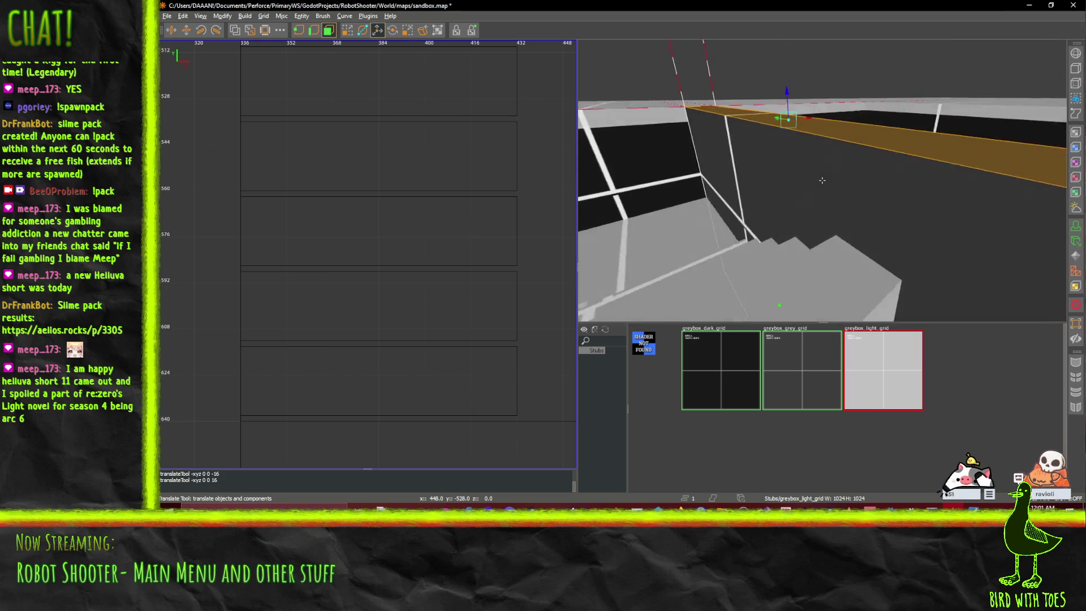
pyautogui.press('s')
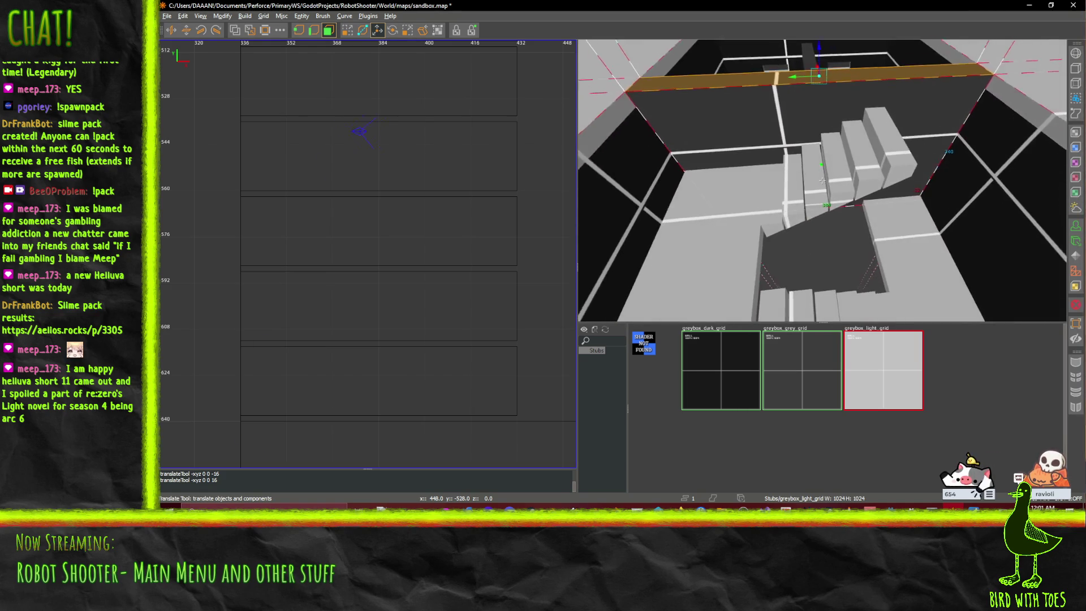
pyautogui.press('s')
pyautogui.press('Escape')
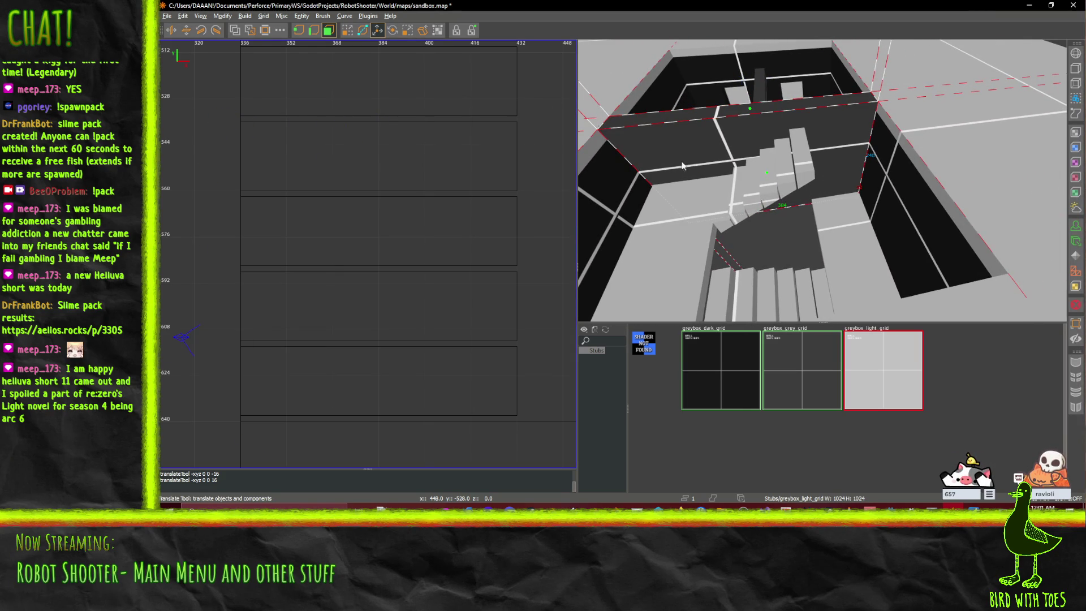
# - Select the stairwell landing floor brush and paste a duplicate with Ctrl+V
pyautogui.rightClick(653, 227)
pyautogui.press('w')
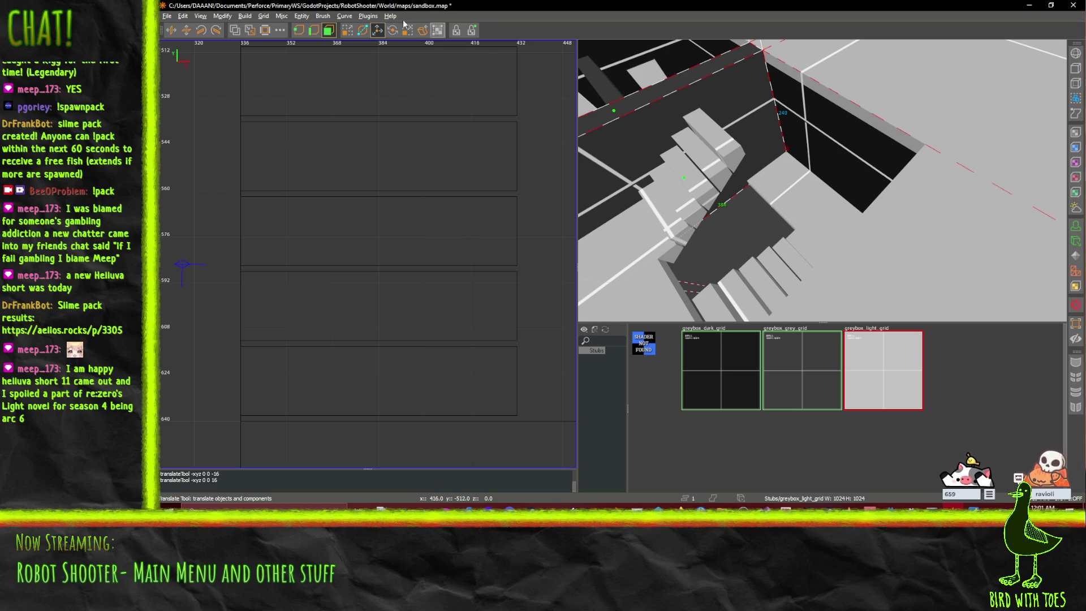
pyautogui.click(347, 30)
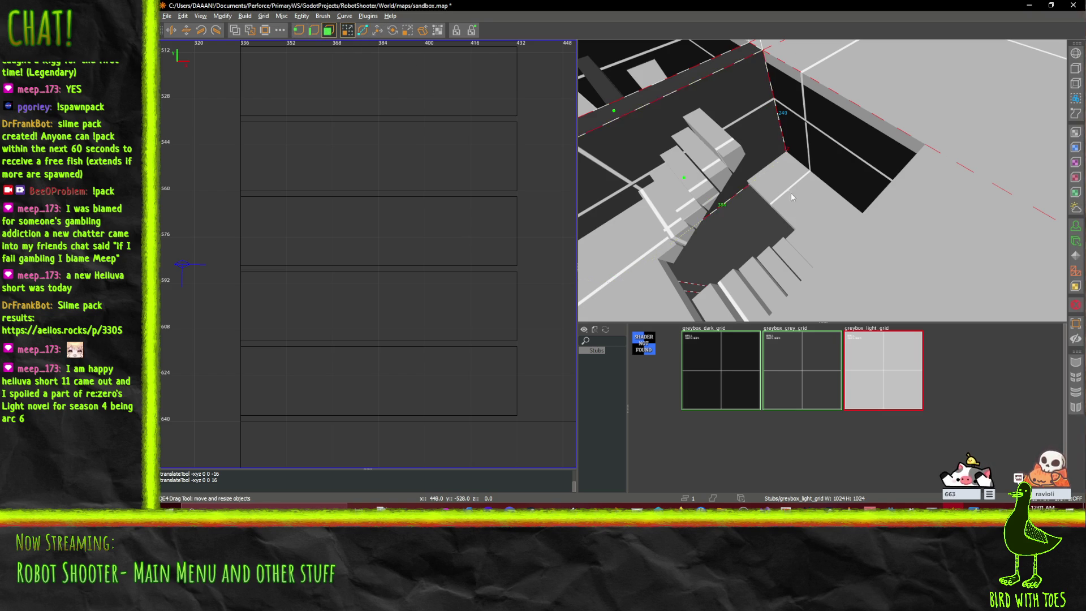
pyautogui.click(656, 184)
pyautogui.click(818, 221)
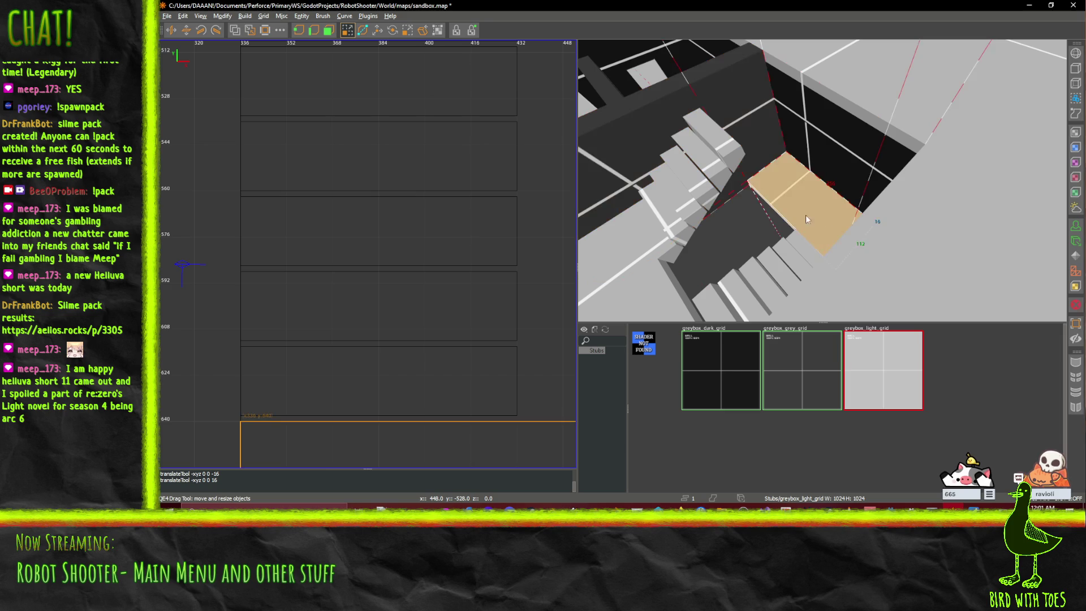
pyautogui.hotkey('ctrl', 'v')
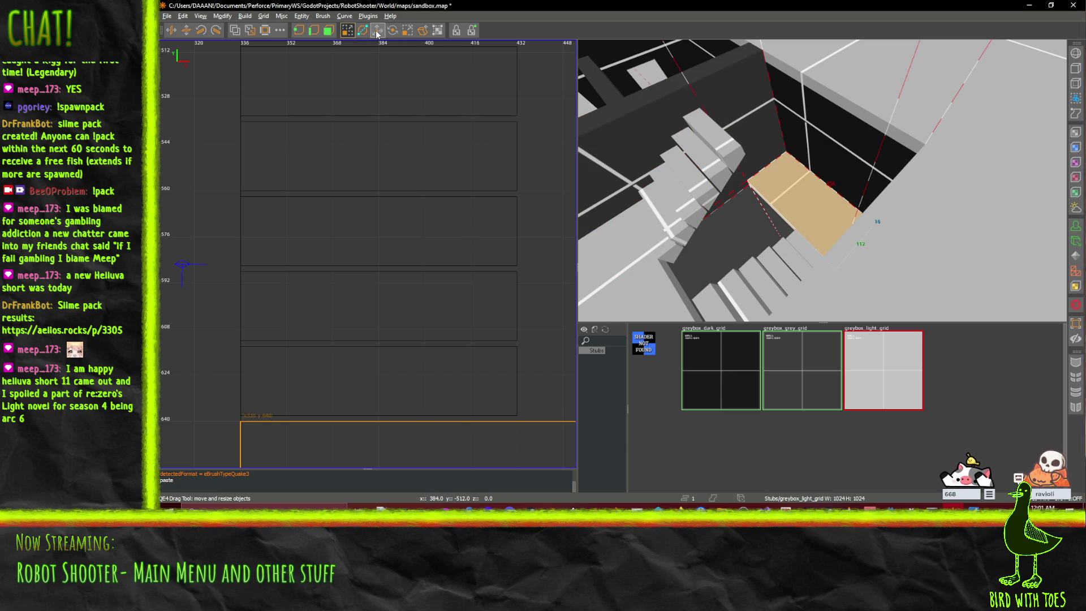
# - Raise the pasted landing copy 224 units to form the upper landing
pyautogui.click(378, 33)
pyautogui.moveTo(806, 194); pyautogui.dragTo(828, 93)
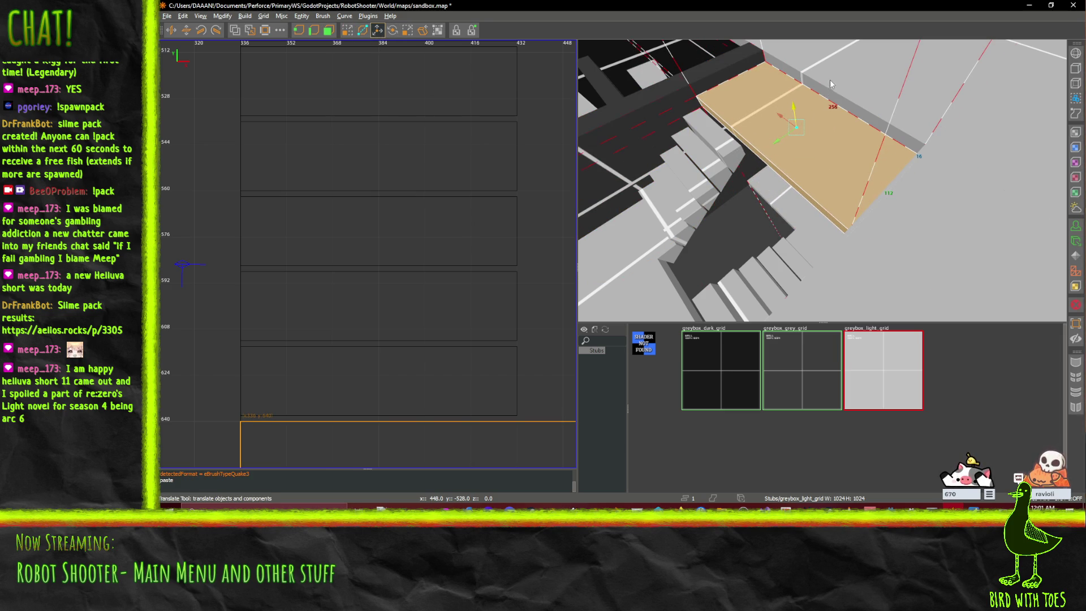
pyautogui.scroll(5, 821, 180)
pyautogui.scroll(5, 822, 180)
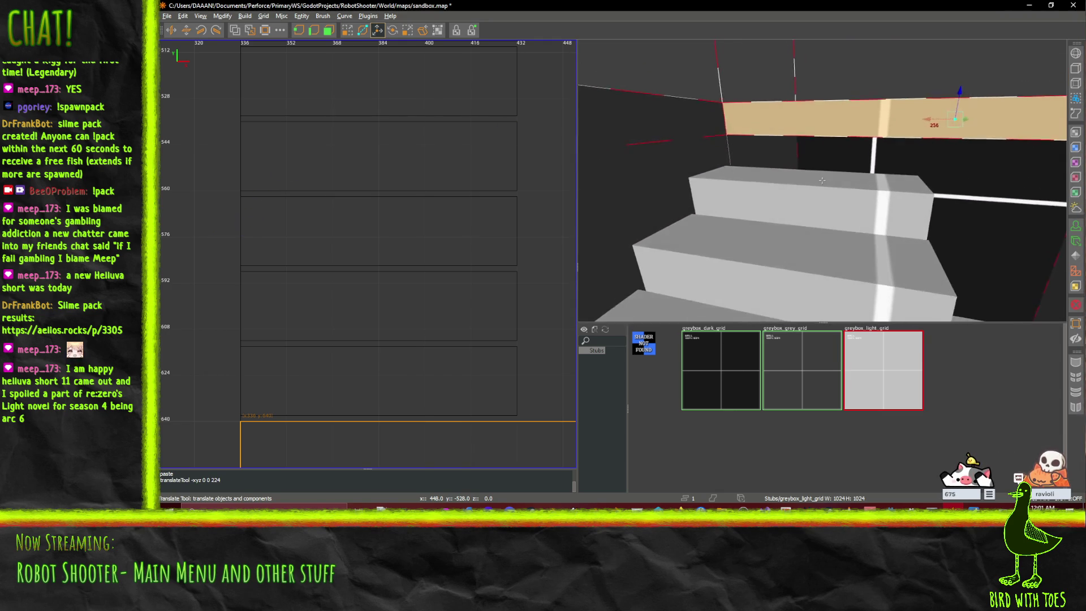
pyautogui.press('d')
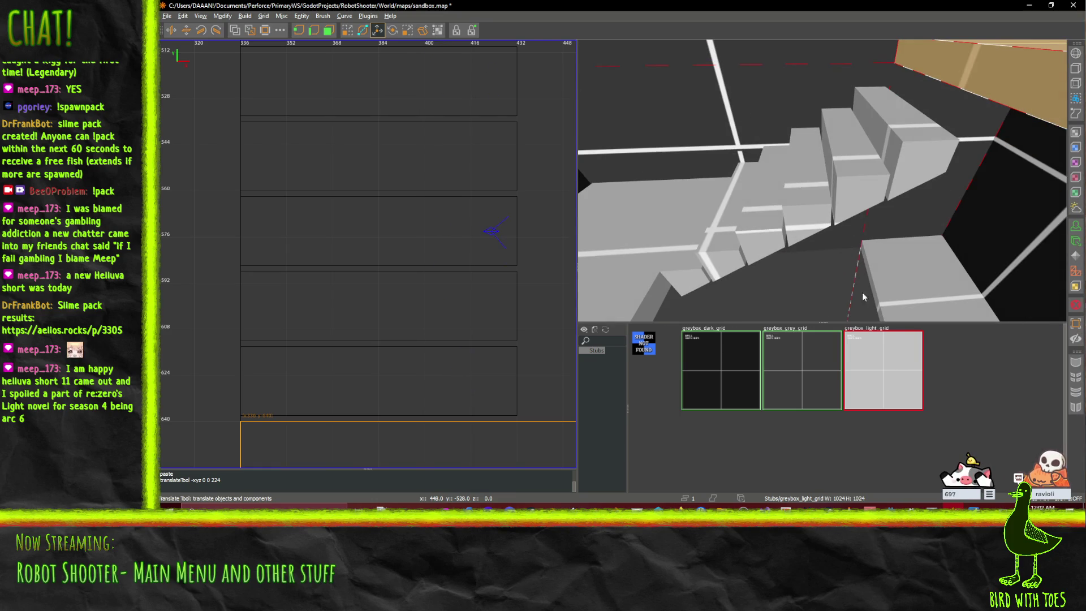
pyautogui.click(722, 252)
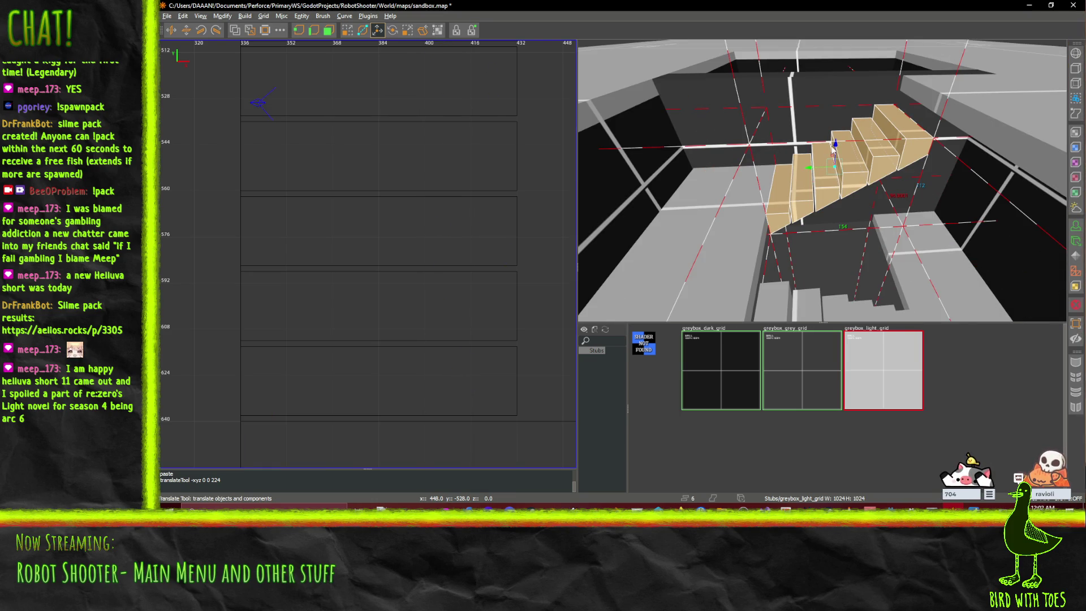
# - Raise the selected six-step flight by 16 units
pyautogui.moveTo(841, 131); pyautogui.dragTo(841, 120)
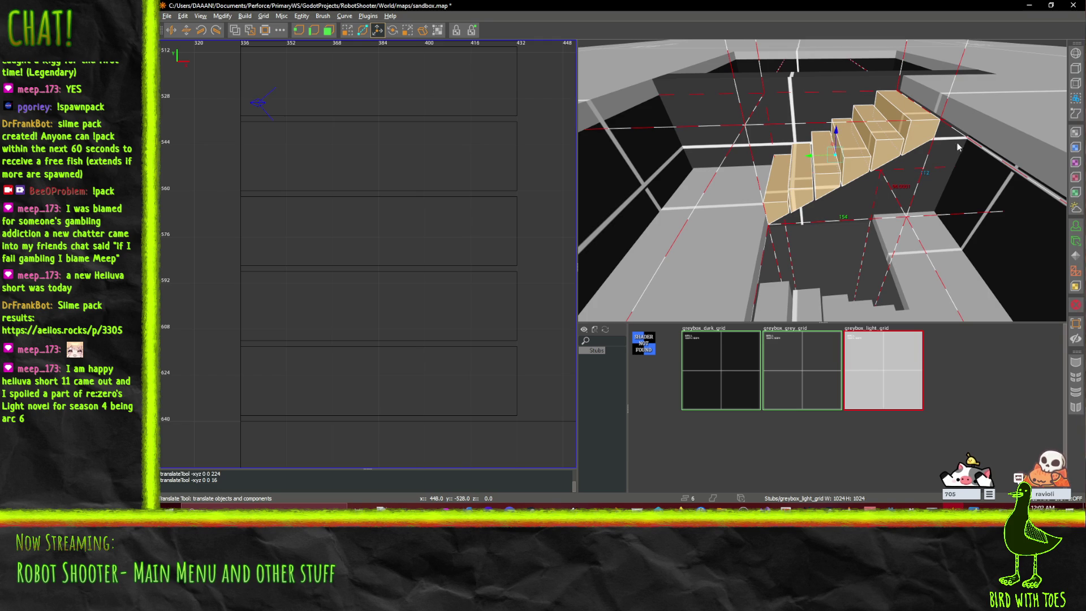
pyautogui.moveTo(822, 180); pyautogui.dragTo(821, 181)
pyautogui.moveTo(822, 180); pyautogui.dragTo(823, 183)
# - Nudge the steps one grid step sideways in a side 2D view and save sandbox.map
pyautogui.hotkey('ctrl', 'Tab')
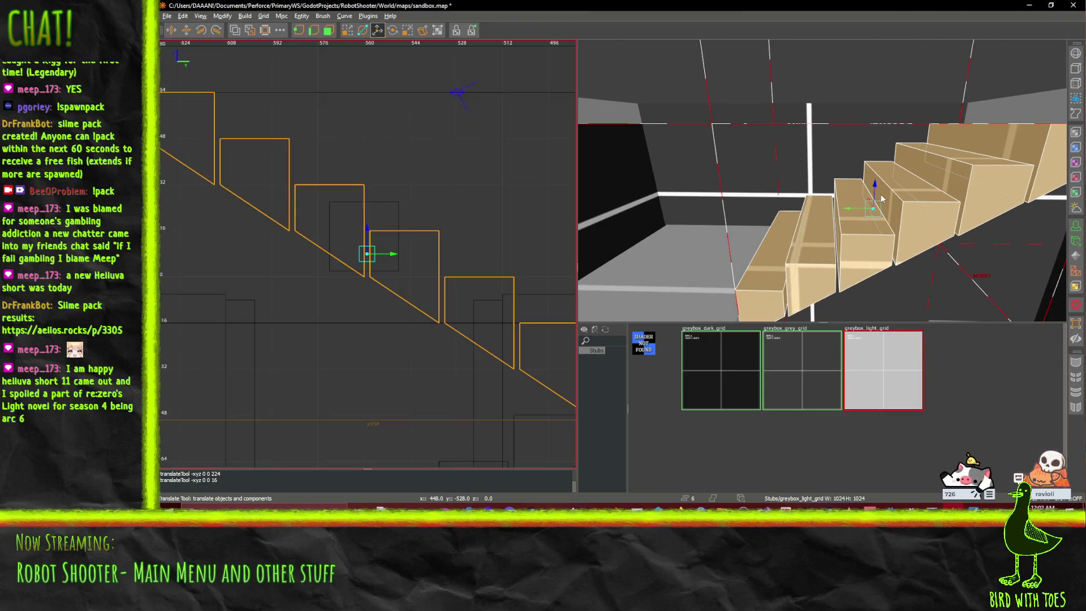
pyautogui.hotkey('ctrl', 'Tab')
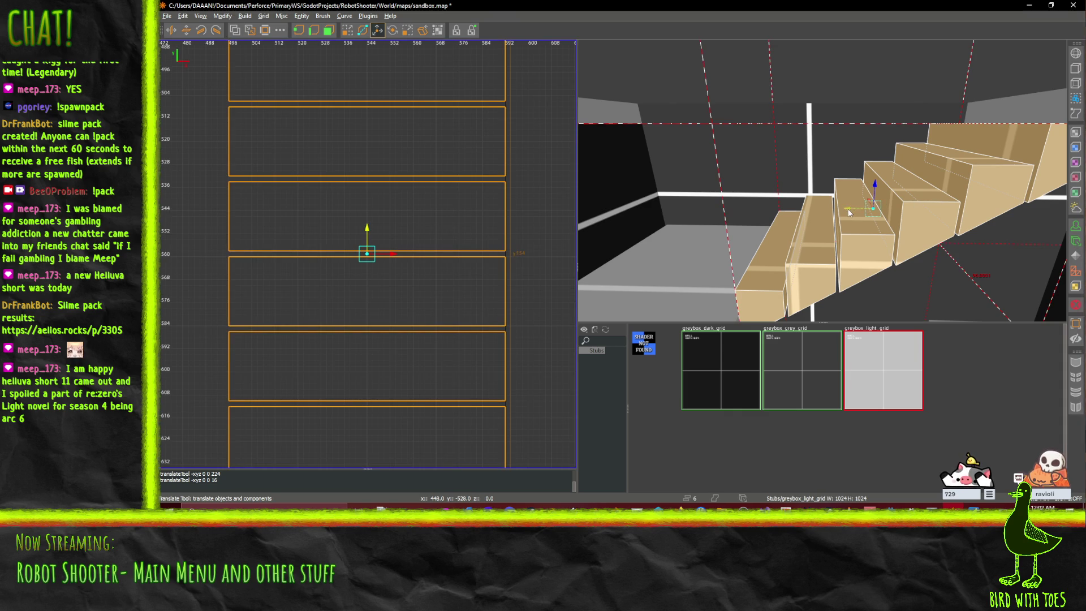
pyautogui.press('Down')
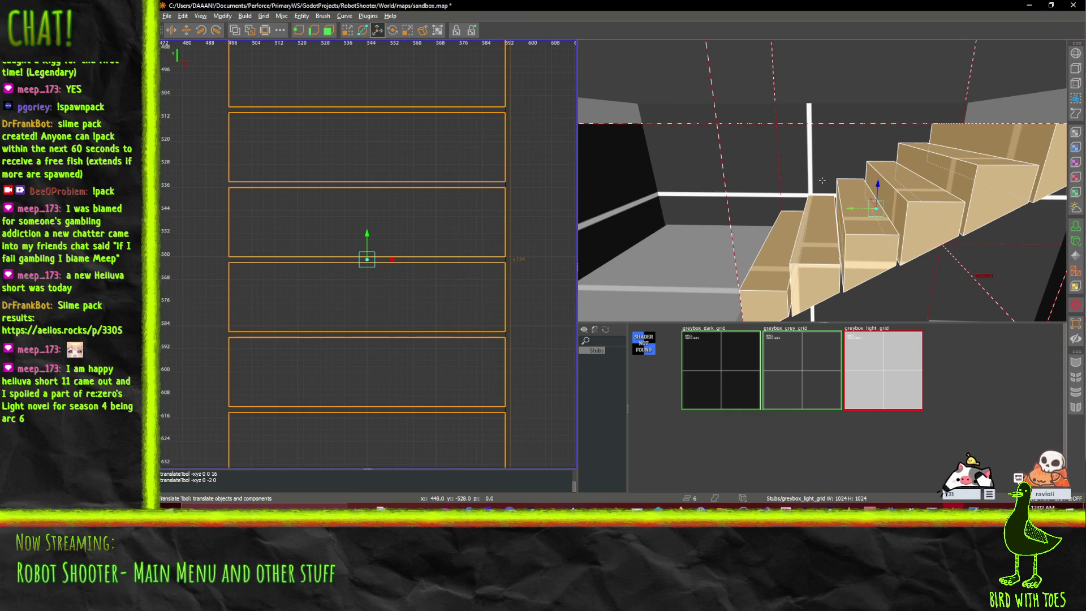
pyautogui.scroll(10, 822, 180)
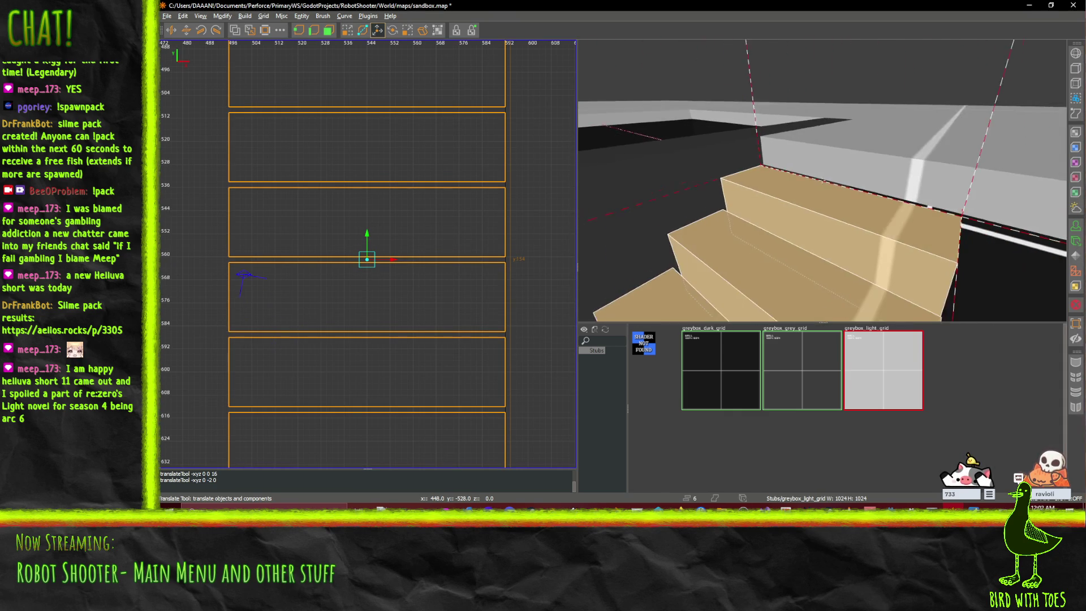
pyautogui.scroll(10, 822, 180)
pyautogui.scroll(-10, 821, 180)
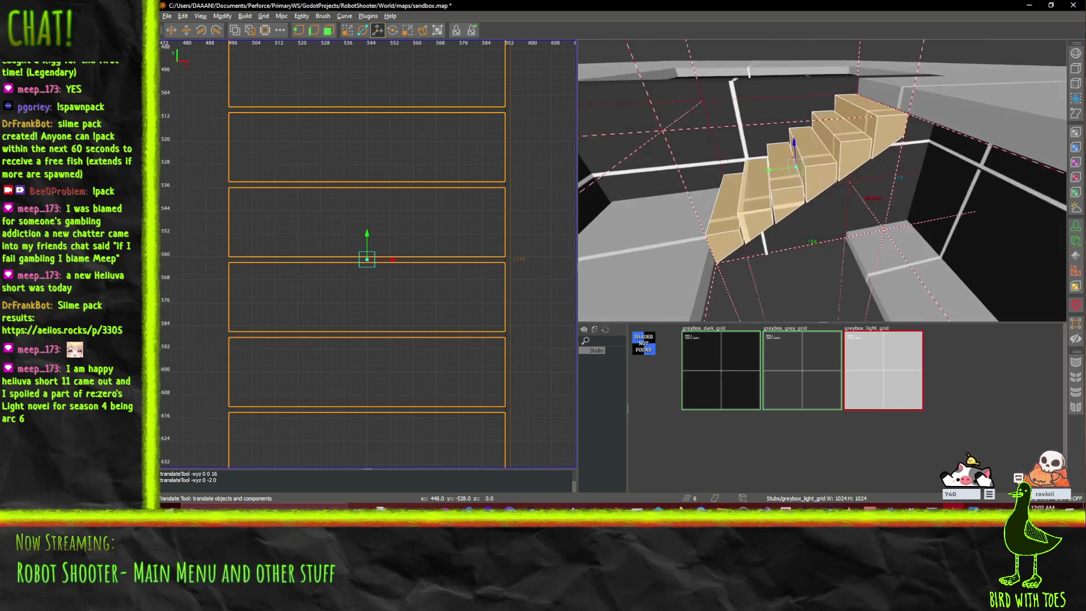
pyautogui.scroll(10, 821, 180)
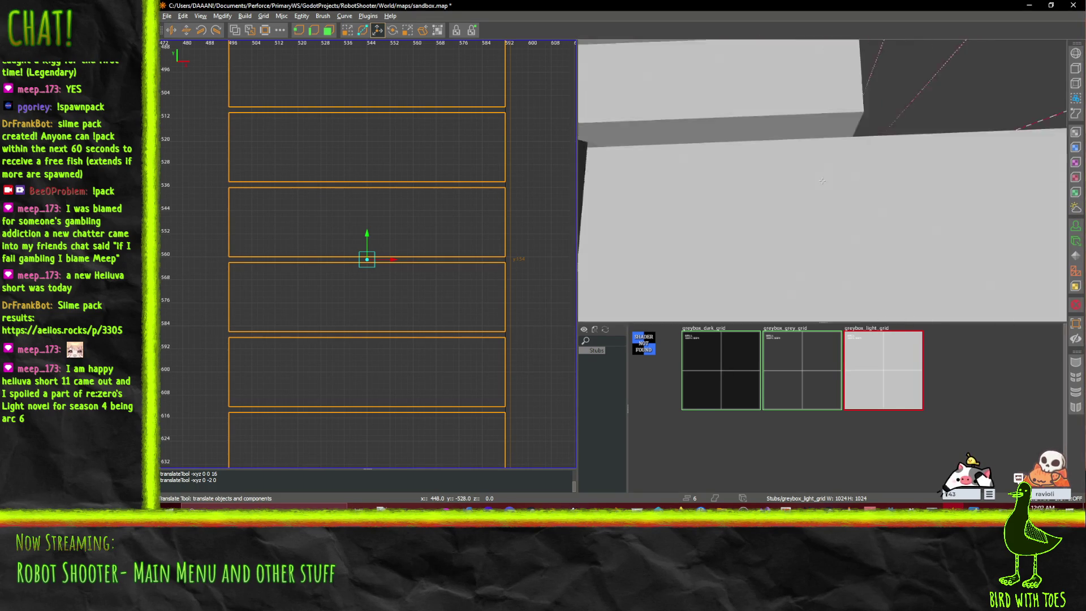
pyautogui.scroll(-10, 821, 180)
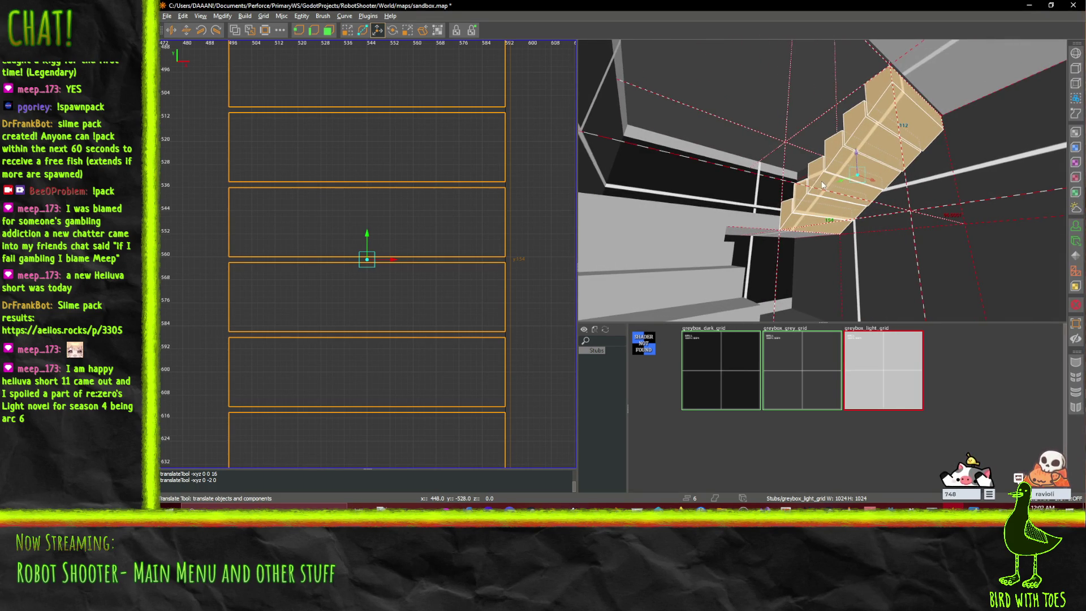
pyautogui.hotkey('ctrl', 's')
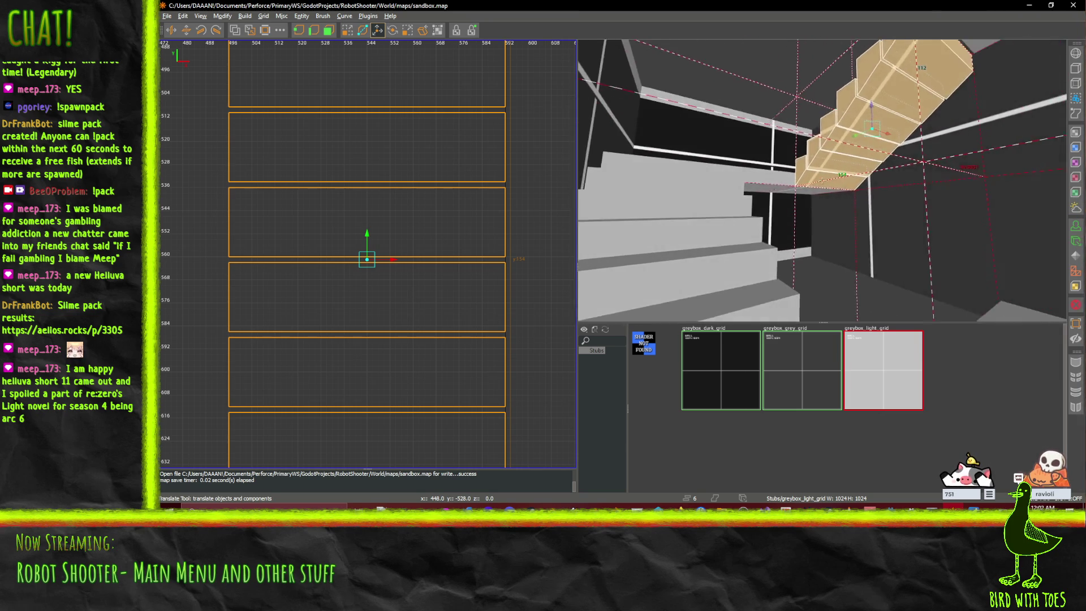
pyautogui.scroll(-10, 822, 180)
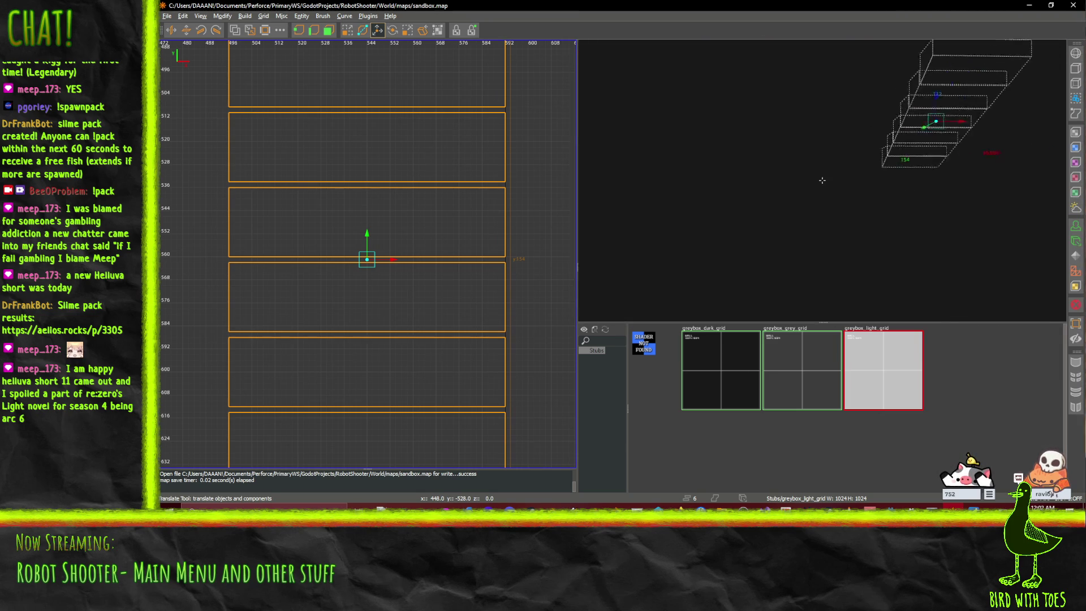
pyautogui.moveTo(822, 180)
pyautogui.mouseDown()
pyautogui.moveTo(1002, 171)
pyautogui.moveTo(822, 180)
pyautogui.mouseUp()
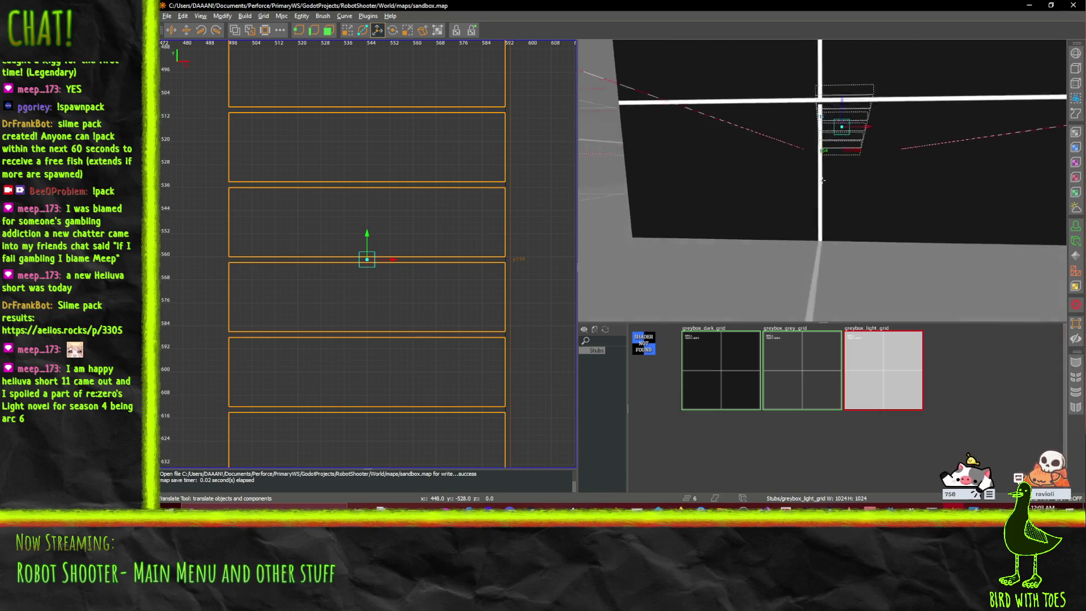
pyautogui.scroll(10, 822, 180)
pyautogui.scroll(2, 822, 181)
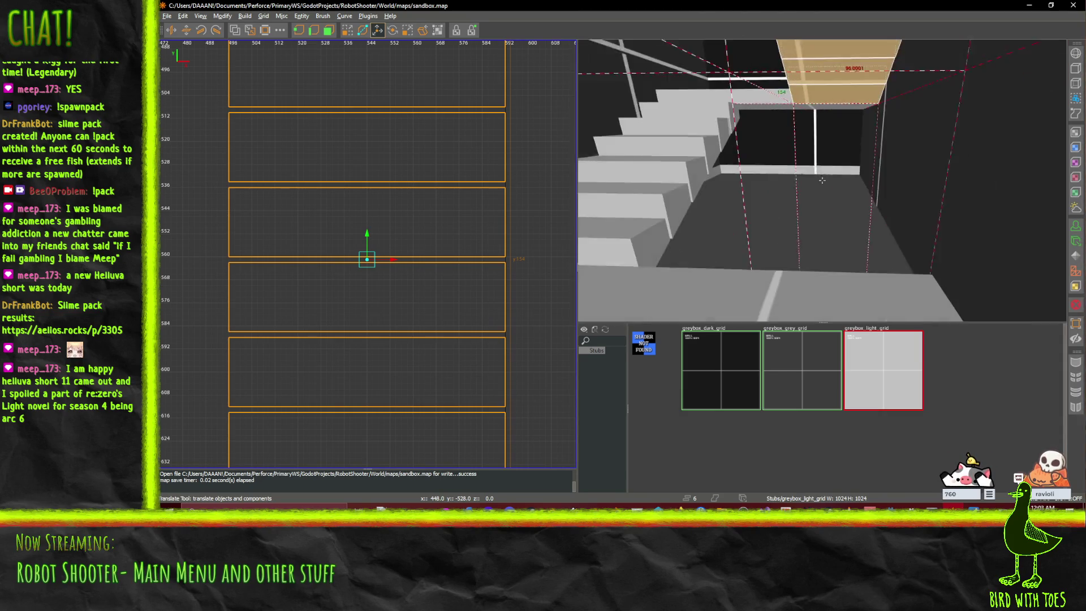
pyautogui.moveTo(822, 180); pyautogui.dragTo(822, 180)
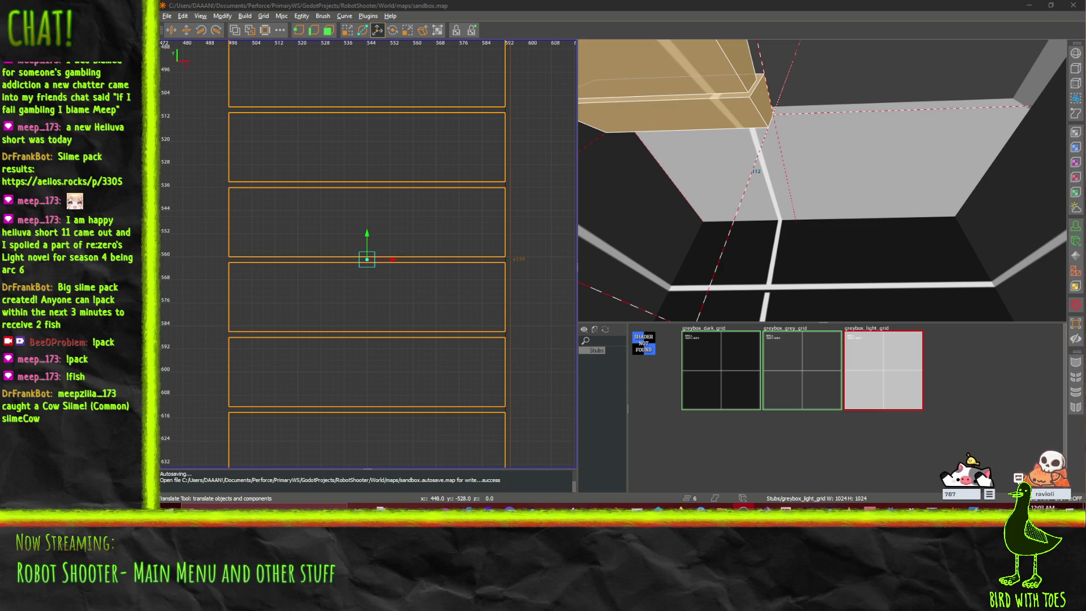
pyautogui.moveTo(937, 153); pyautogui.dragTo(822, 181)
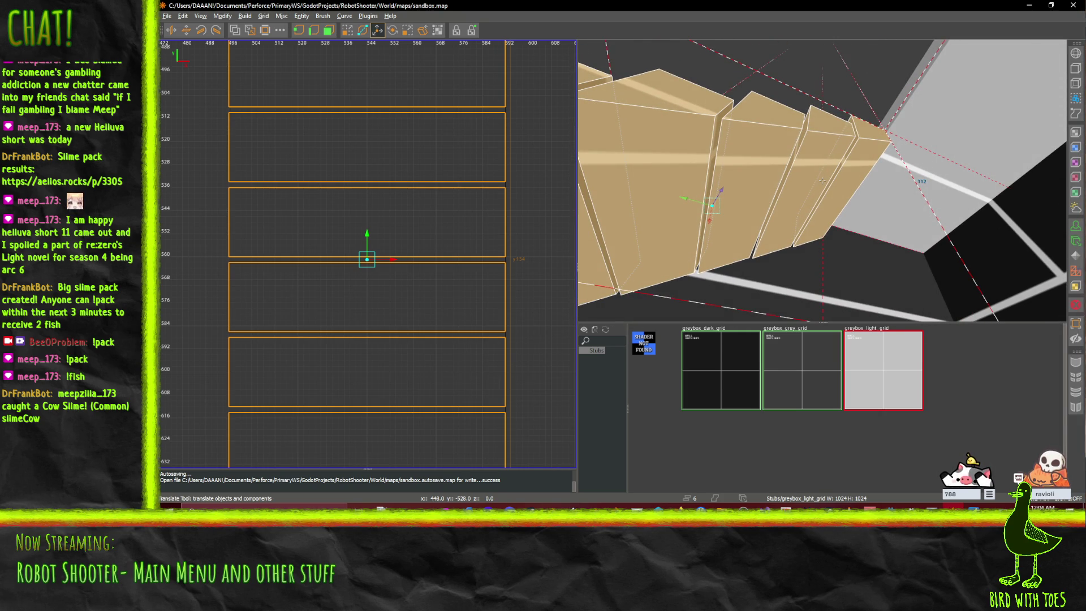
pyautogui.moveTo(822, 181); pyautogui.dragTo(828, 185)
pyautogui.scroll(-6, 442, 189)
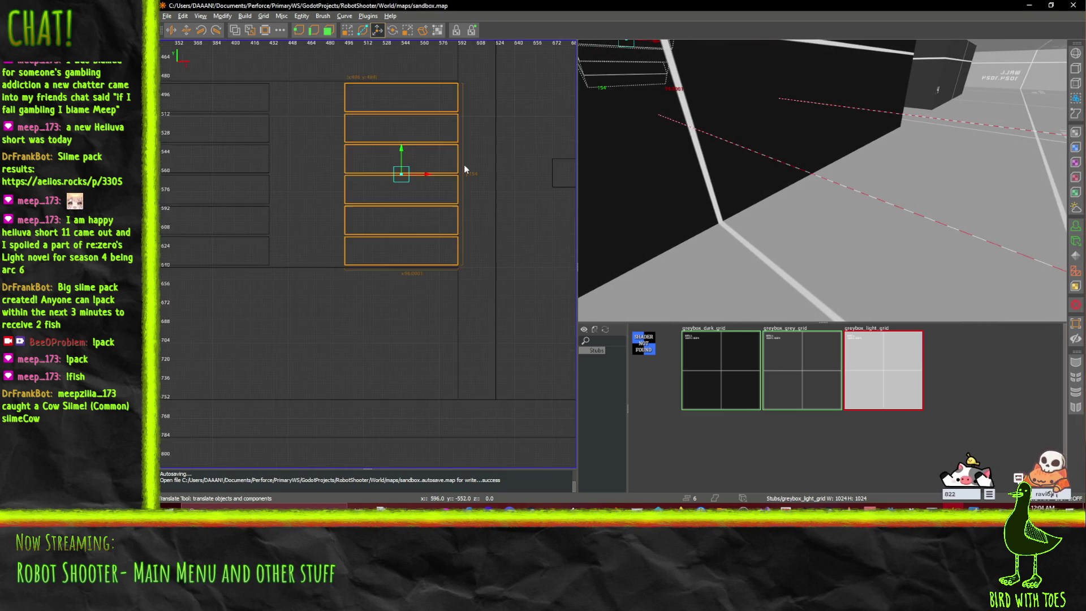
# - Clear the selection and draw a new 80 by 64 brush in the top view
pyautogui.click(449, 298)
pyautogui.scroll(-3, 458, 376)
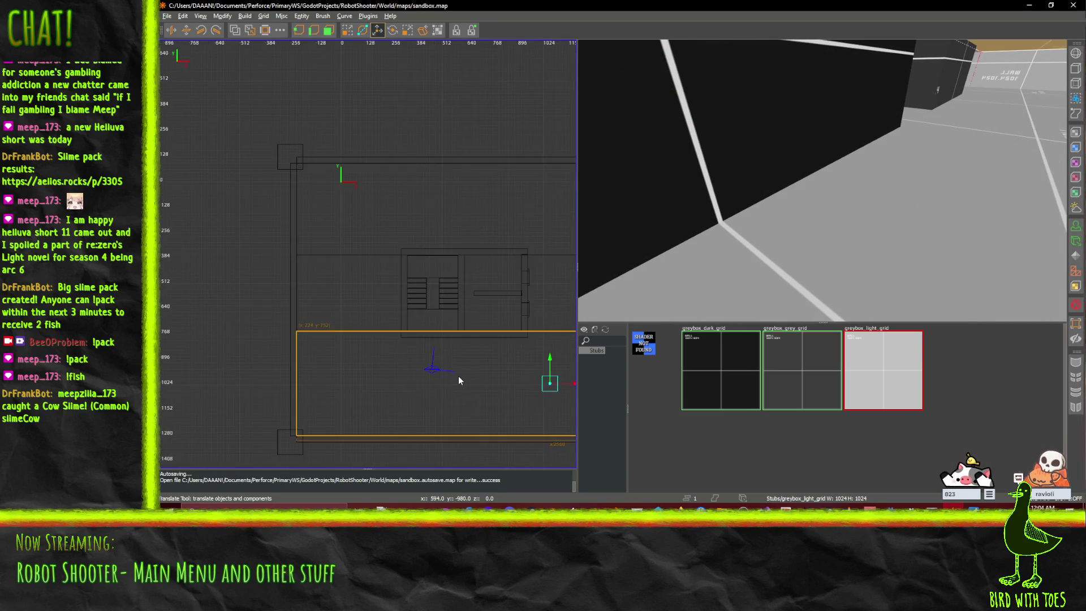
pyautogui.press('Escape')
pyautogui.scroll(7, 457, 313)
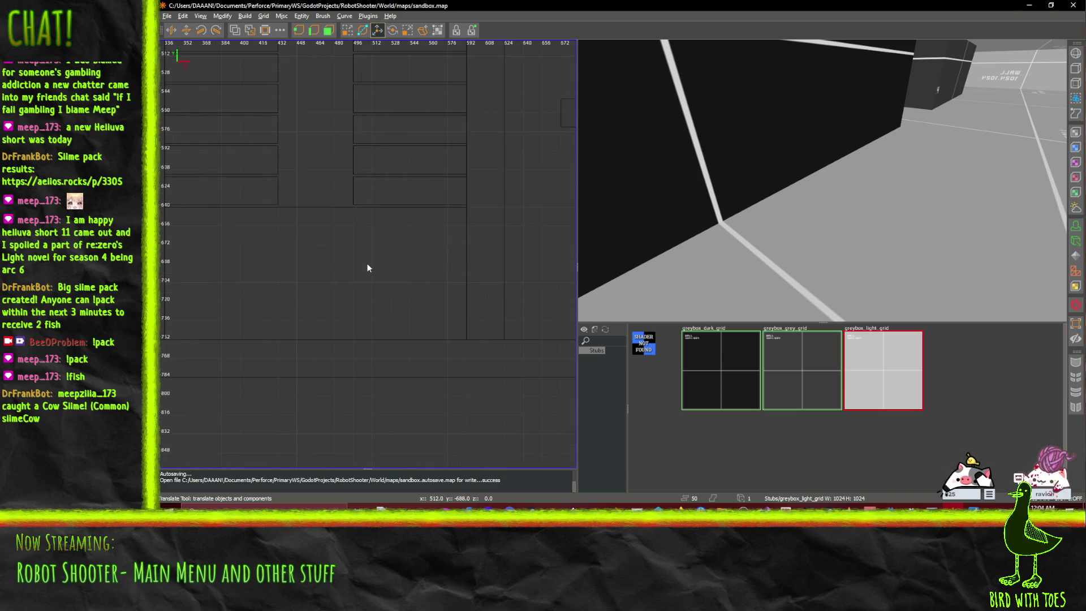
pyautogui.moveTo(353, 321)
pyautogui.mouseDown()
pyautogui.moveTo(392, 416)
pyautogui.moveTo(463, 388)
pyautogui.moveTo(453, 389)
pyautogui.mouseUp()
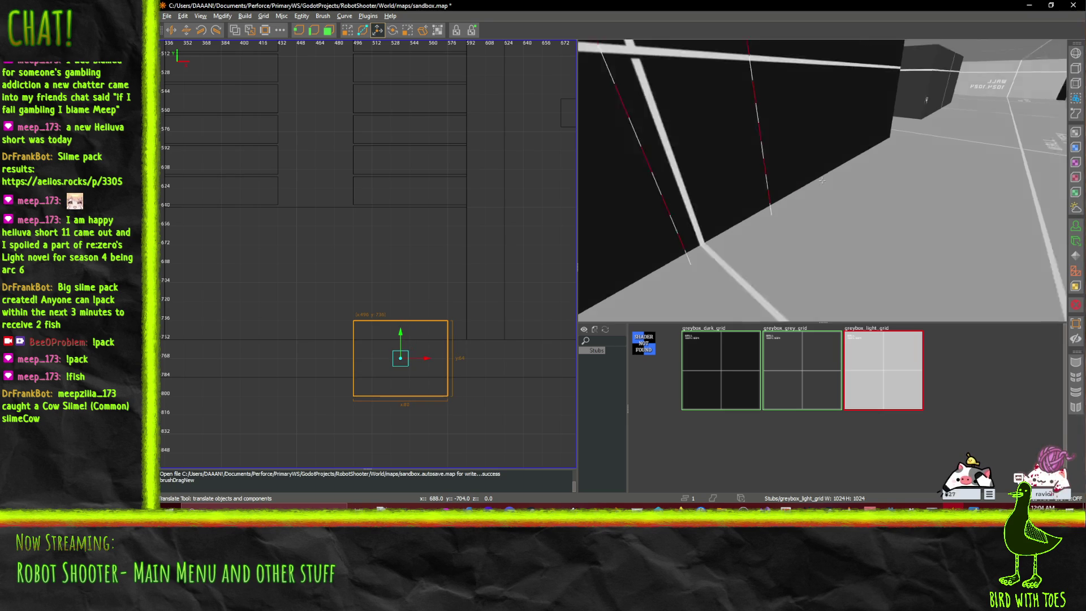
# - Lower the new block 208 units to the floor in the corner below the stairs
pyautogui.moveTo(822, 179); pyautogui.dragTo(822, 180)
pyautogui.moveTo(832, 86); pyautogui.dragTo(823, 235)
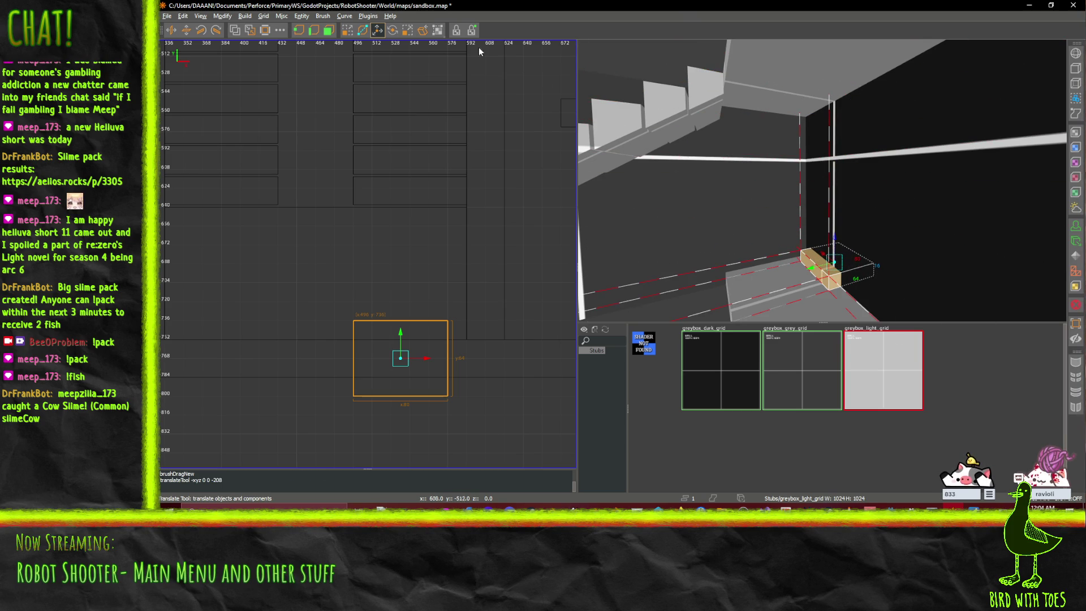
pyautogui.click(329, 30)
pyautogui.click(831, 259)
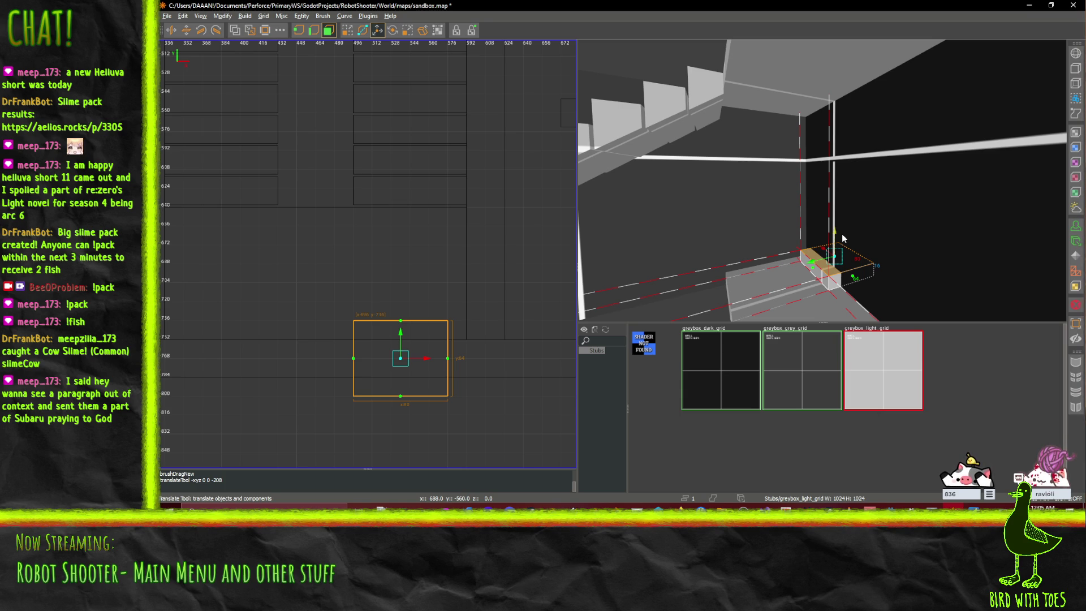
# - Stretch the corner block up to 128 units tall against the dark wall and inspect it
pyautogui.moveTo(849, 229); pyautogui.dragTo(847, 153)
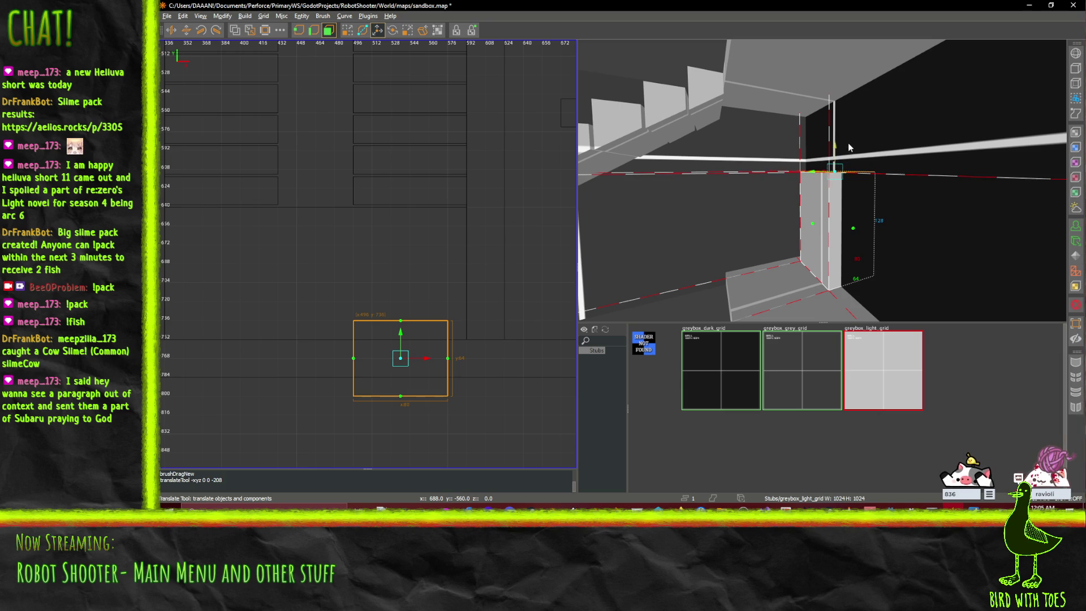
pyautogui.moveTo(848, 146); pyautogui.dragTo(848, 137)
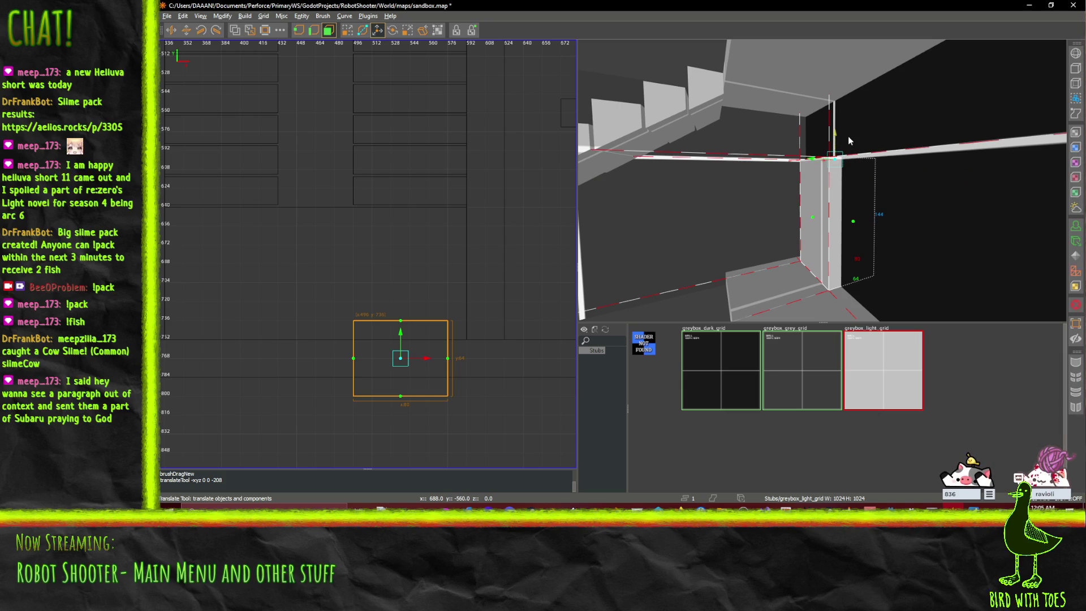
pyautogui.rightClick(899, 227)
pyautogui.press('s')
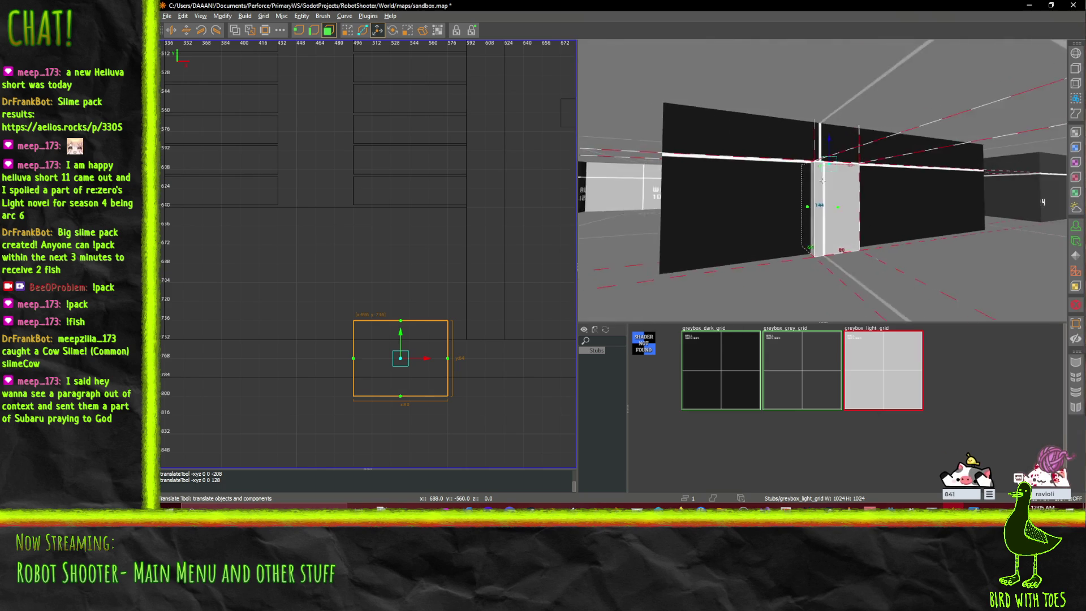
pyautogui.press('w')
pyautogui.rightClick(820, 174)
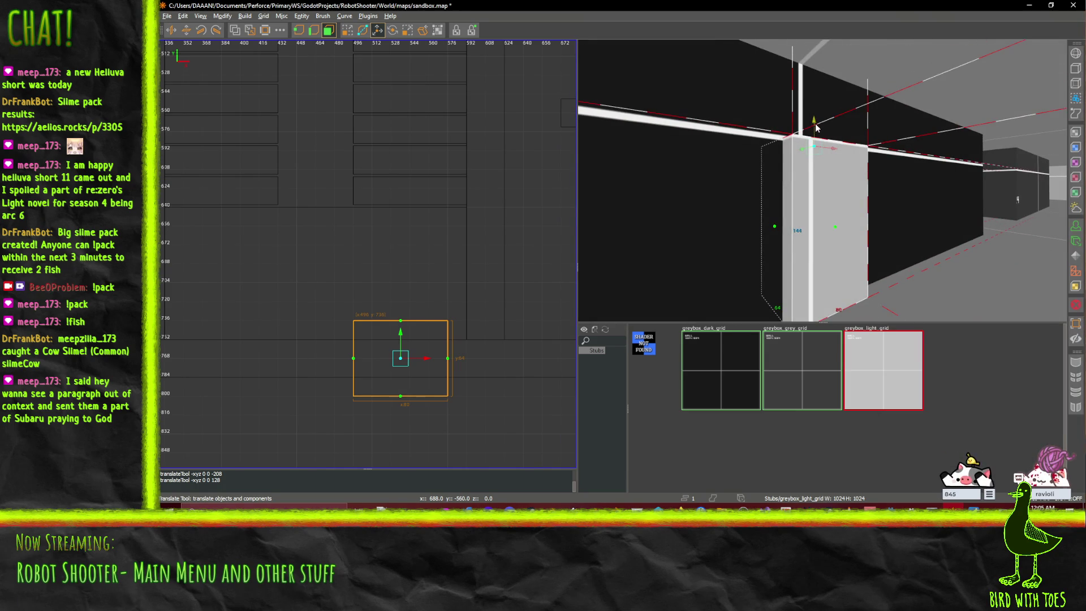
pyautogui.rightClick(815, 127)
pyautogui.press('a')
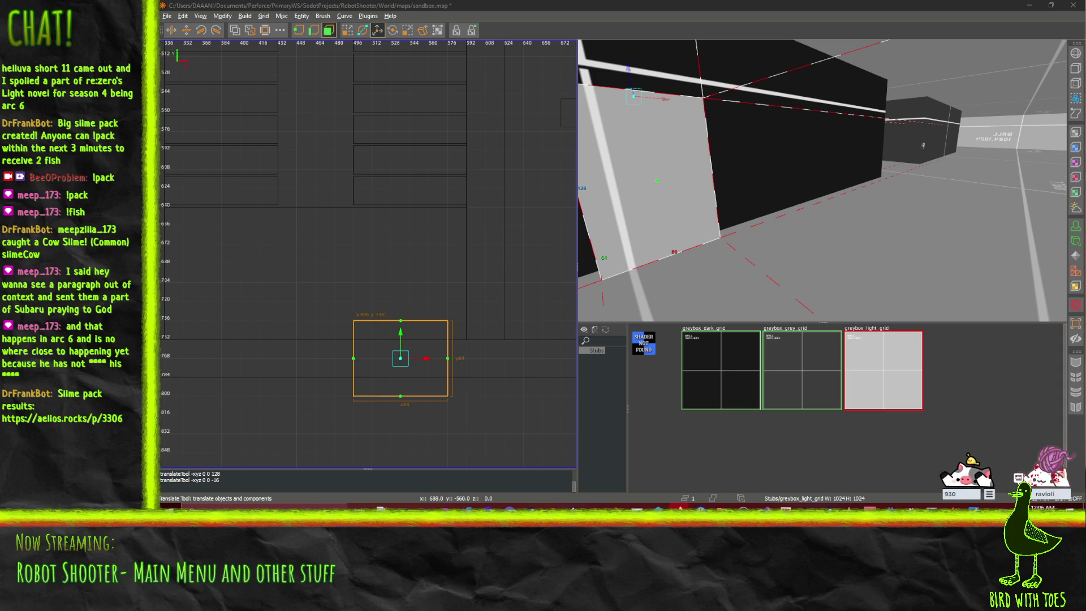
# - Launch Windows Calculator from Start search, compute 96 ÷ 12 = 8, and close it
pyautogui.click(169, 506)
pyautogui.write('calc')
pyautogui.press('Return')
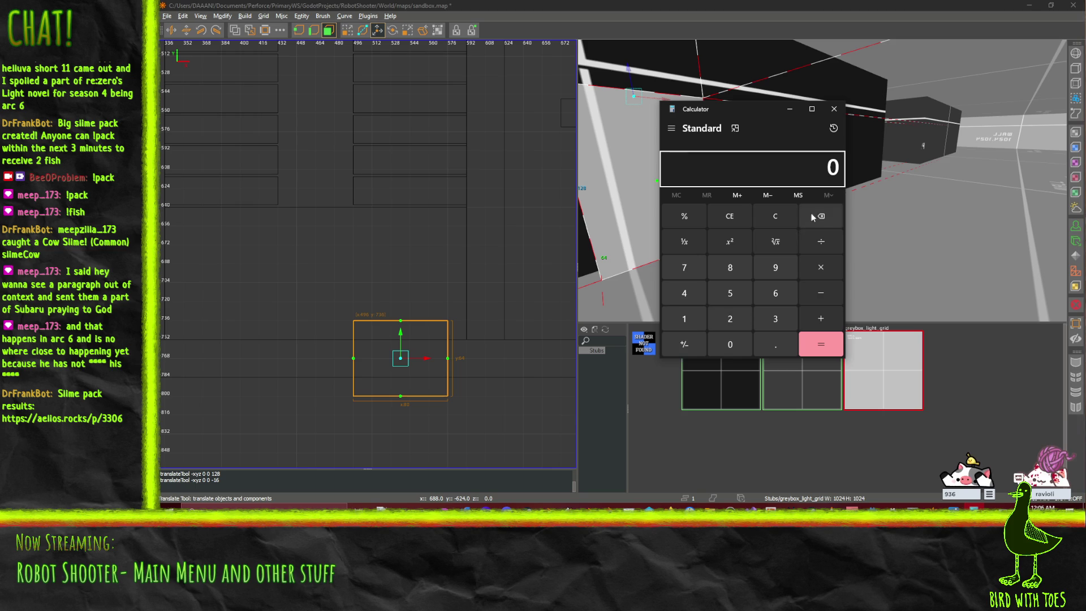
pyautogui.click(780, 267)
pyautogui.click(761, 297)
pyautogui.click(820, 242)
pyautogui.click(687, 318)
pyautogui.click(735, 320)
pyautogui.click(819, 345)
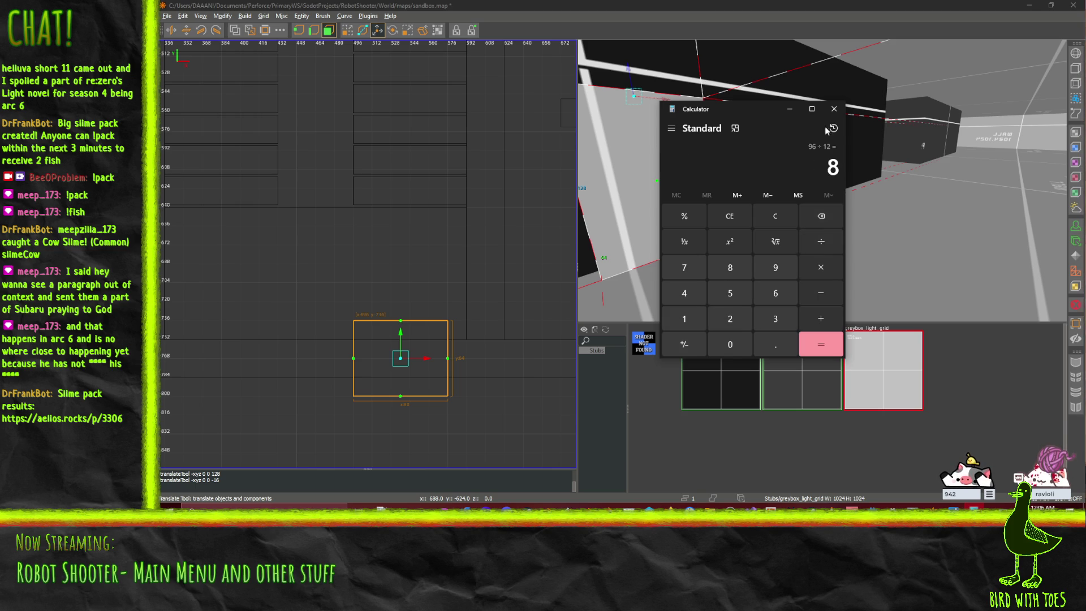
pyautogui.click(834, 109)
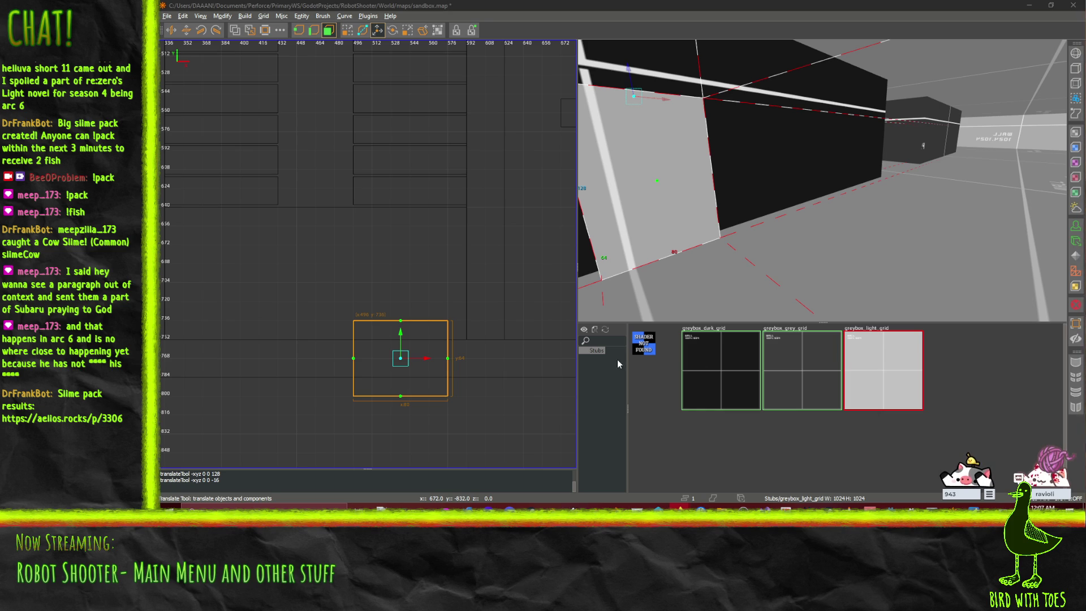
# - Raise the cutter block's top from 128 to 144 units
pyautogui.press('Tab')
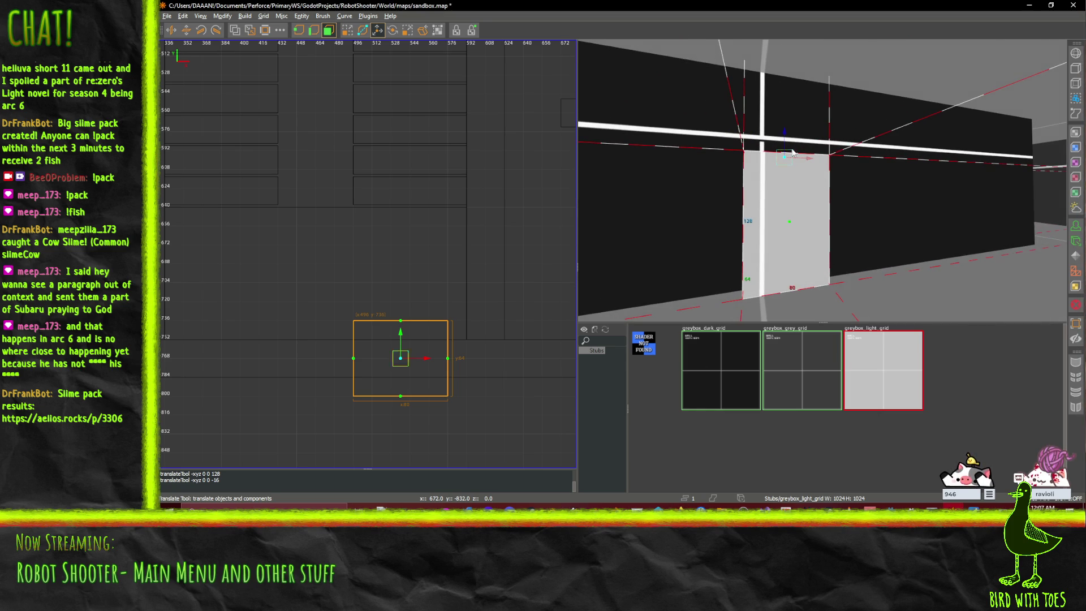
pyautogui.moveTo(787, 132); pyautogui.dragTo(790, 124)
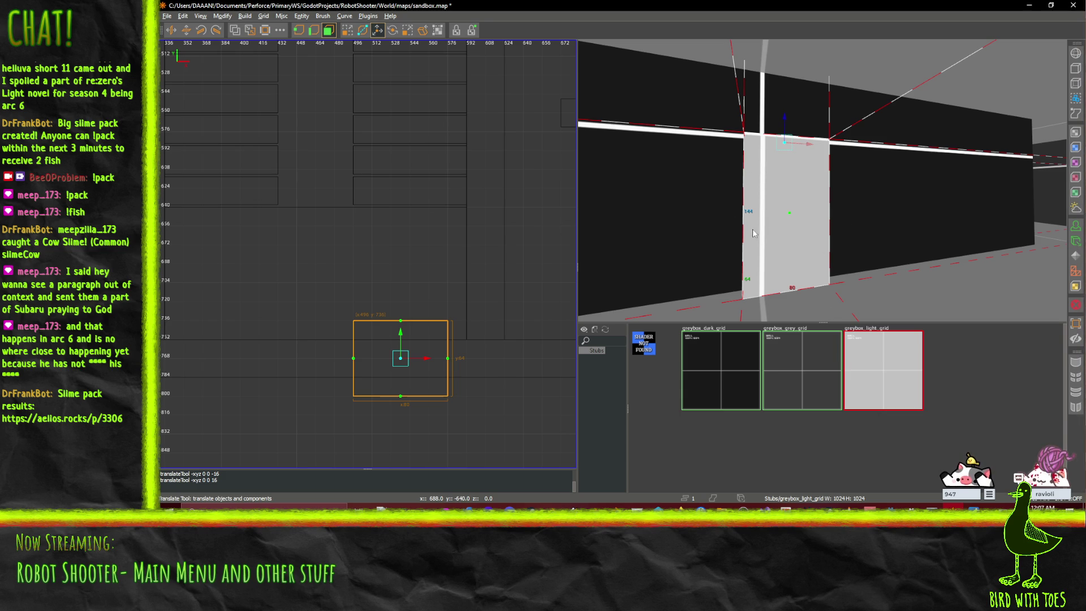
pyautogui.moveTo(809, 260); pyautogui.dragTo(824, 182)
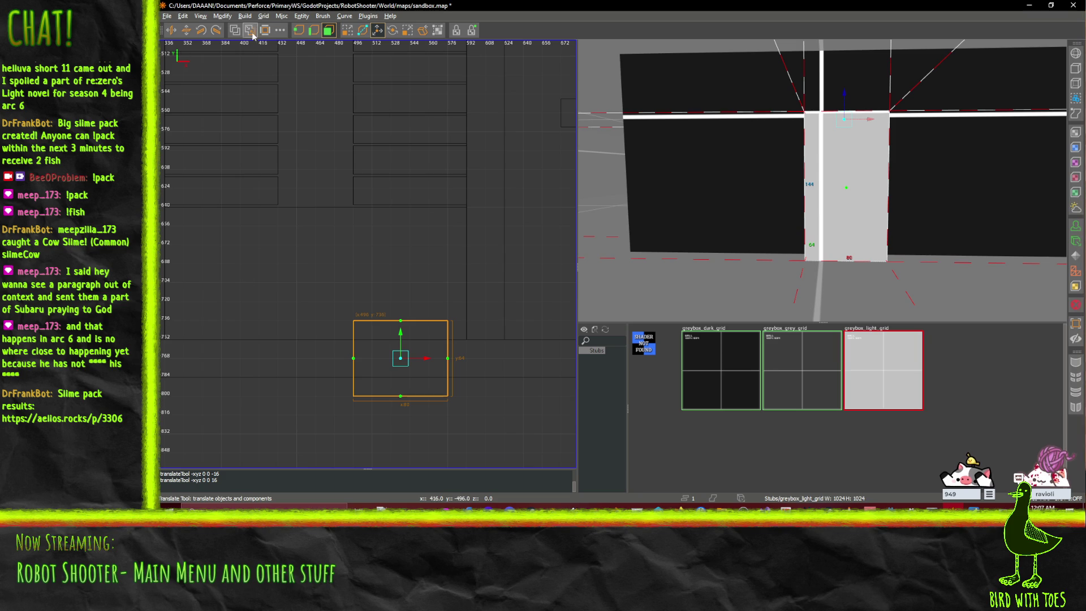
# - CSG-subtract the cutter from the dark wall to open the doorway, then delete the cutter
pyautogui.click(235, 33)
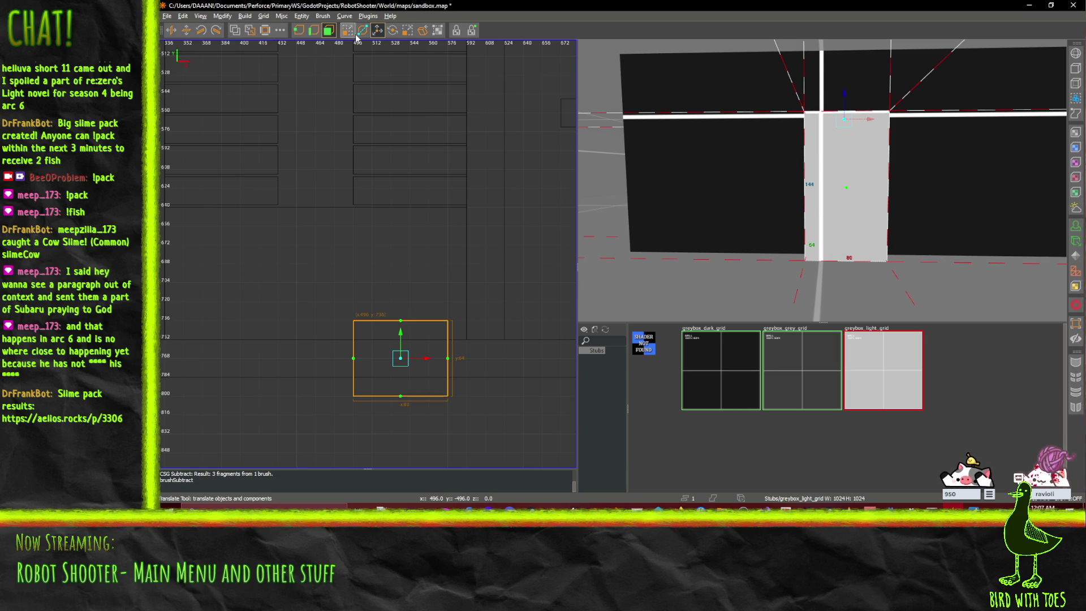
pyautogui.click(815, 204)
pyautogui.press('Delete')
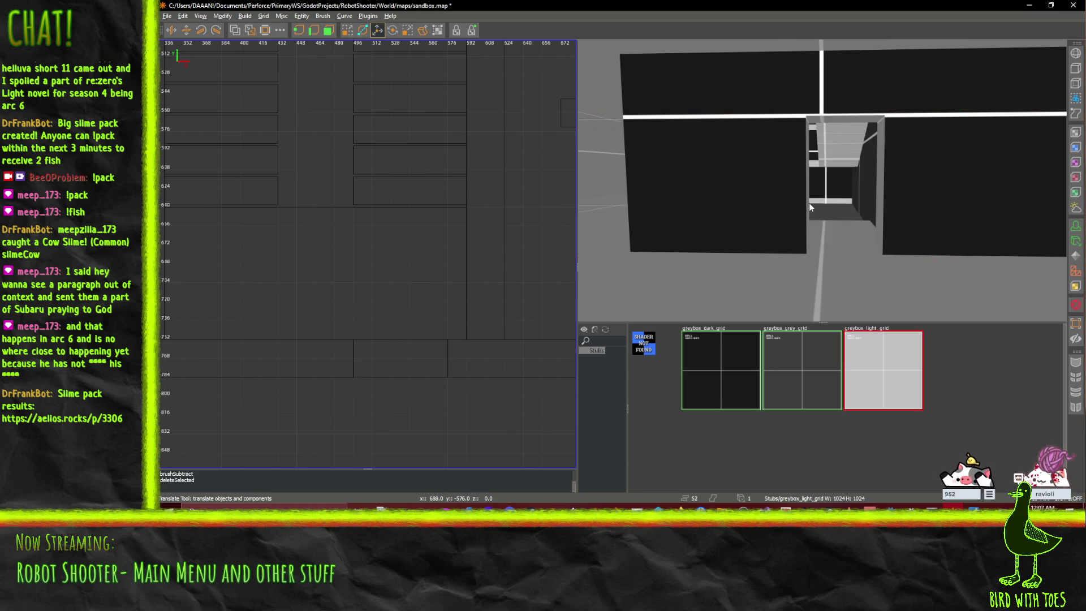
pyautogui.scroll(3, 806, 204)
pyautogui.scroll(8, 822, 180)
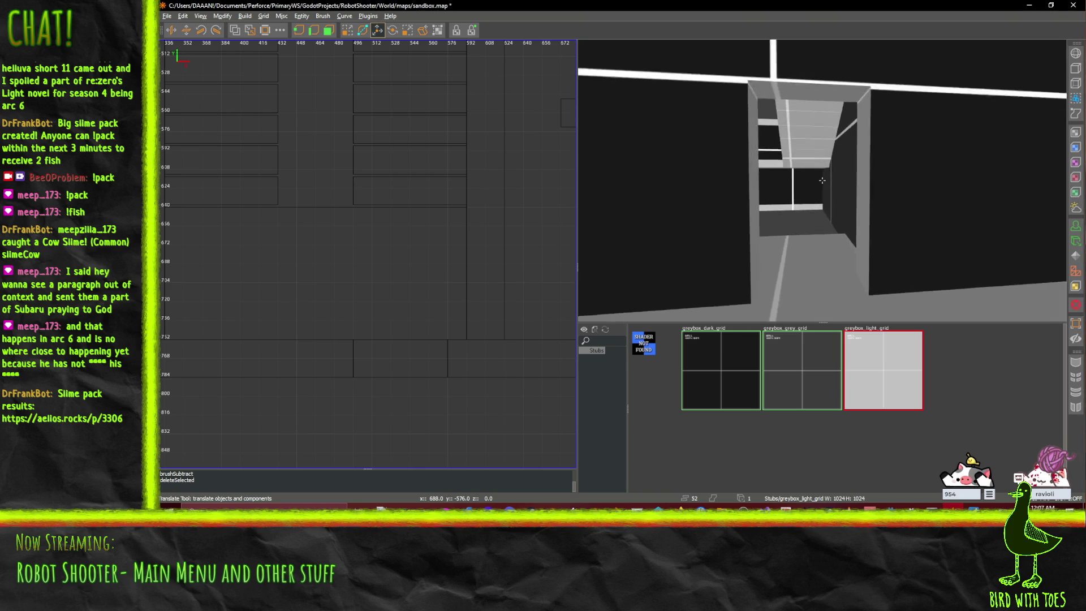
pyautogui.scroll(6, 822, 180)
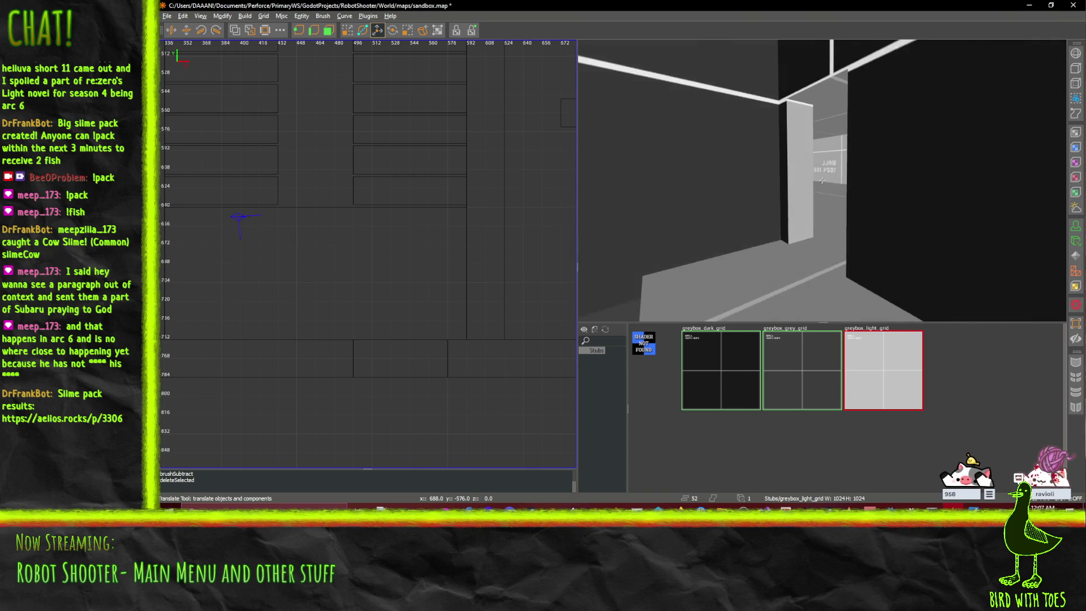
pyautogui.scroll(-8, 822, 181)
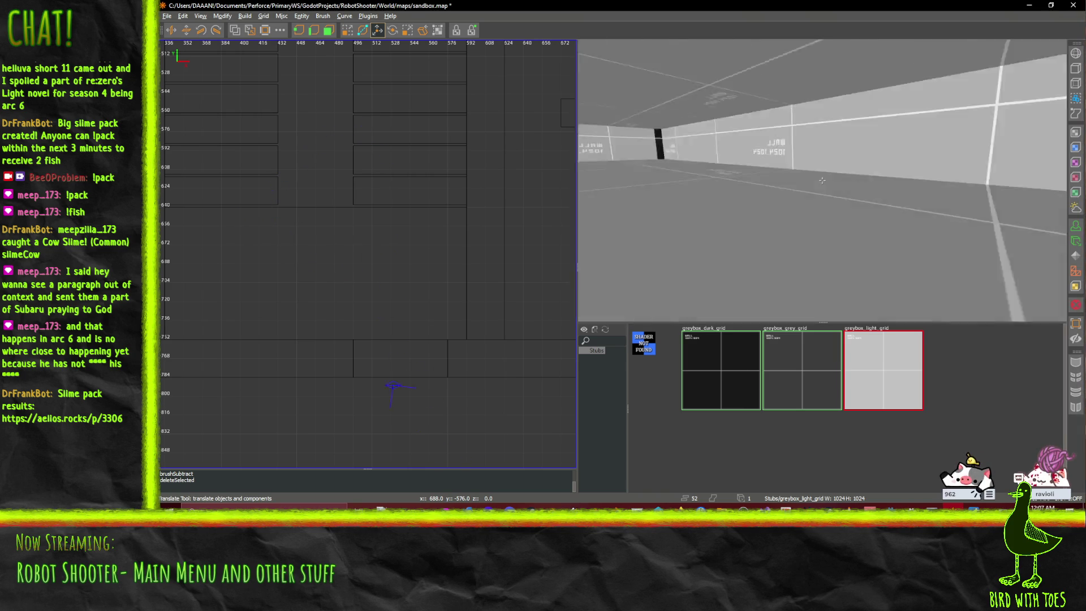
pyautogui.scroll(8, 822, 180)
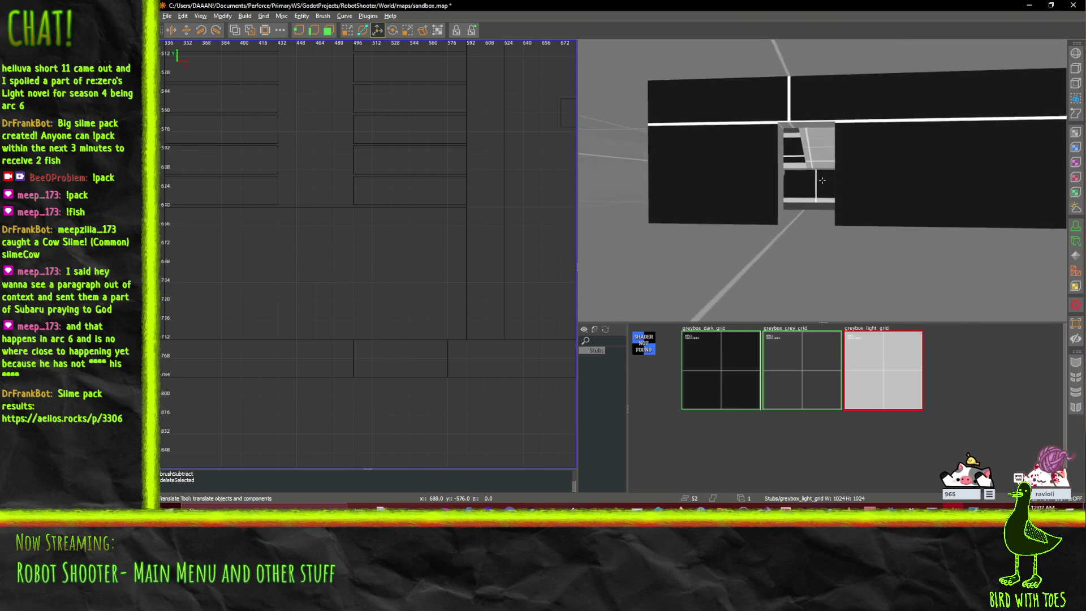
# - Zoom through the new doorway to check it and save sandbox.map
pyautogui.scroll(8, 822, 180)
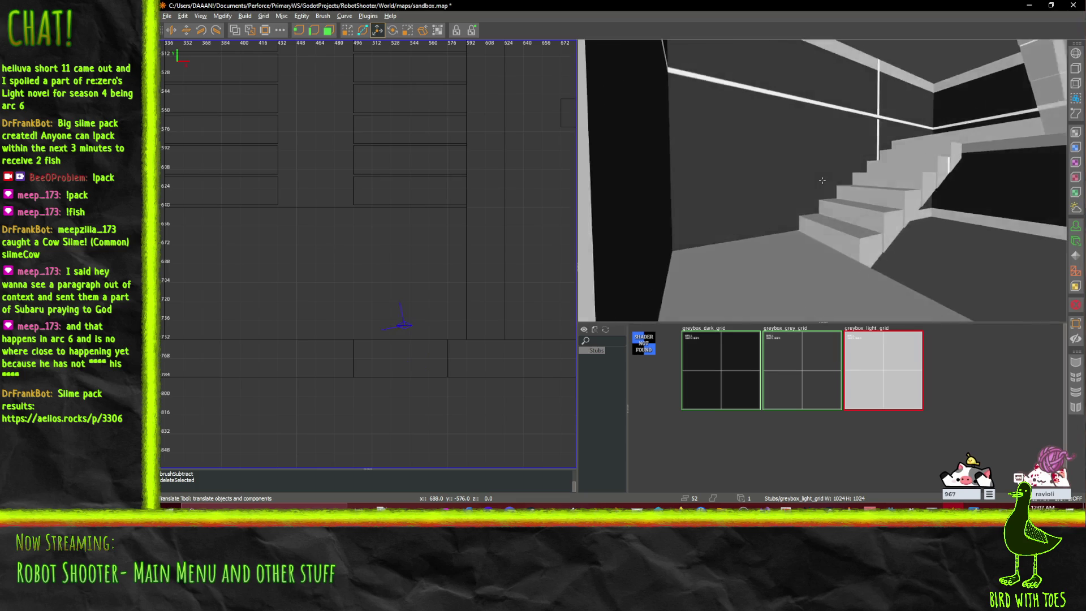
pyautogui.scroll(8, 821, 180)
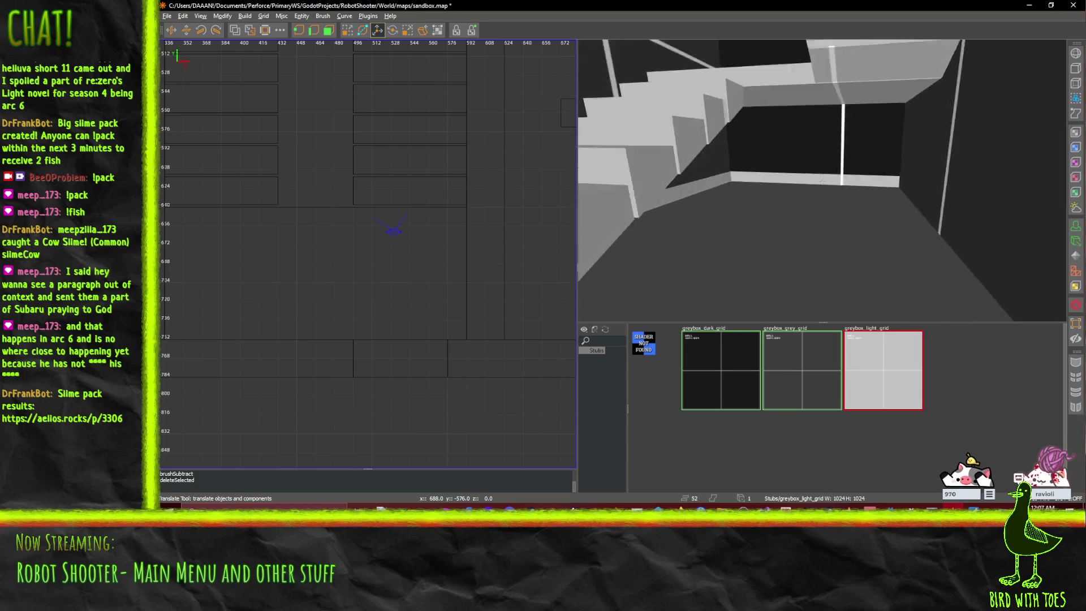
pyautogui.scroll(10, 822, 180)
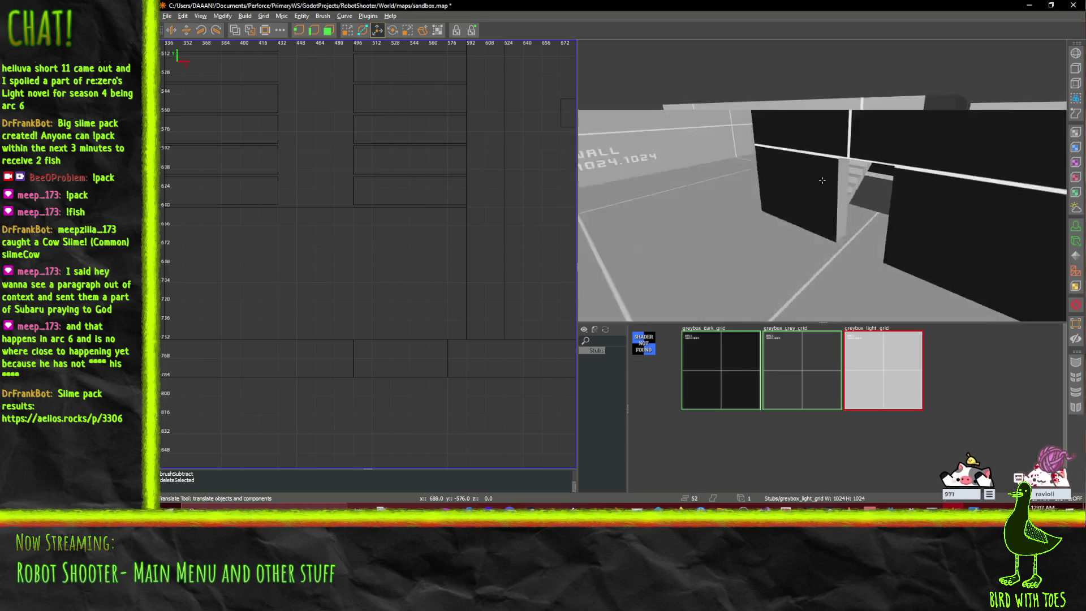
pyautogui.scroll(8, 822, 180)
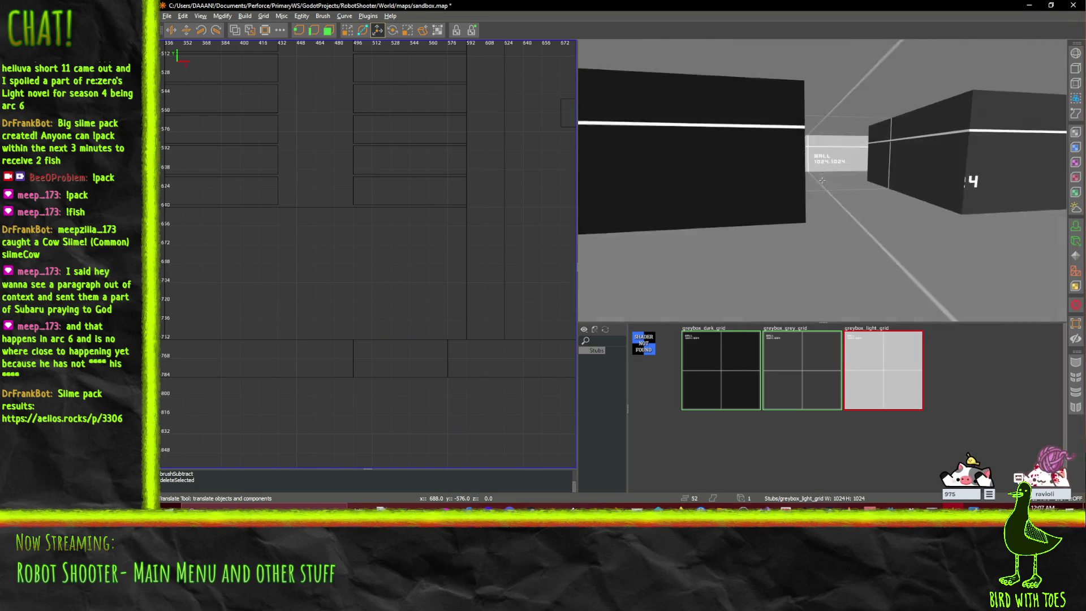
pyautogui.hotkey('ctrl', 's')
pyautogui.scroll(-10, 822, 180)
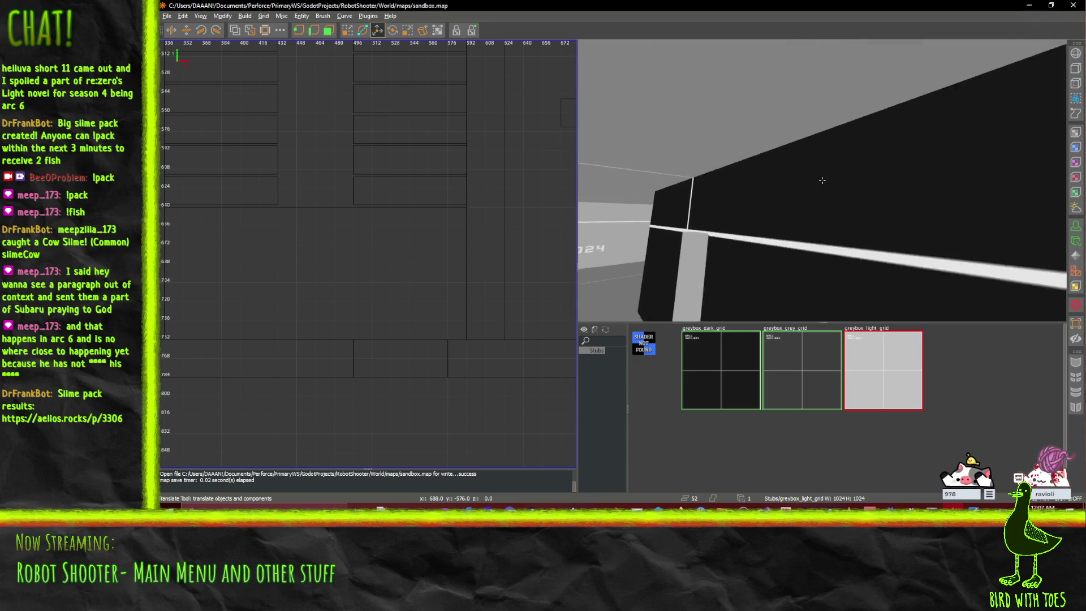
pyautogui.scroll(10, 822, 180)
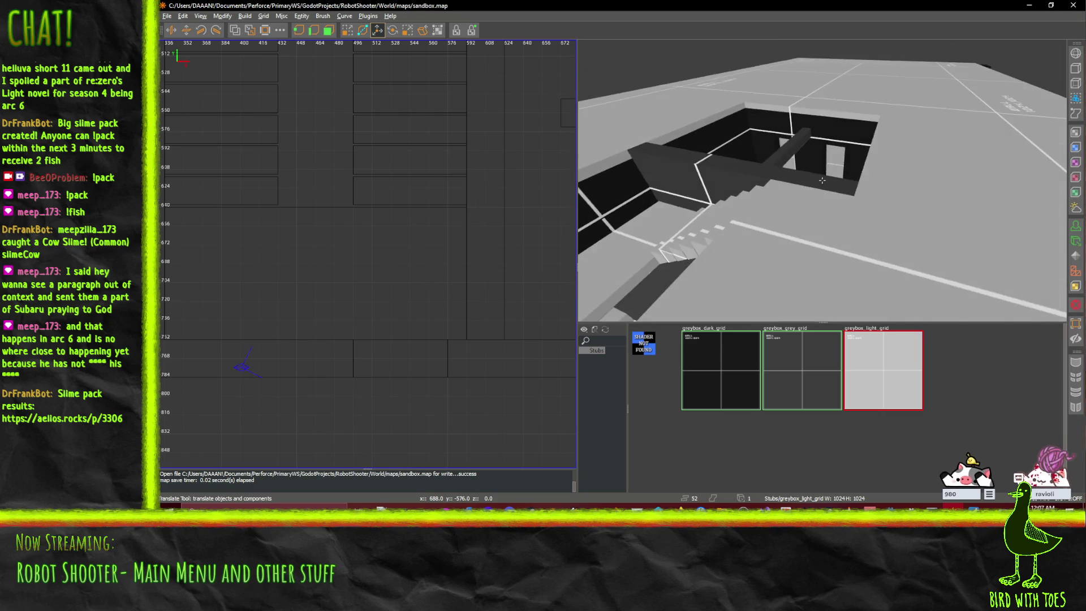
pyautogui.scroll(-8, 822, 179)
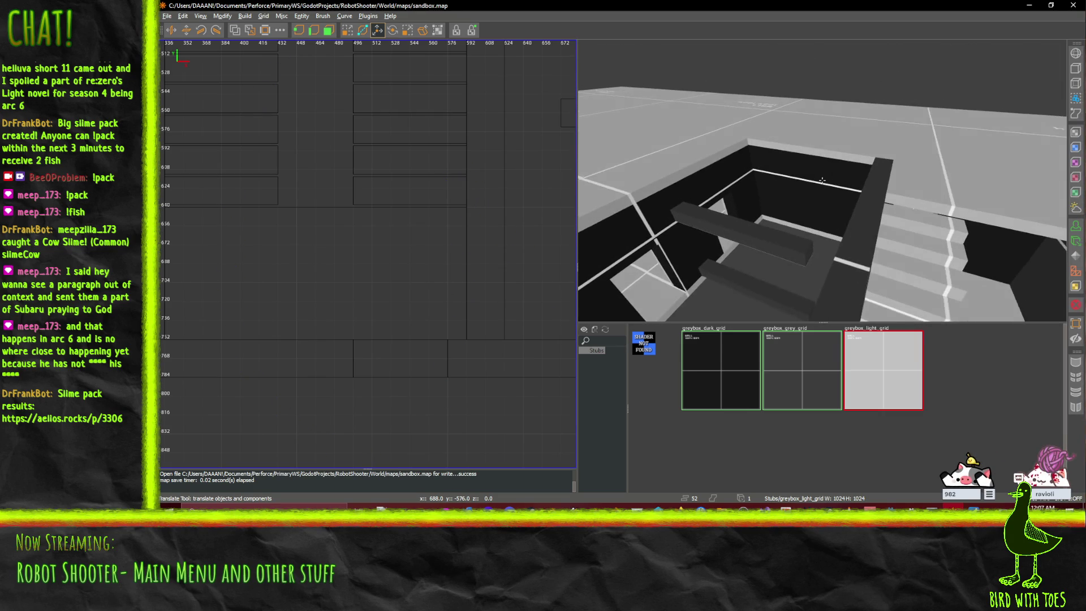
pyautogui.scroll(10, 821, 180)
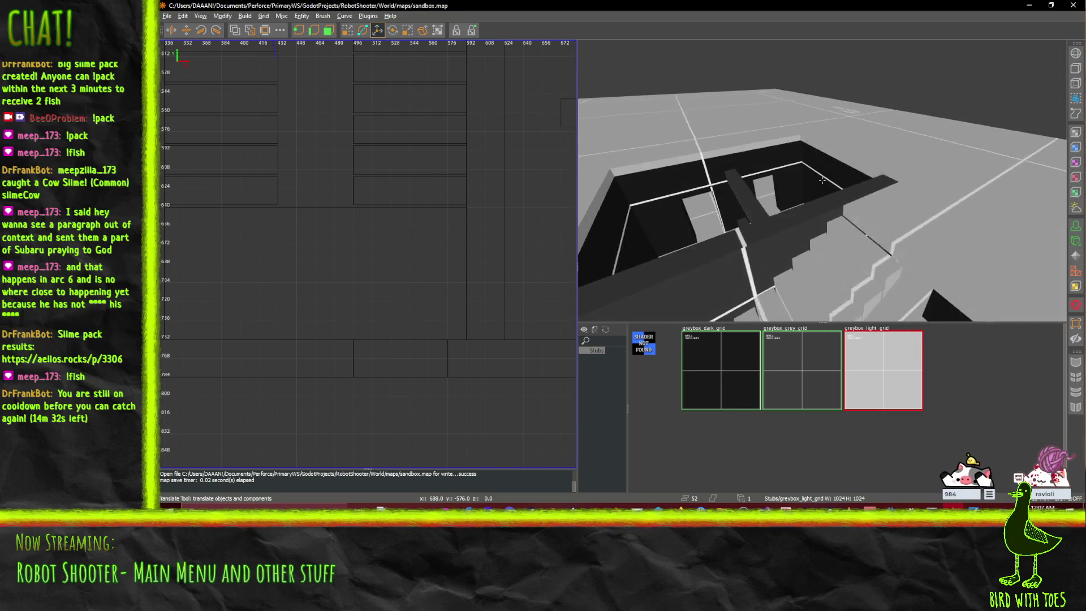
pyautogui.scroll(-8, 822, 180)
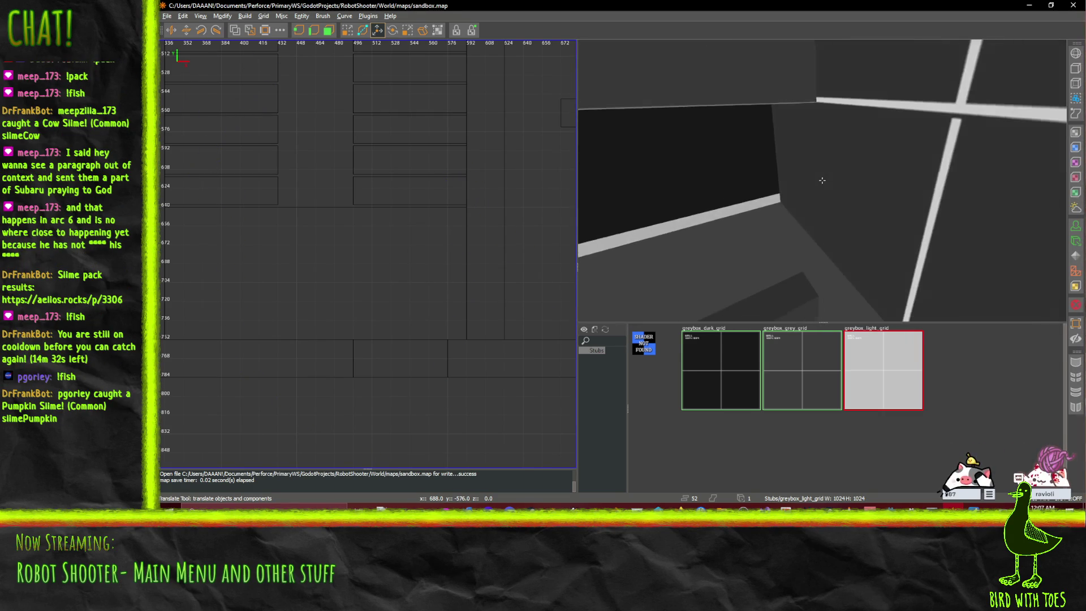
pyautogui.scroll(-3, 822, 179)
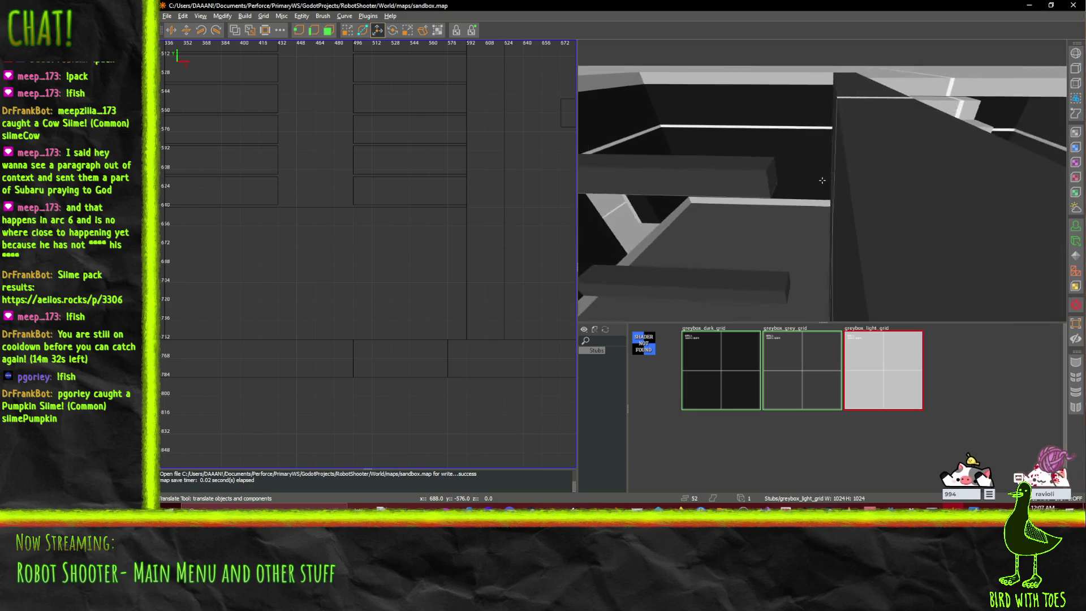
# - Drag the stairwell beam's end vertex further along X in vertex editing
pyautogui.click(849, 188)
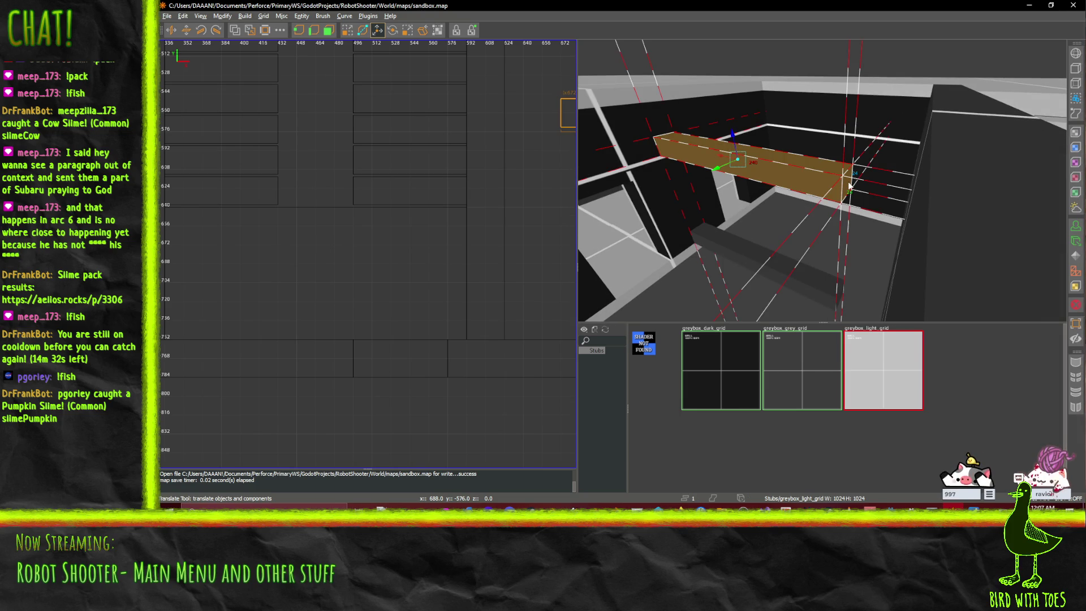
pyautogui.click(329, 30)
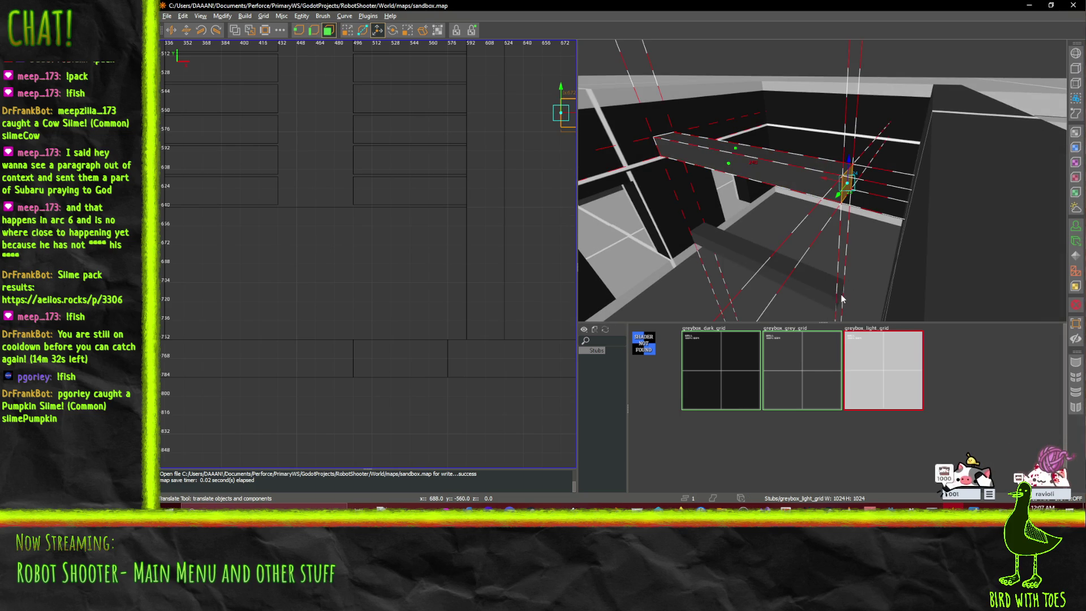
pyautogui.click(847, 185)
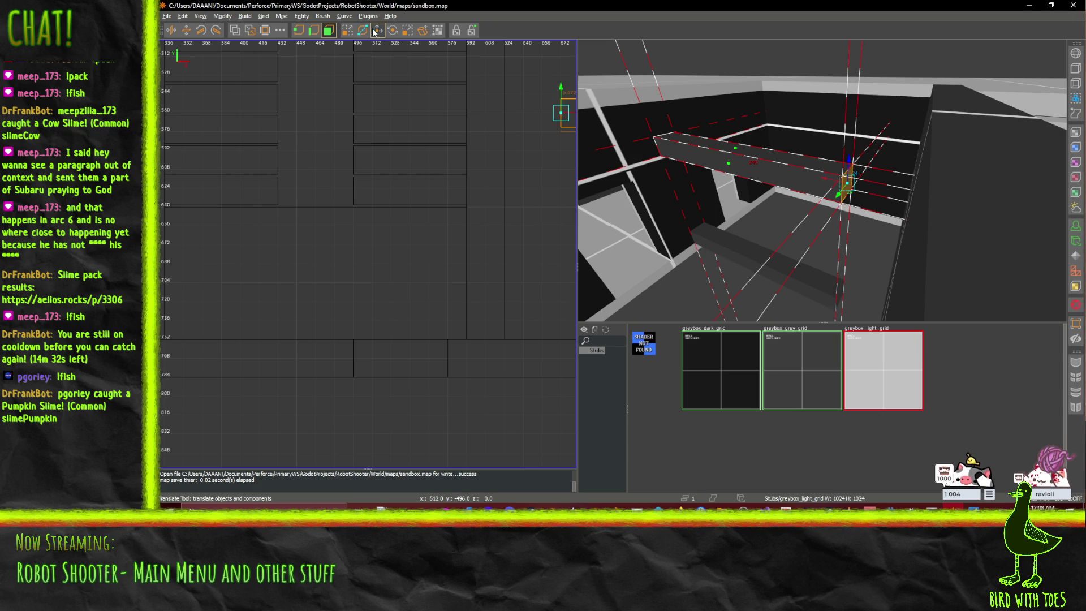
pyautogui.moveTo(823, 177); pyautogui.dragTo(909, 197)
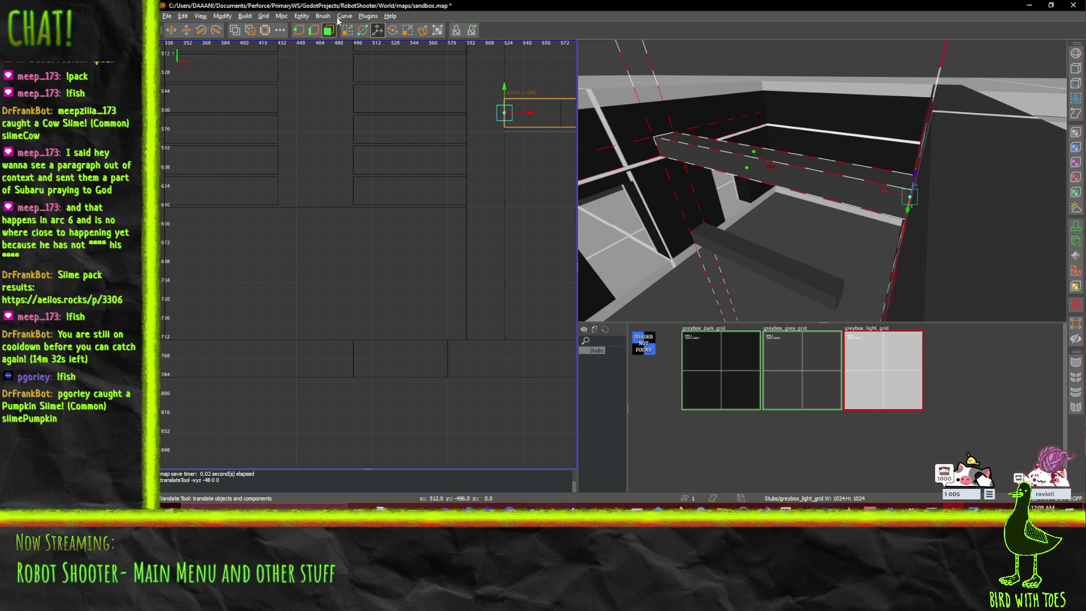
pyautogui.press('Escape')
# - Pull the lower beam's end face out to meet the wall and save the map
pyautogui.click(348, 30)
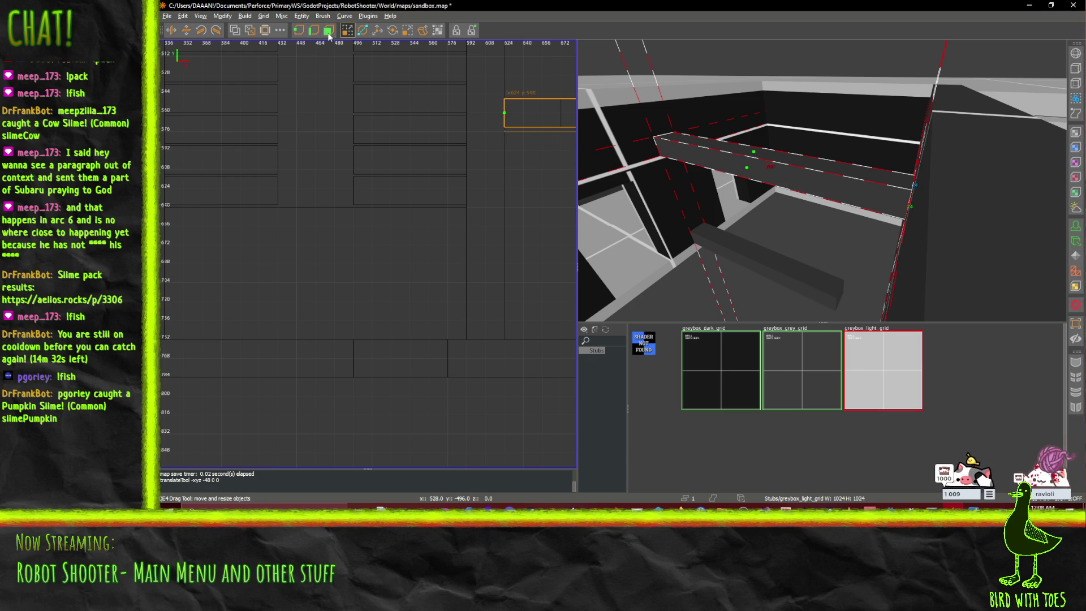
pyautogui.click(803, 288)
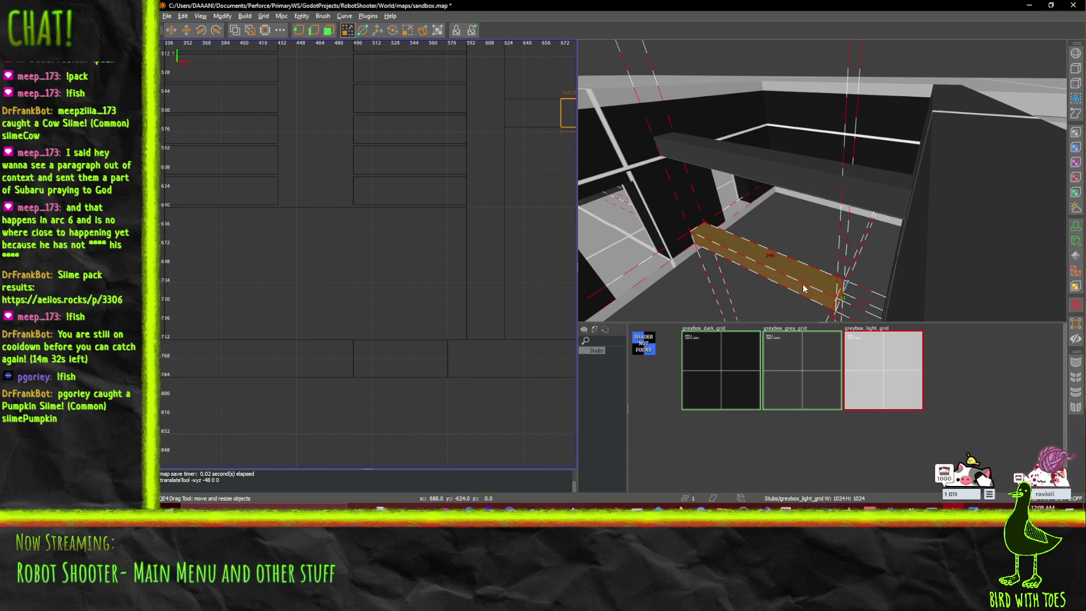
pyautogui.click(328, 30)
pyautogui.click(842, 297)
pyautogui.press('w')
pyautogui.moveTo(823, 290); pyautogui.dragTo(857, 311)
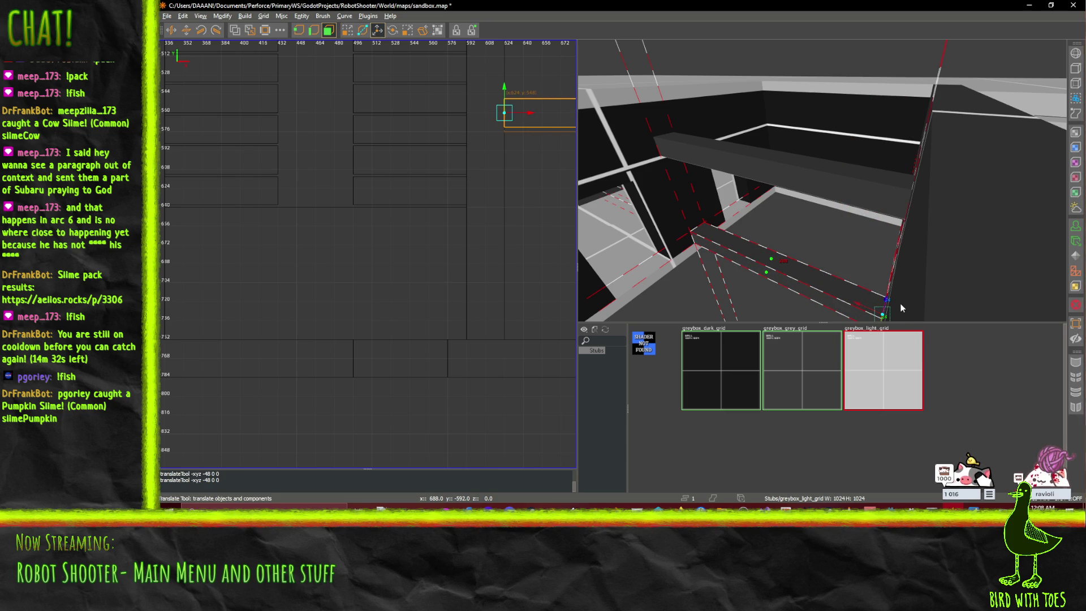
pyautogui.hotkey('ctrl', 's')
pyautogui.moveTo(736, 218); pyautogui.dragTo(823, 180)
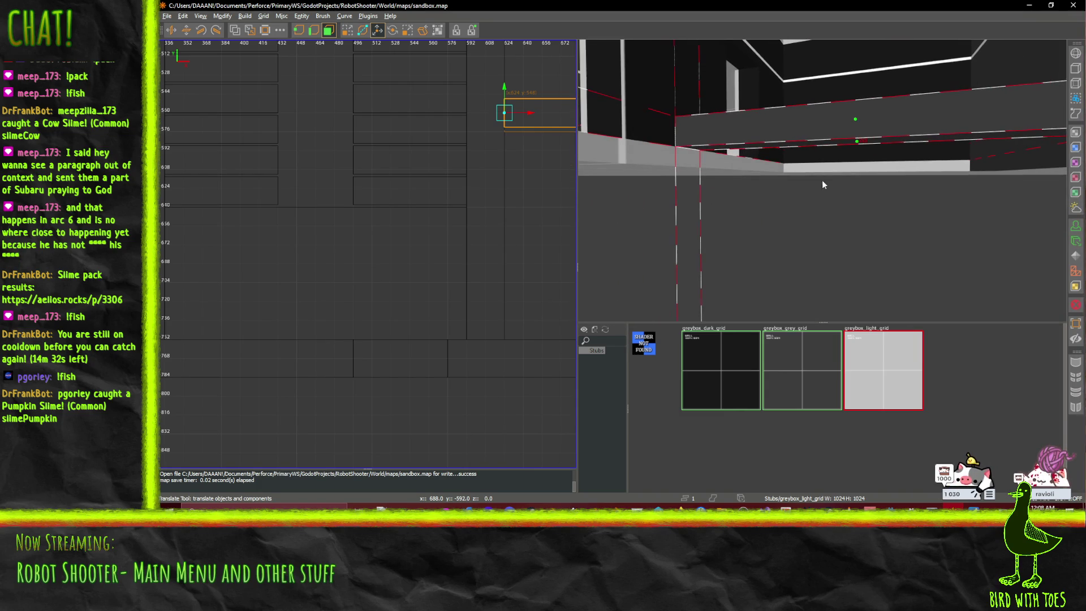
# - Lower the selected tan beam toward the stairwell floor
pyautogui.click(856, 116)
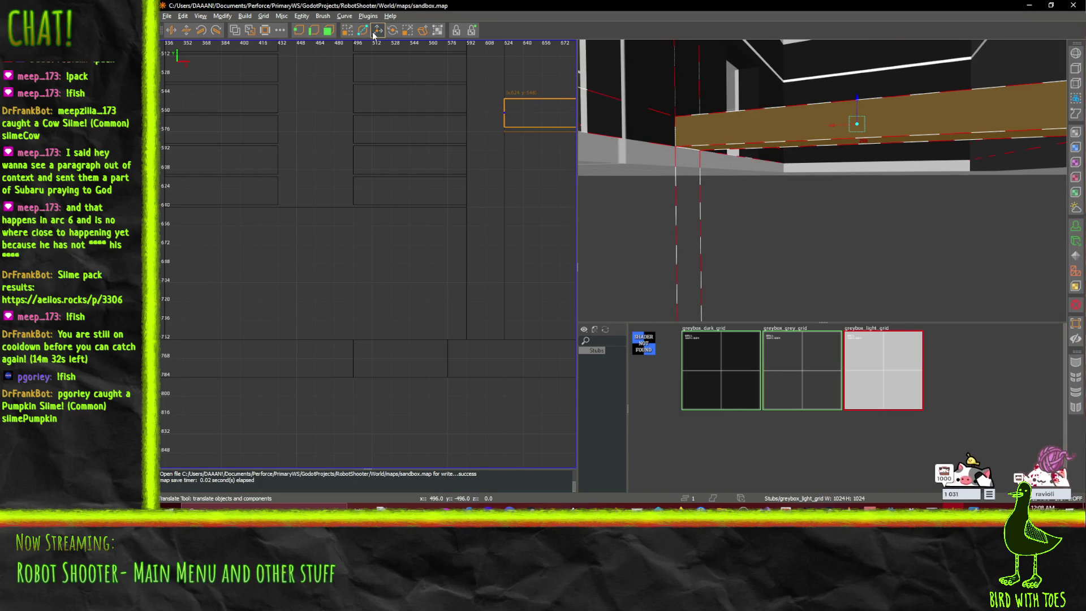
pyautogui.moveTo(857, 100); pyautogui.dragTo(859, 121)
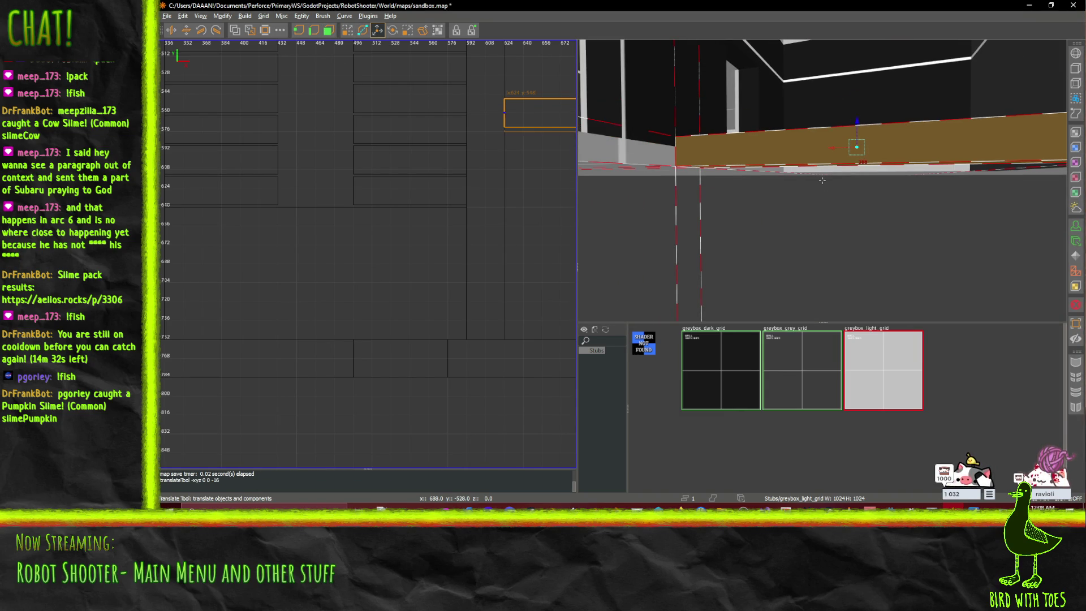
pyautogui.rightClick(859, 122)
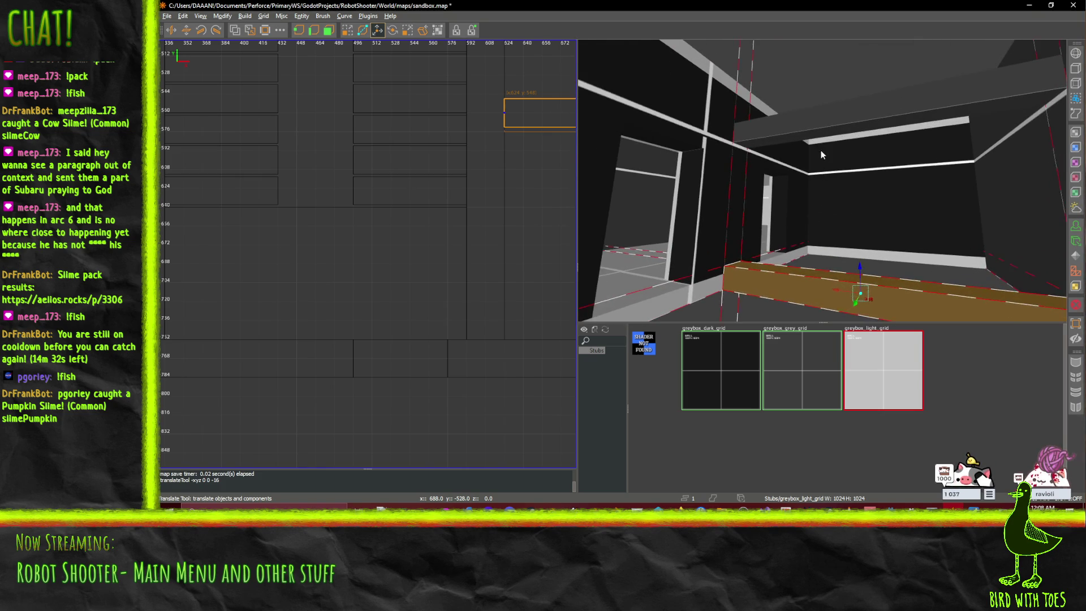
pyautogui.rightClick(806, 127)
pyautogui.moveTo(855, 96)
pyautogui.mouseDown()
pyautogui.moveTo(834, 271)
pyautogui.moveTo(845, 127)
pyautogui.mouseUp()
# - Paste a copy of the beam above the stairwell pit, raised 128 units
pyautogui.hotkey('ctrl', 'u')
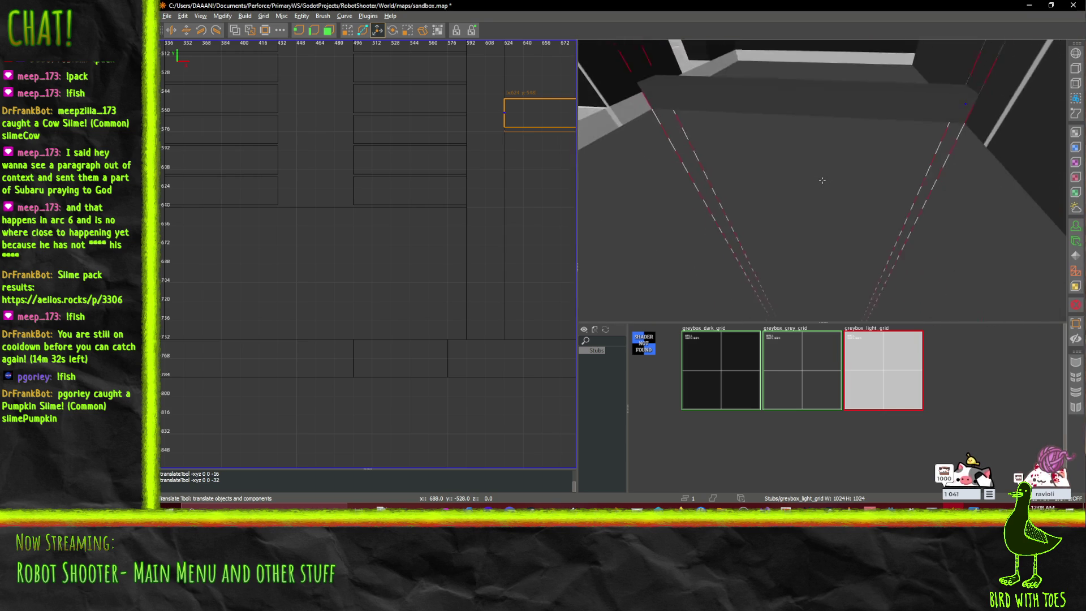
pyautogui.moveTo(821, 179)
pyautogui.moveTo(822, 179)
pyautogui.mouseDown()
pyautogui.moveTo(857, 190)
pyautogui.moveTo(824, 148)
pyautogui.moveTo(827, 80)
pyautogui.mouseUp()
pyautogui.hotkey('ctrl', 'v')
pyautogui.scroll(-2, 854, 138)
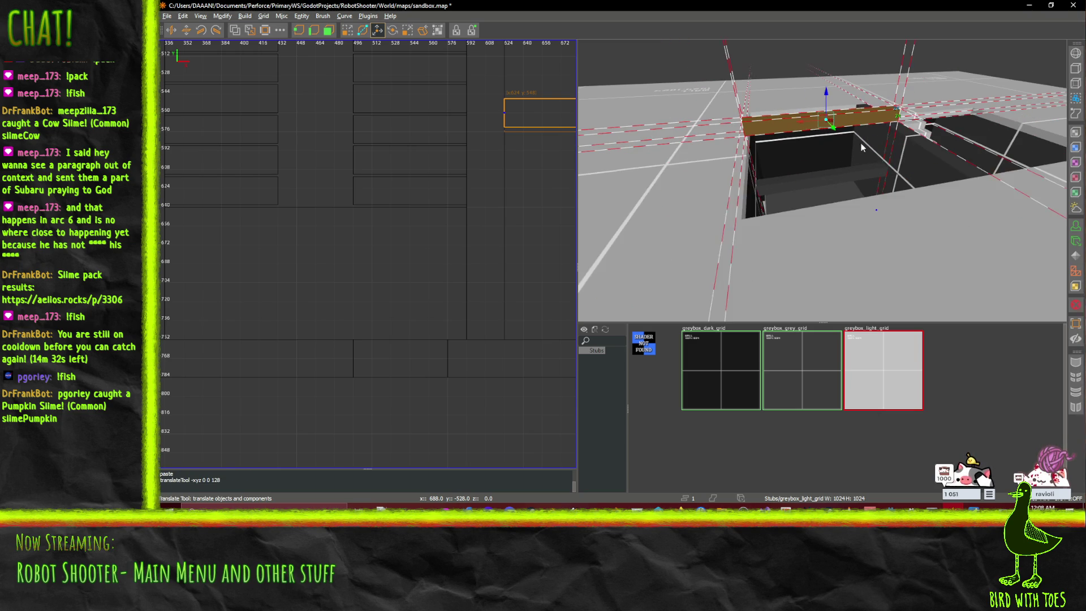
# - Paste another beam copy and raise it 144 units to span the stairwell top
pyautogui.hotkey('ctrl', 'v')
pyautogui.moveTo(824, 87); pyautogui.dragTo(830, 4)
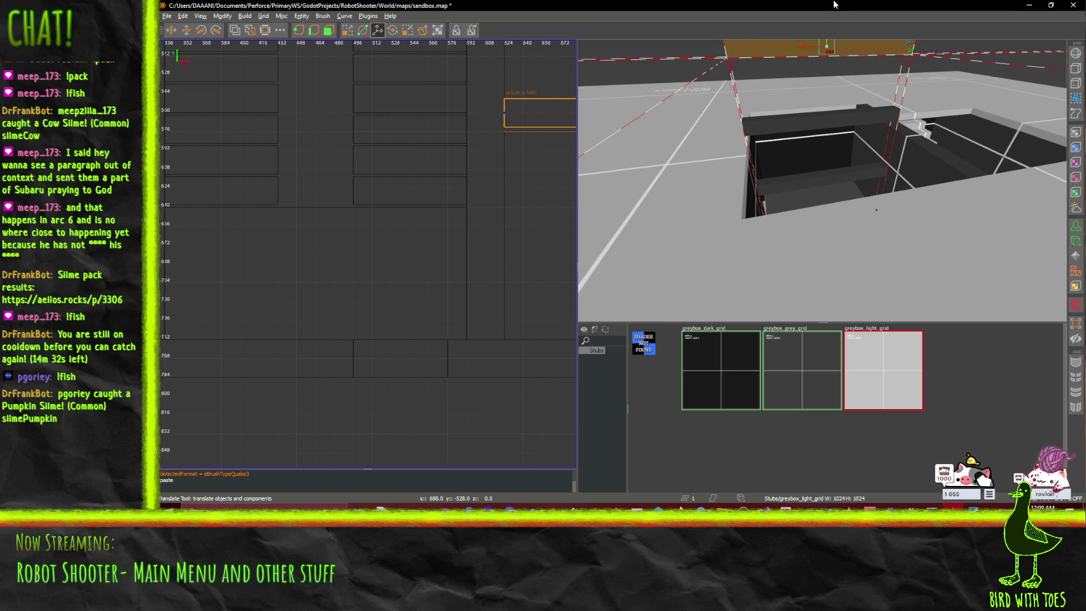
pyautogui.moveTo(846, 73); pyautogui.dragTo(814, 184)
pyautogui.hotkey('ctrl', 'z')
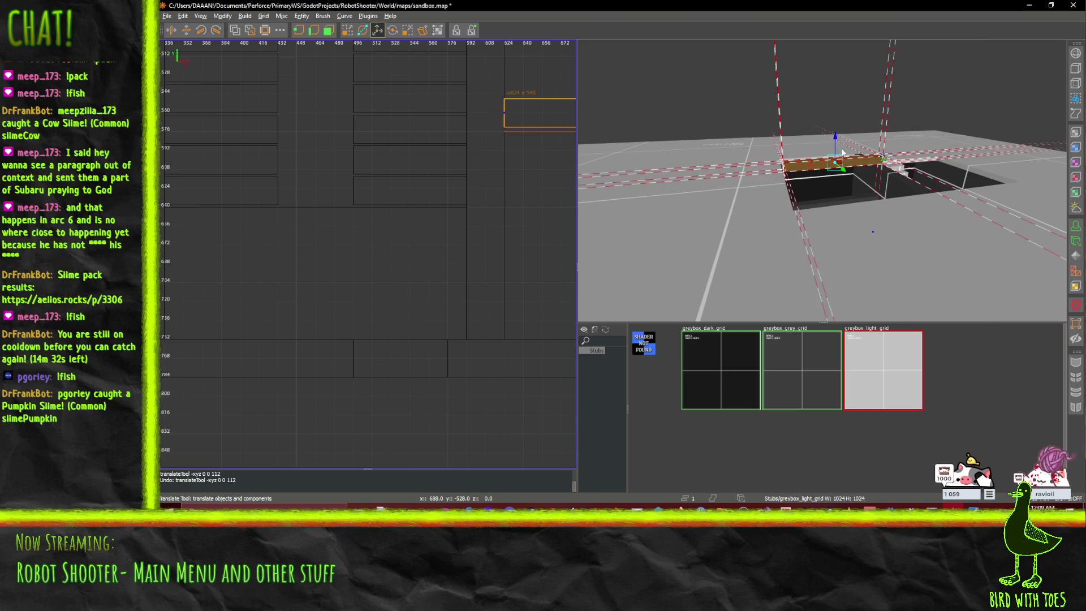
pyautogui.moveTo(837, 137); pyautogui.dragTo(839, 79)
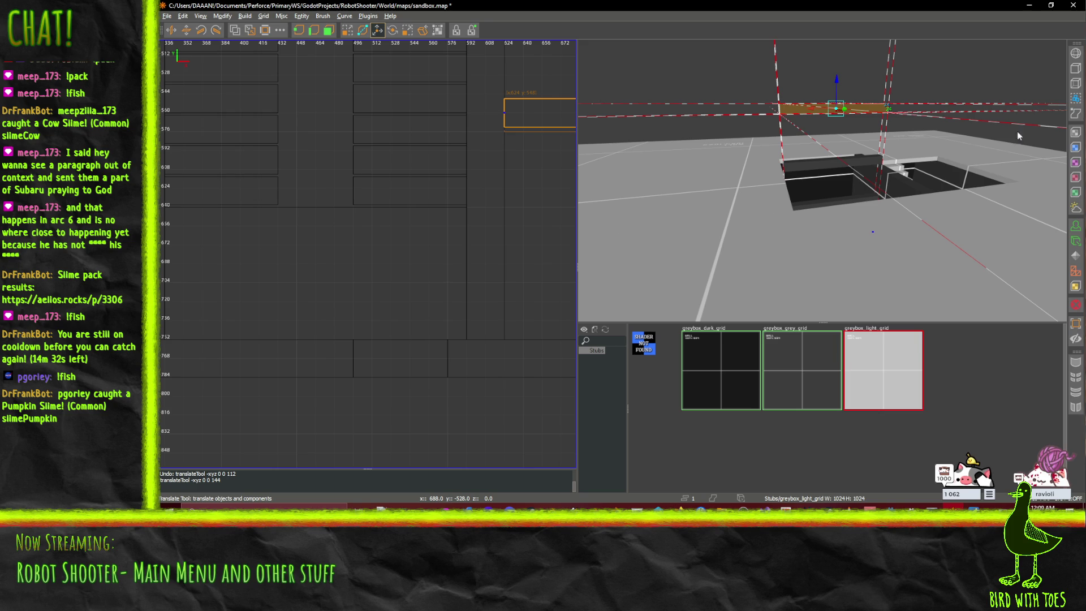
pyautogui.moveTo(839, 84); pyautogui.dragTo(822, 180)
# - Move the lower crossbeam down, then paste a copy dropped 272 units below the original
pyautogui.click(803, 174)
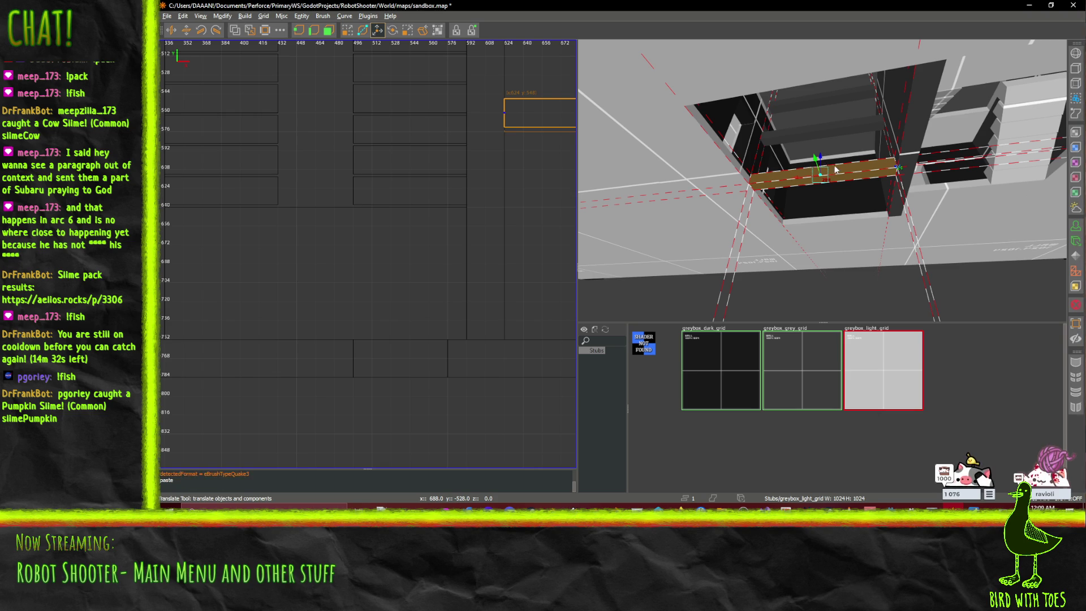
pyautogui.moveTo(824, 157); pyautogui.dragTo(829, 212)
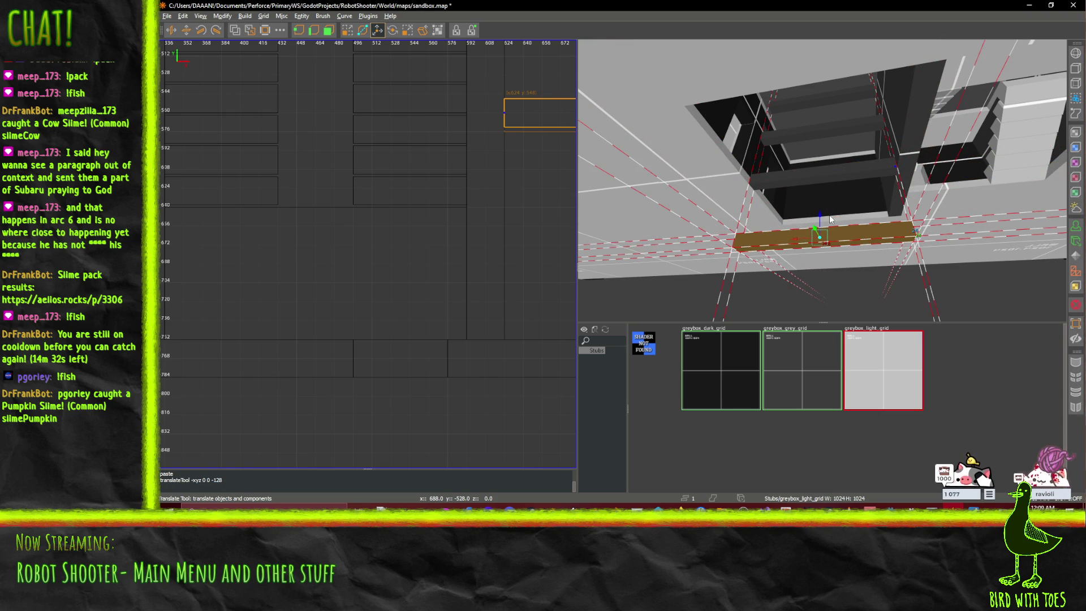
pyautogui.hotkey('ctrl', 'v')
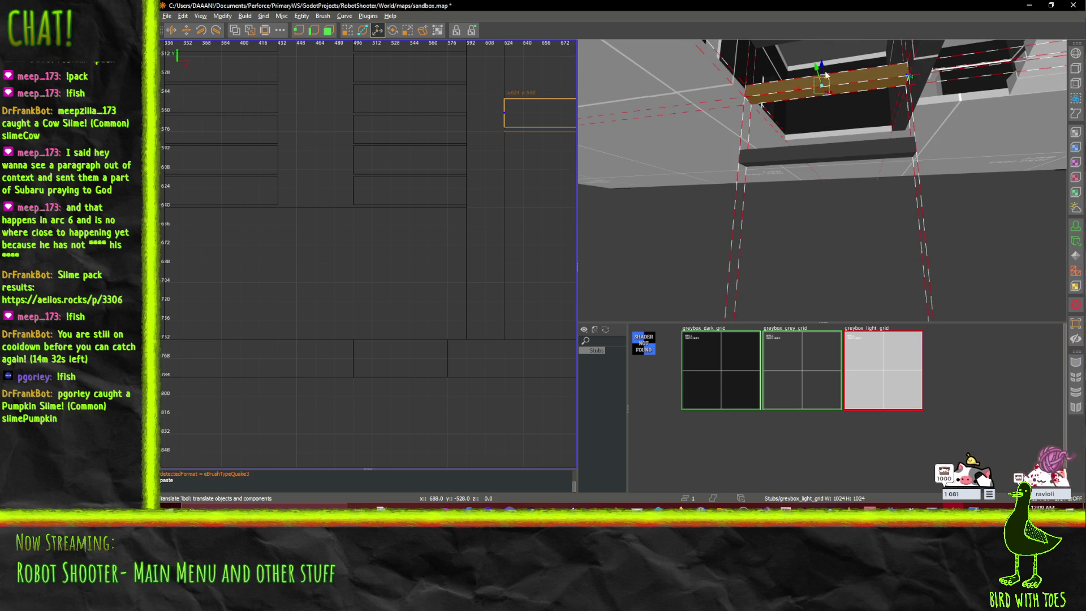
pyautogui.moveTo(825, 67); pyautogui.dragTo(820, 217)
pyautogui.moveTo(936, 480)
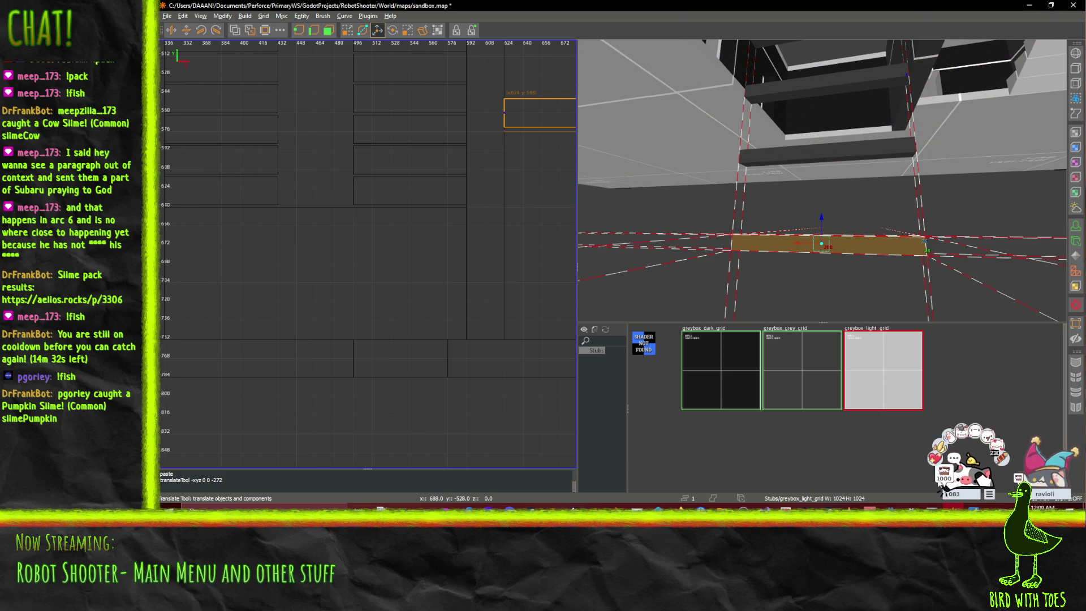
pyautogui.moveTo(753, 216)
pyautogui.mouseDown()
pyautogui.moveTo(822, 180)
pyautogui.moveTo(763, 150)
pyautogui.mouseUp()
# - Switch back to the move tool and save sandbox.map
pyautogui.press('q')
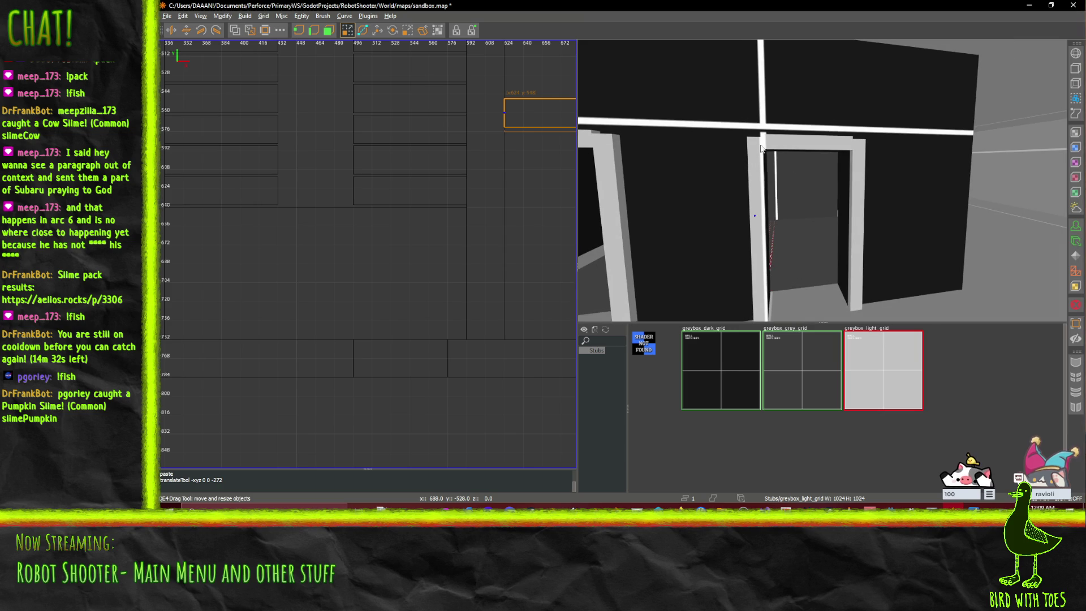
pyautogui.rightClick(767, 144)
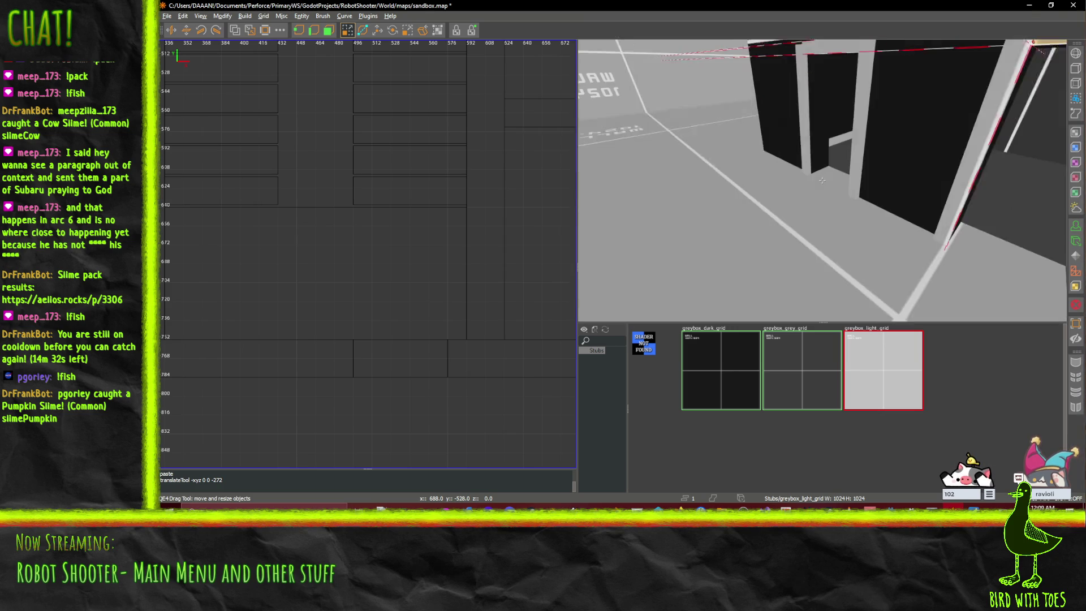
pyautogui.hotkey('ctrl', 's')
# - Fly through the doorways past the dark wall and look down into the stairwell beams
pyautogui.press('Up')
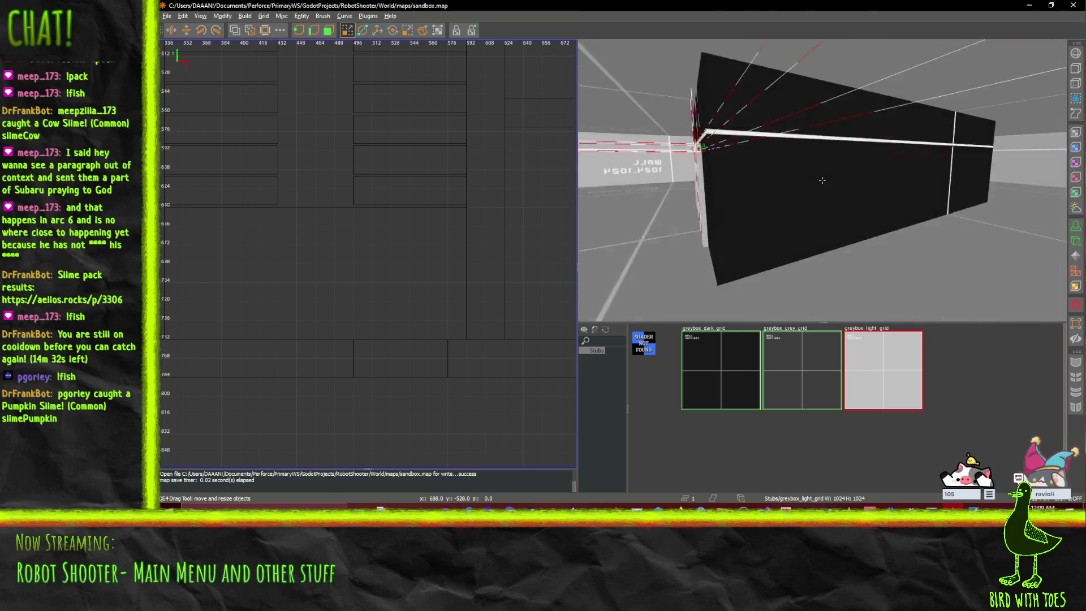
pyautogui.press('Up')
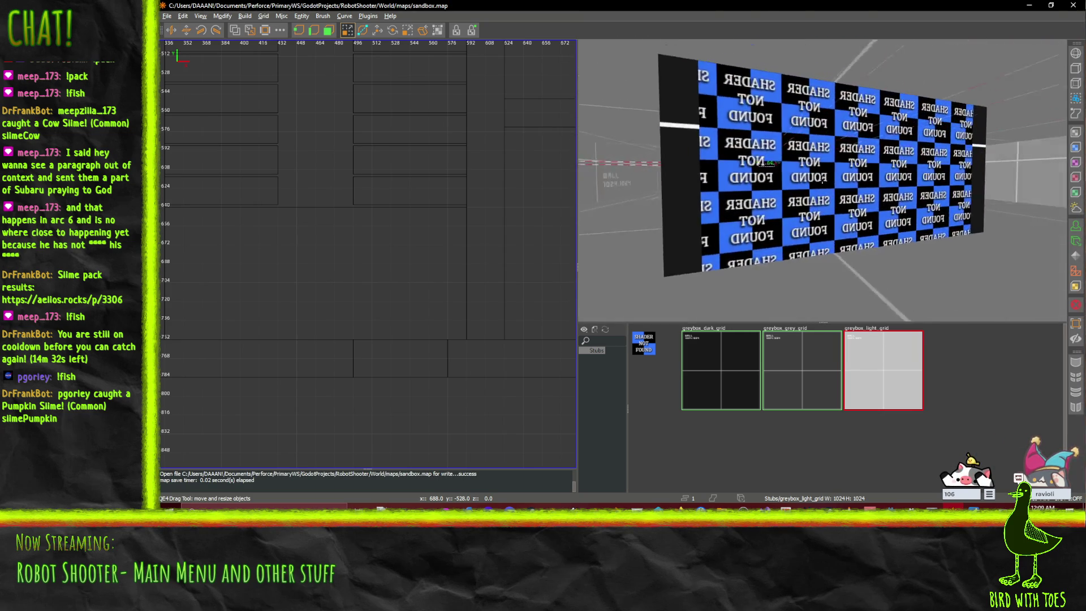
pyautogui.press('Up')
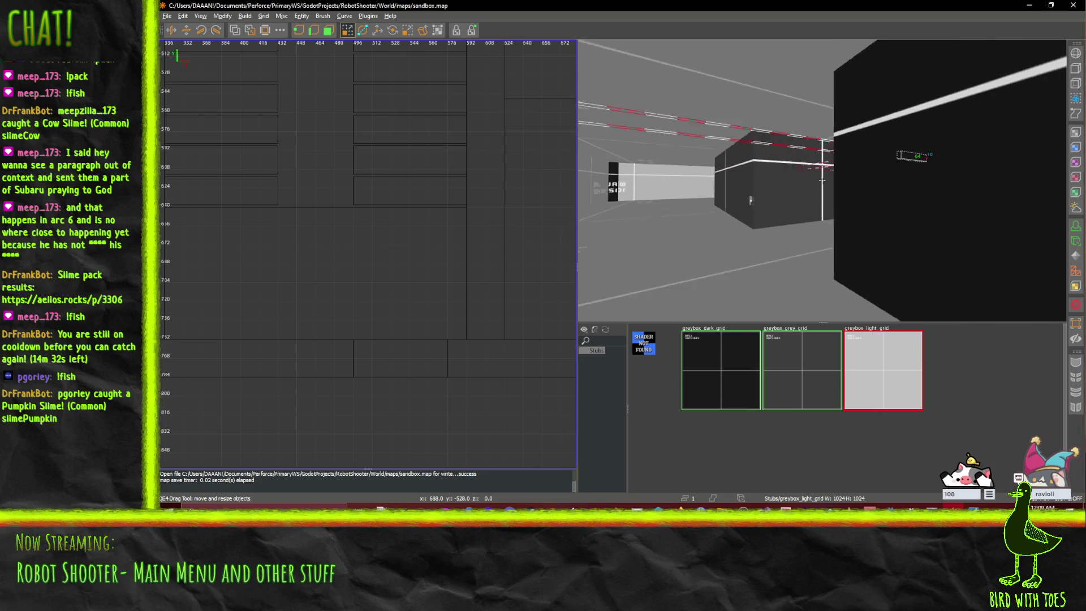
pyautogui.press('Down')
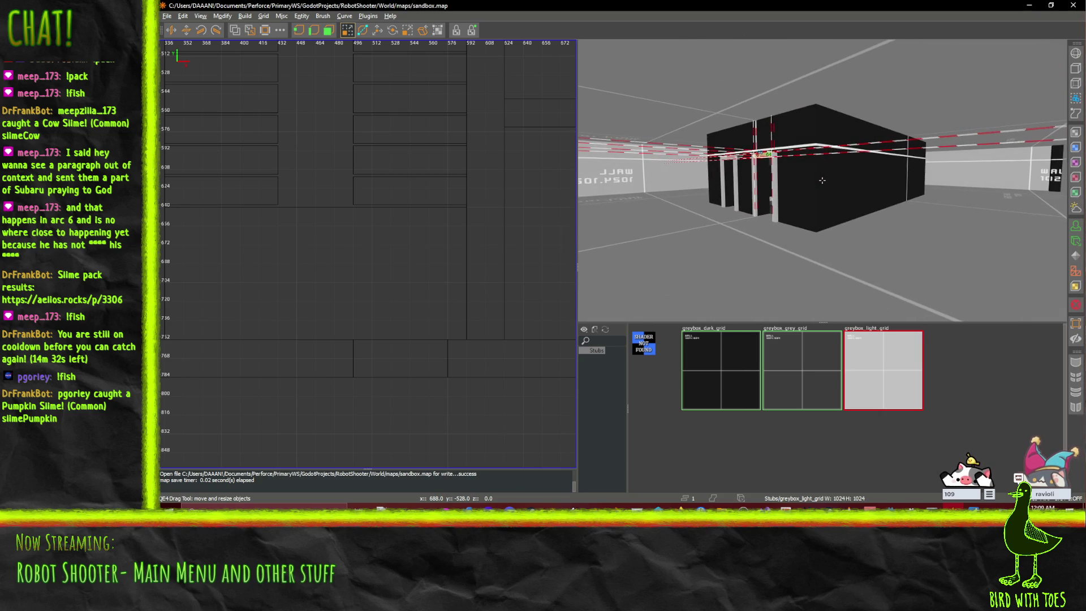
pyautogui.press('Up')
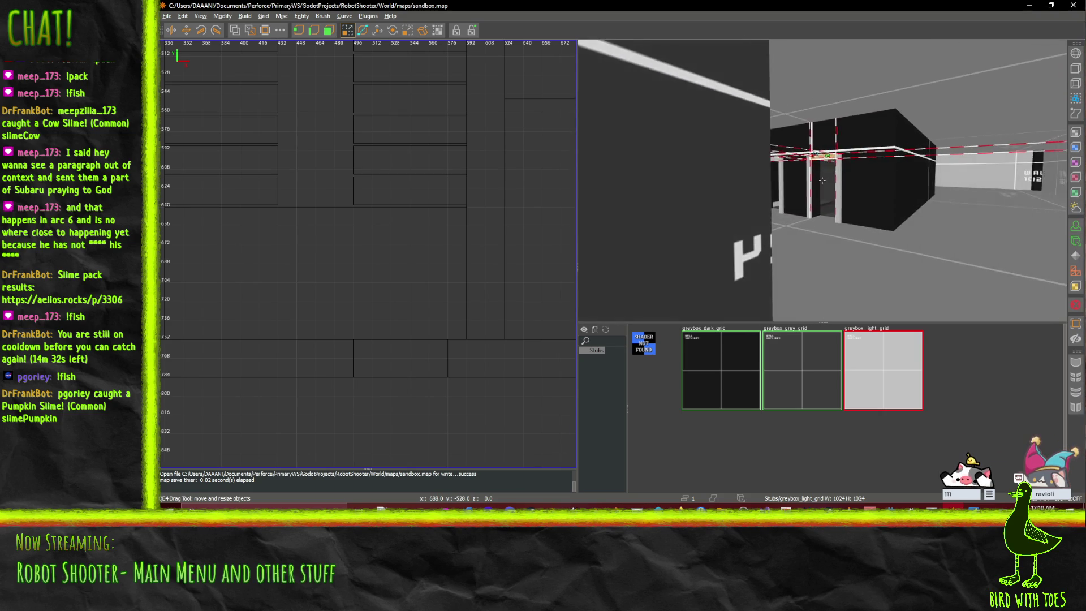
pyautogui.press('Up')
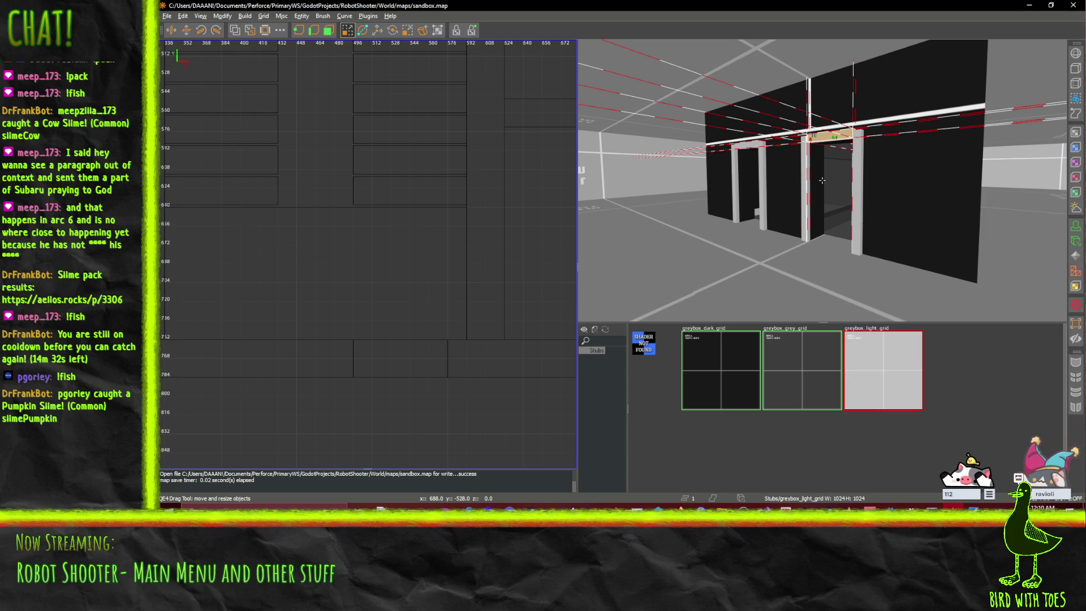
pyautogui.press('Up')
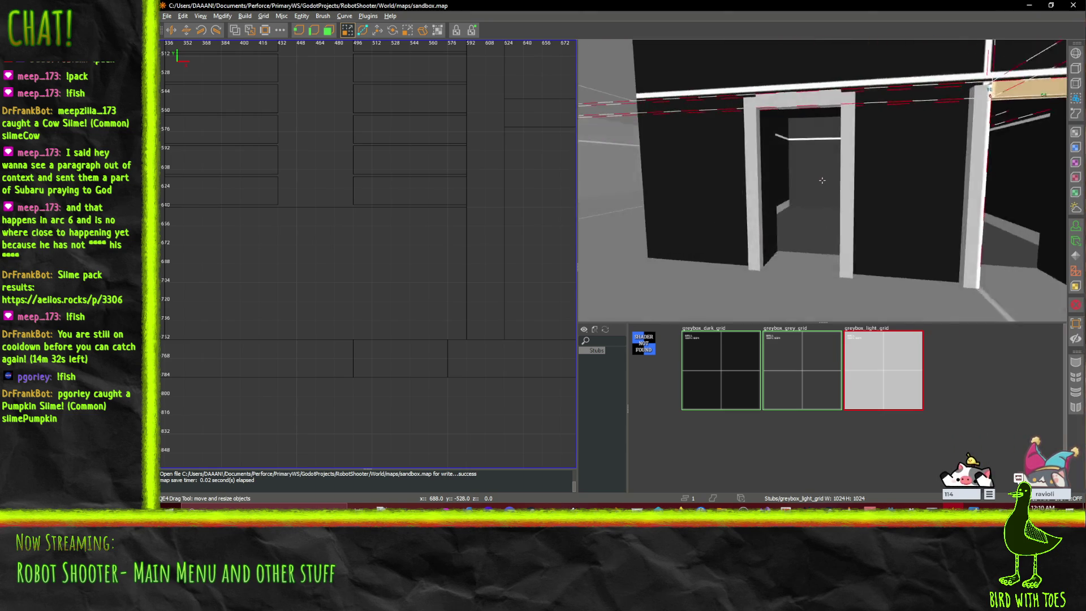
pyautogui.press('Left')
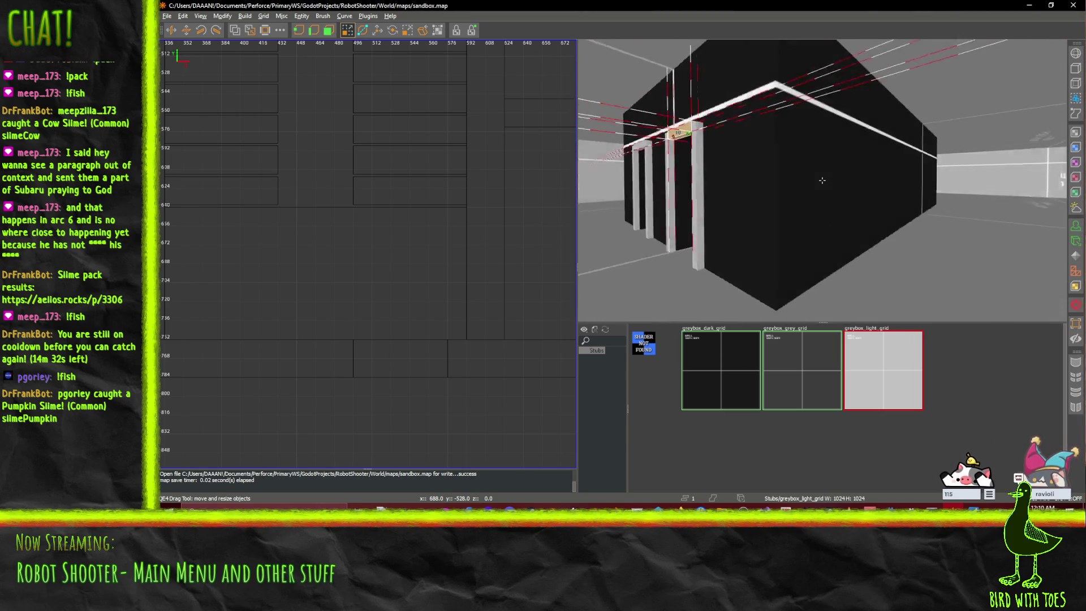
pyautogui.press('Up')
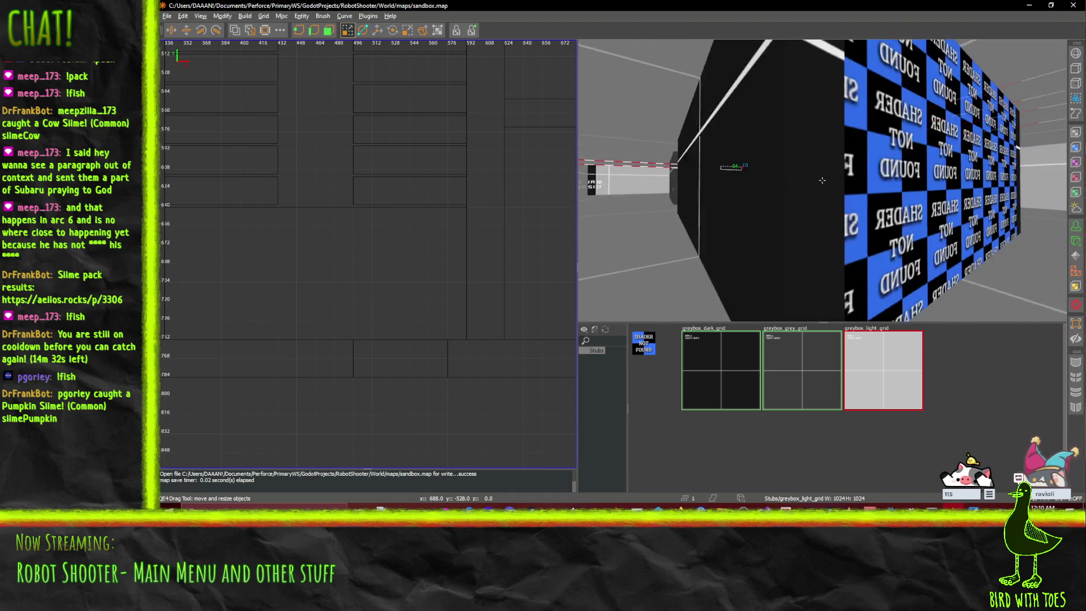
pyautogui.press('Down')
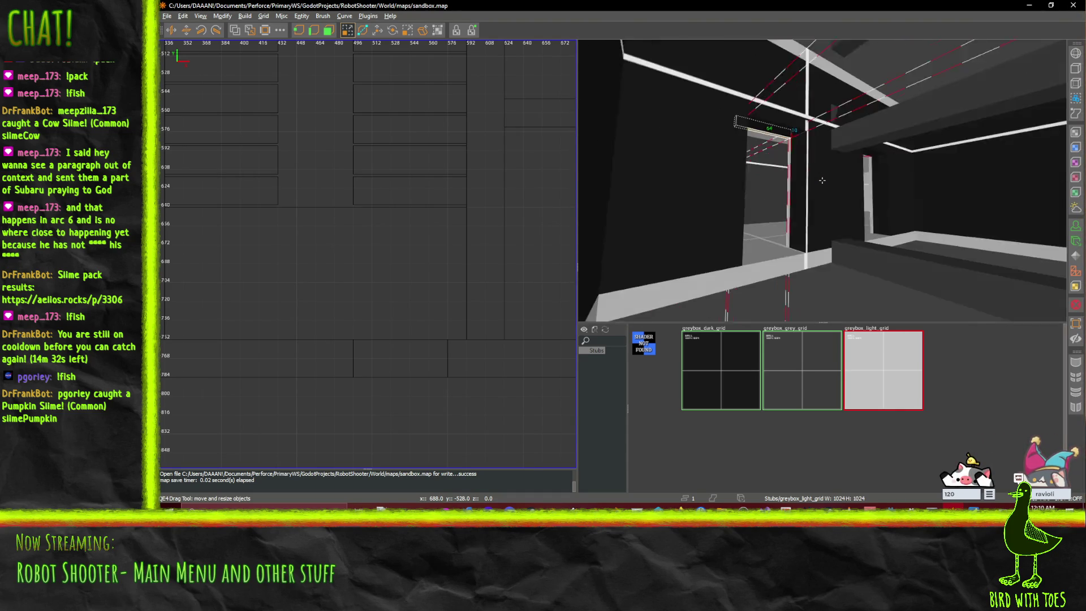
pyautogui.press('pagedown')
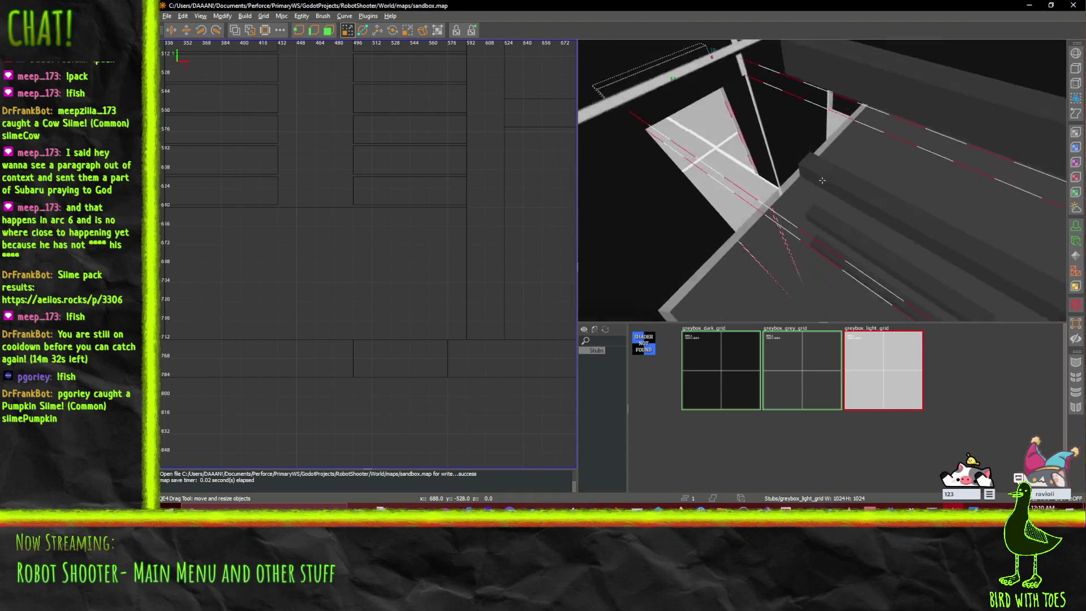
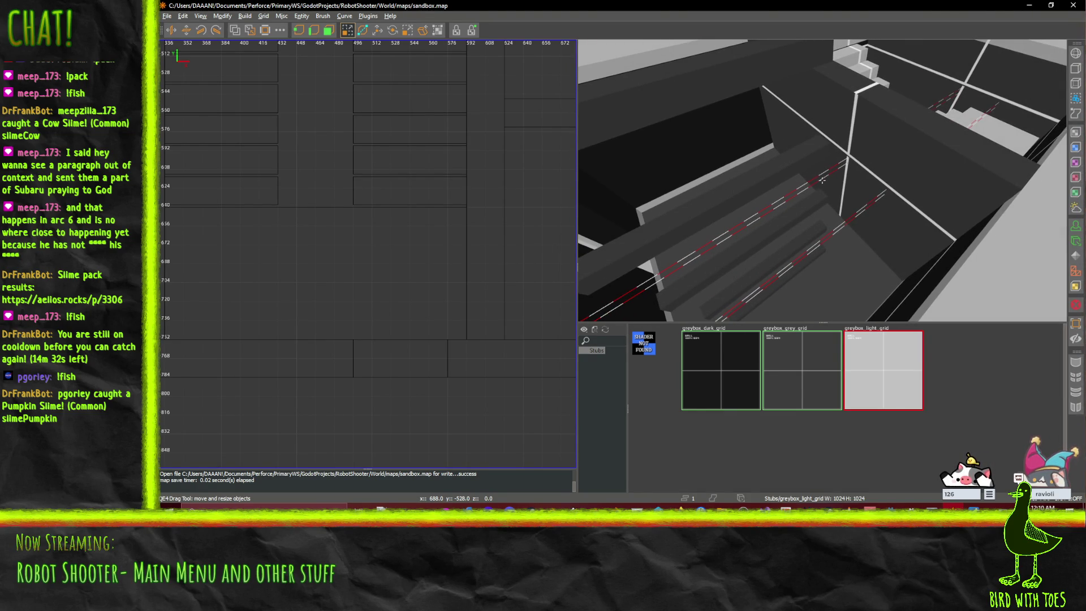
# - Apply the greybox_dark_grid texture to the wall showing SHADER NOT FOUND
pyautogui.press('Down')
pyautogui.press('Down')
pyautogui.press('Down')
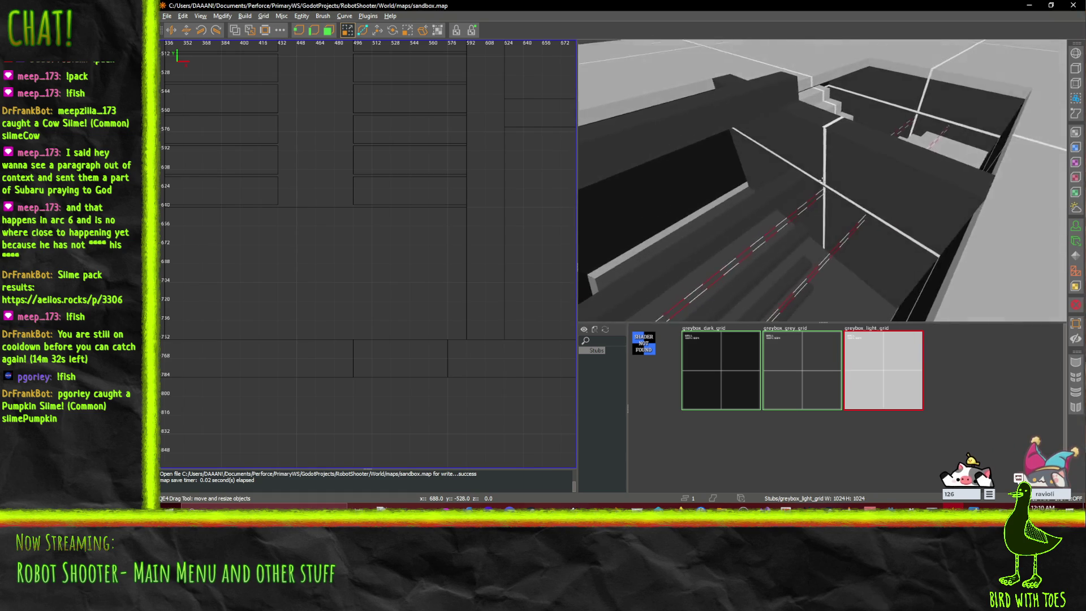
pyautogui.press('Right')
pyautogui.press('Right')
pyautogui.press('Right')
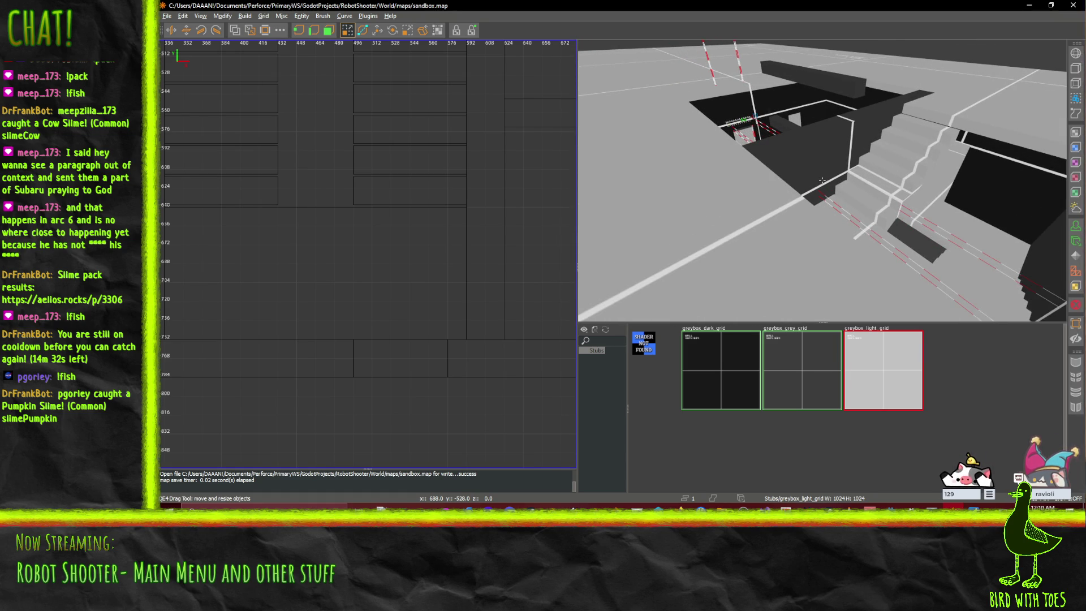
pyautogui.press('Up')
pyautogui.press('Up')
pyautogui.press('Up')
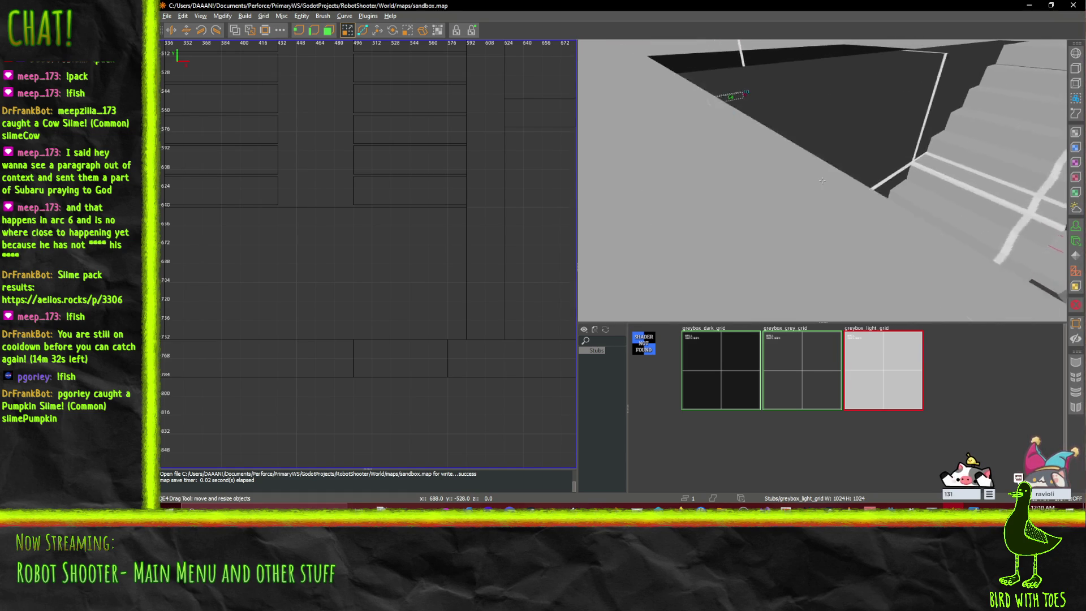
pyautogui.press('Down')
pyautogui.press('Down')
pyautogui.press('Down')
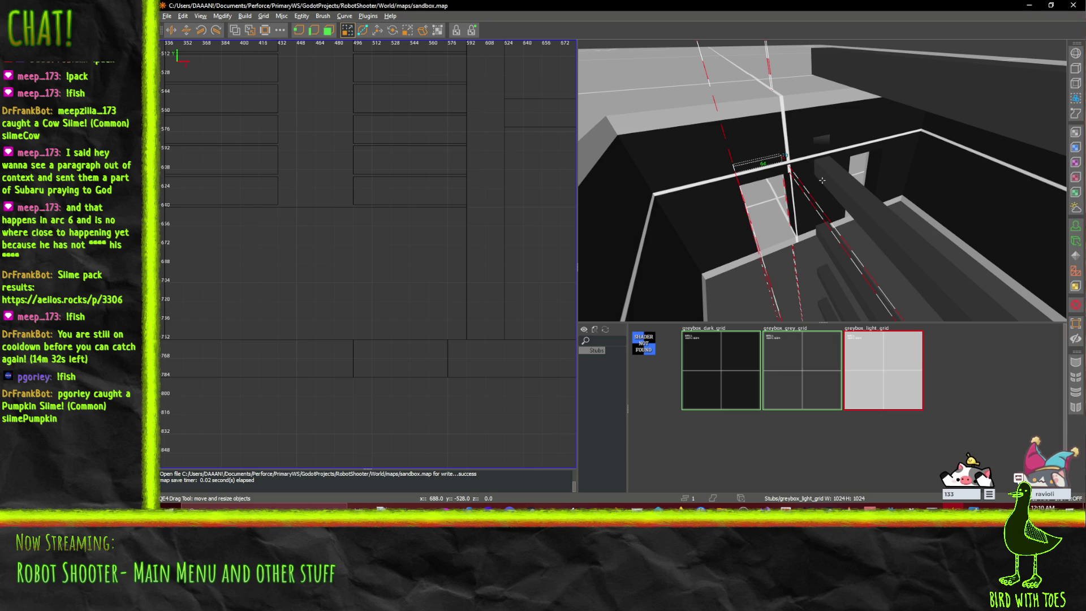
pyautogui.press('w')
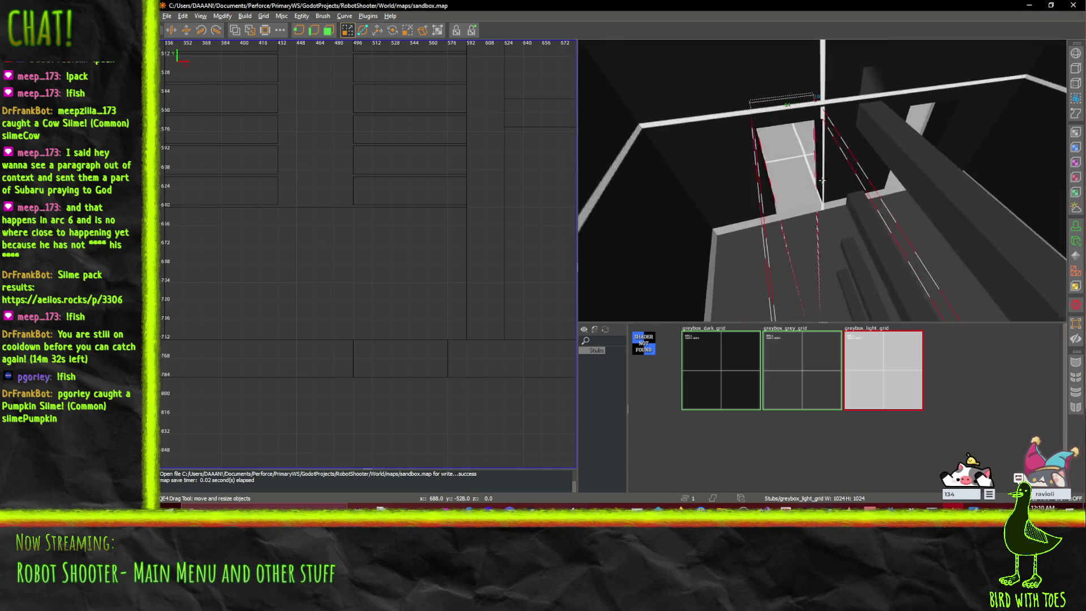
pyautogui.press('w')
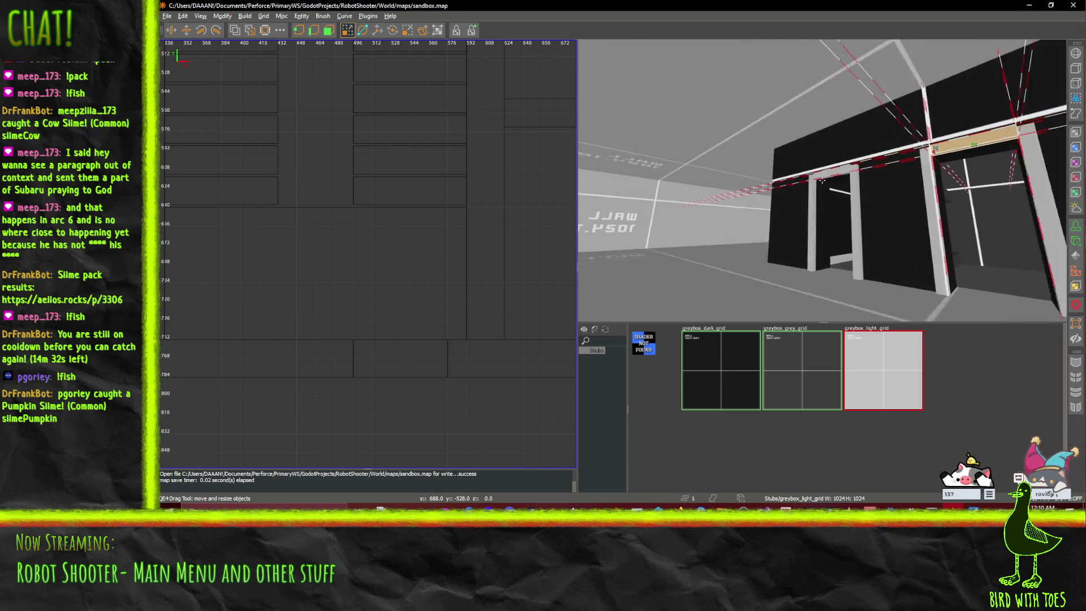
pyautogui.press('s')
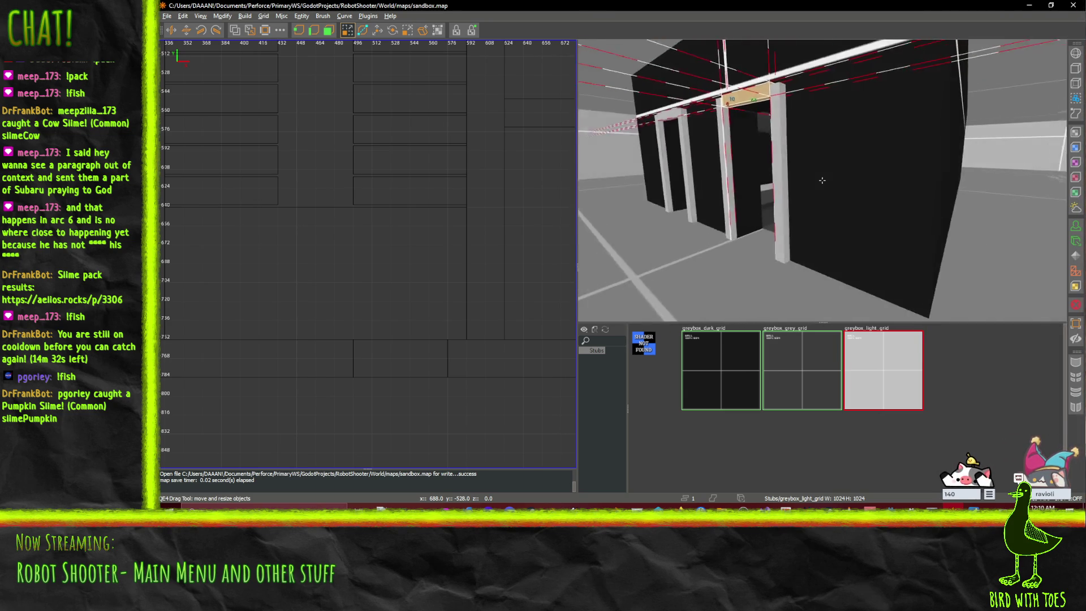
pyautogui.press('w')
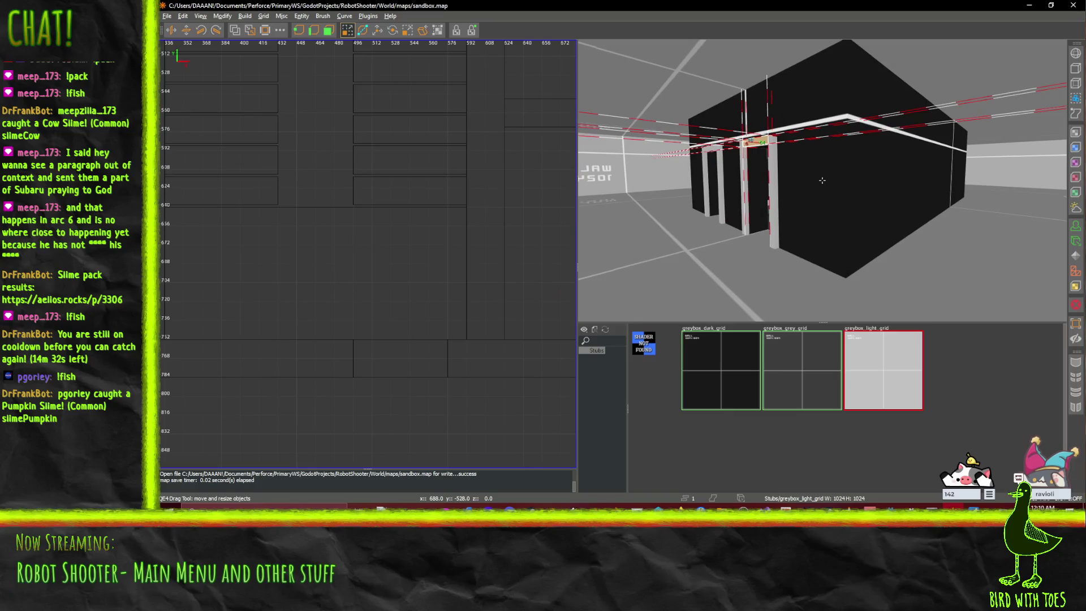
pyautogui.press('w')
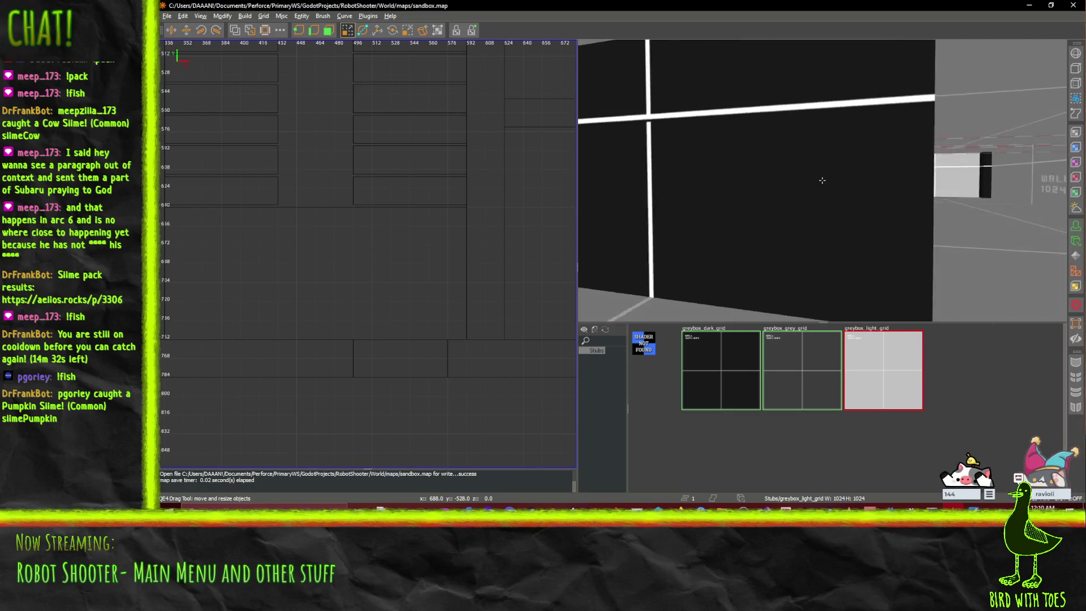
pyautogui.rightClick(822, 180)
pyautogui.keyDown('shift'); pyautogui.click(854, 205); pyautogui.keyUp('shift')
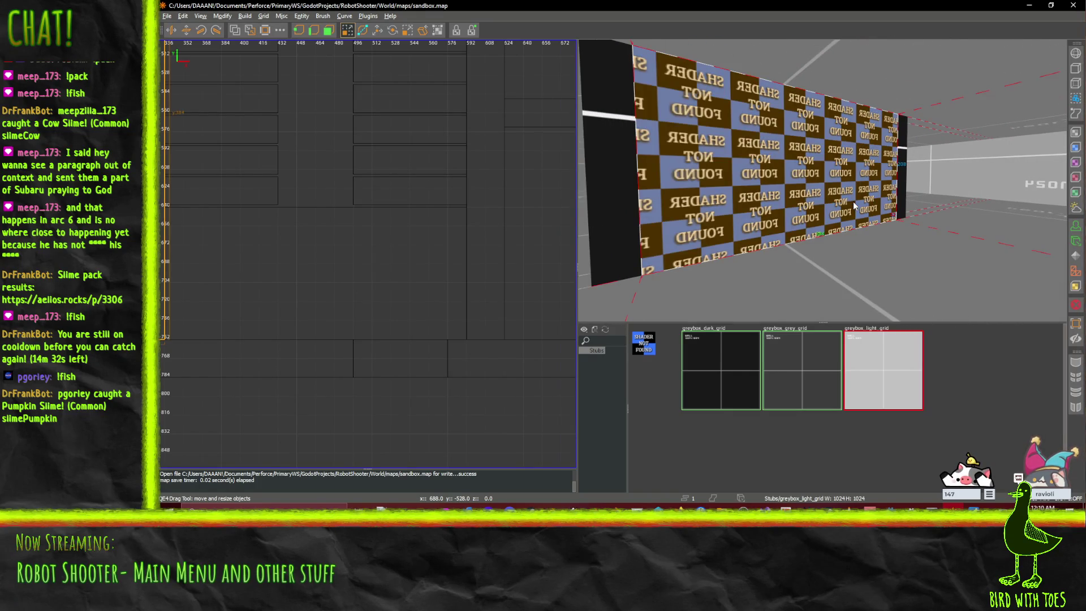
pyautogui.click(703, 396)
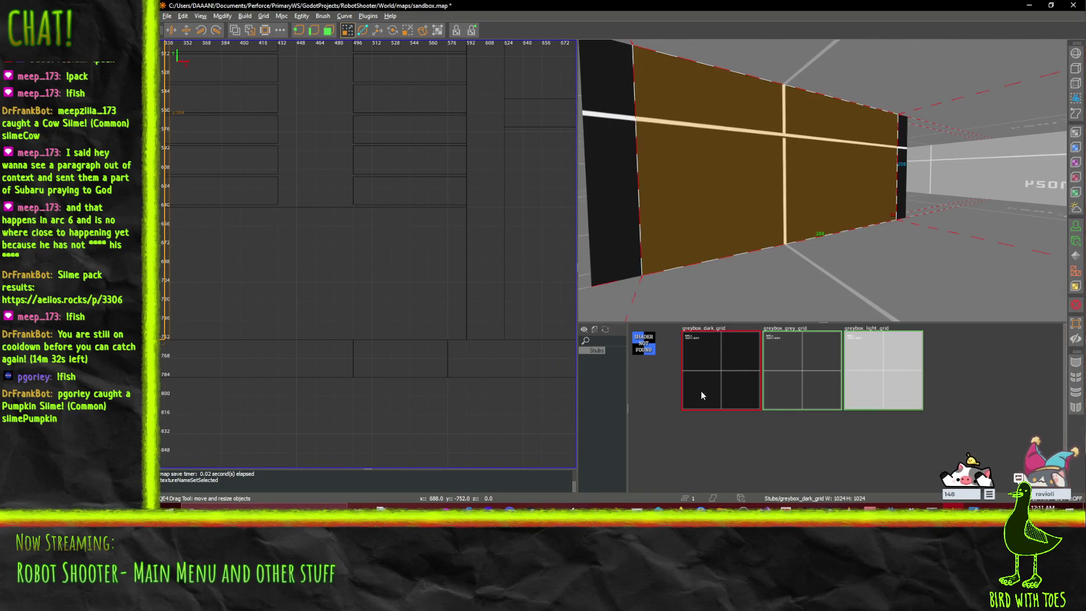
# - Select the doorway's beam, pillar and dark wall and paste a copy in place
pyautogui.rightClick(700, 162)
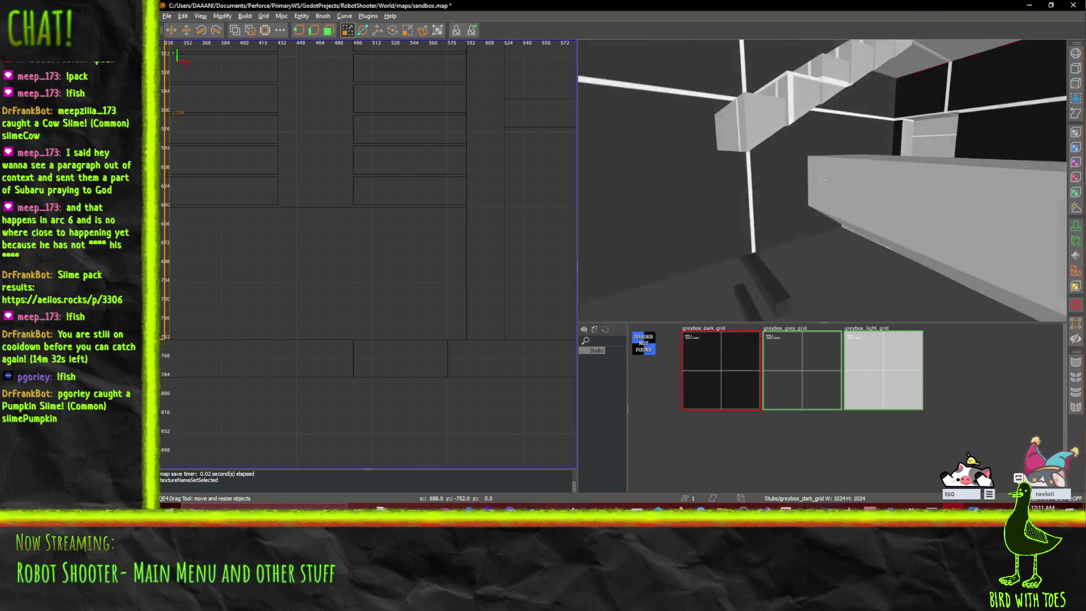
pyautogui.press('Down')
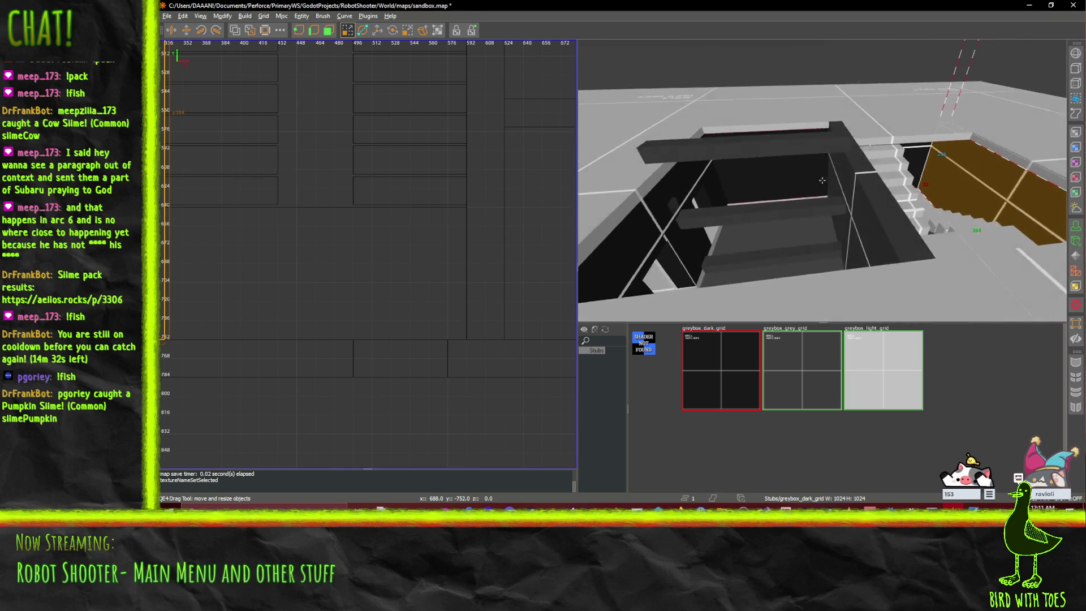
pyautogui.press('Down')
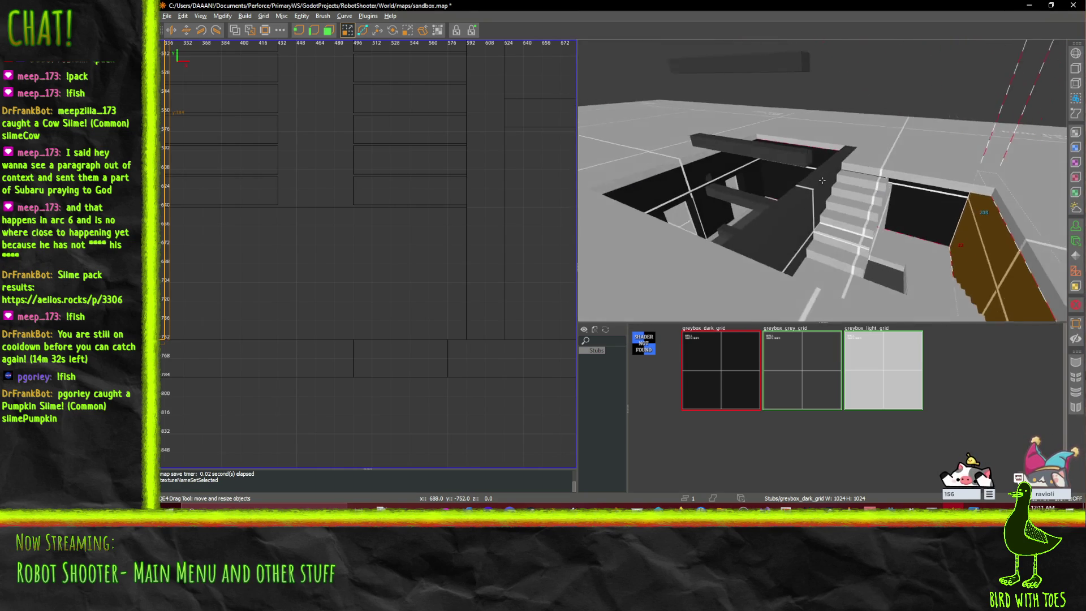
pyautogui.press('Up')
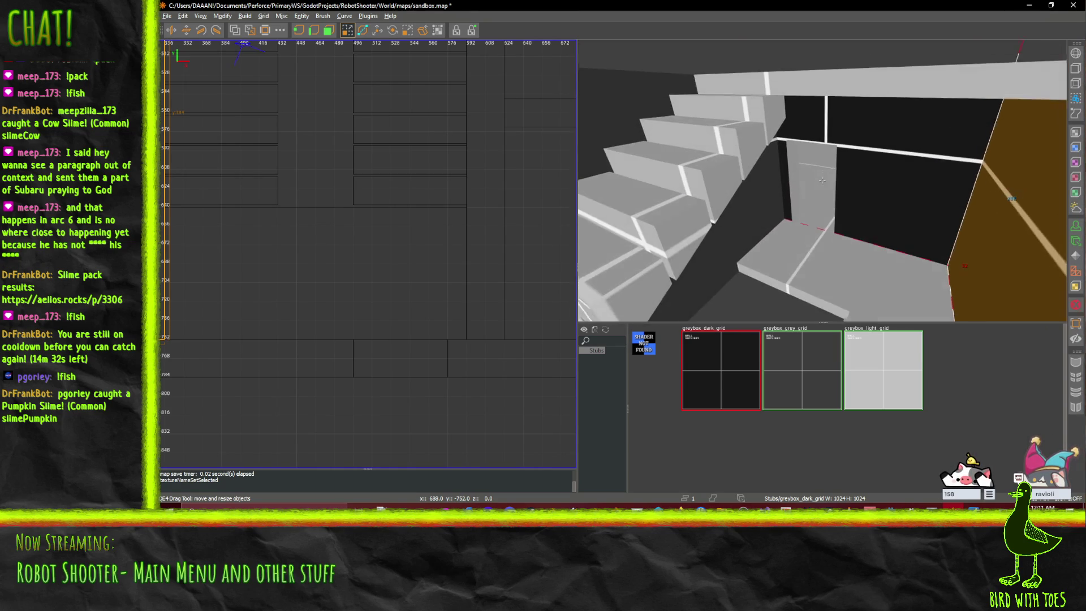
pyautogui.rightClick(822, 180)
pyautogui.keyDown('shift'); pyautogui.click(786, 124); pyautogui.keyUp('shift')
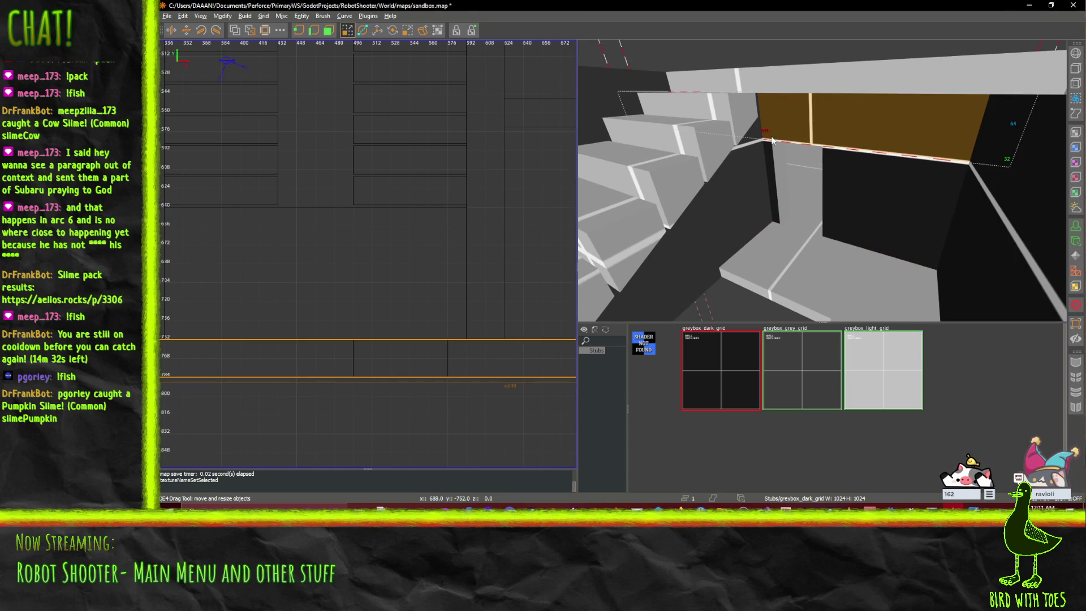
pyautogui.keyDown('shift'); pyautogui.click(775, 170); pyautogui.keyUp('shift')
pyautogui.keyDown('shift'); pyautogui.click(853, 191); pyautogui.keyUp('shift')
pyautogui.press('Down')
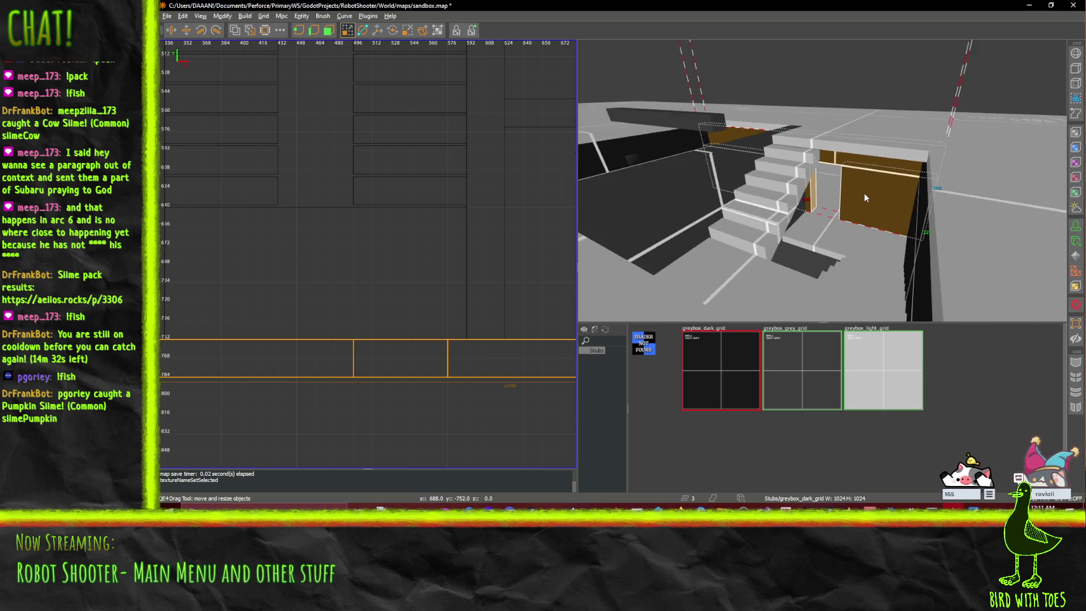
pyautogui.hotkey('ctrl', 'v')
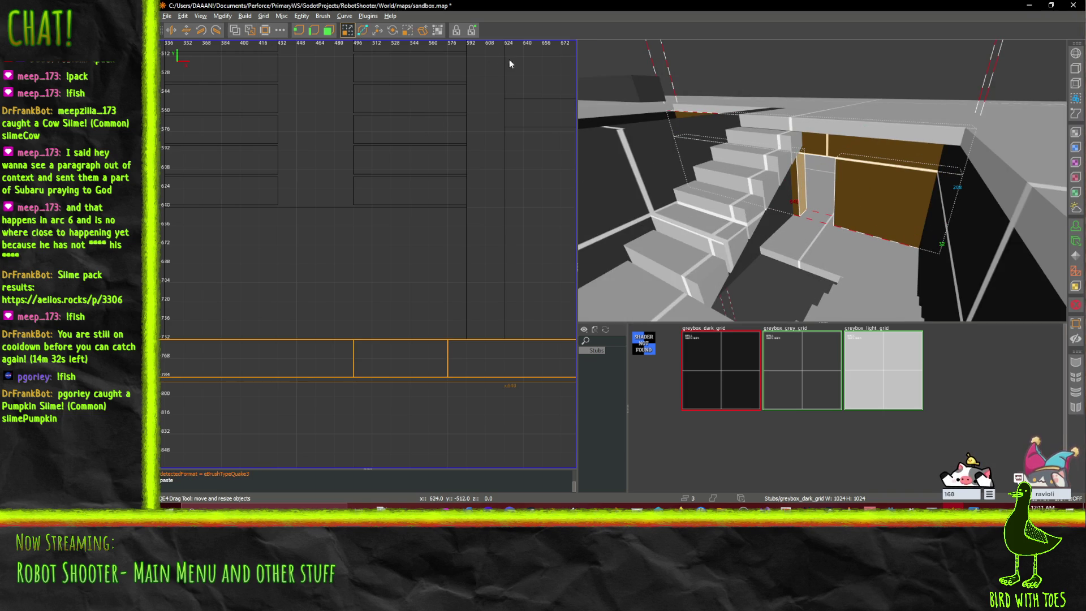
# - Raise the pasted doorway brushes straight up with the Translate tool
pyautogui.click(378, 31)
pyautogui.scroll(-2, 822, 134)
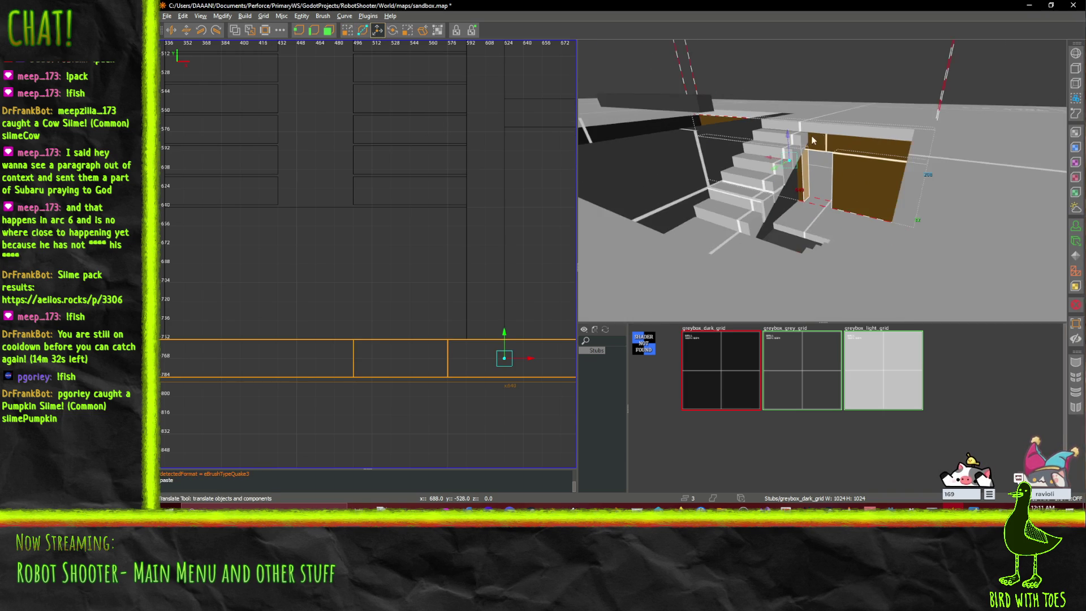
pyautogui.moveTo(787, 139); pyautogui.dragTo(786, 25)
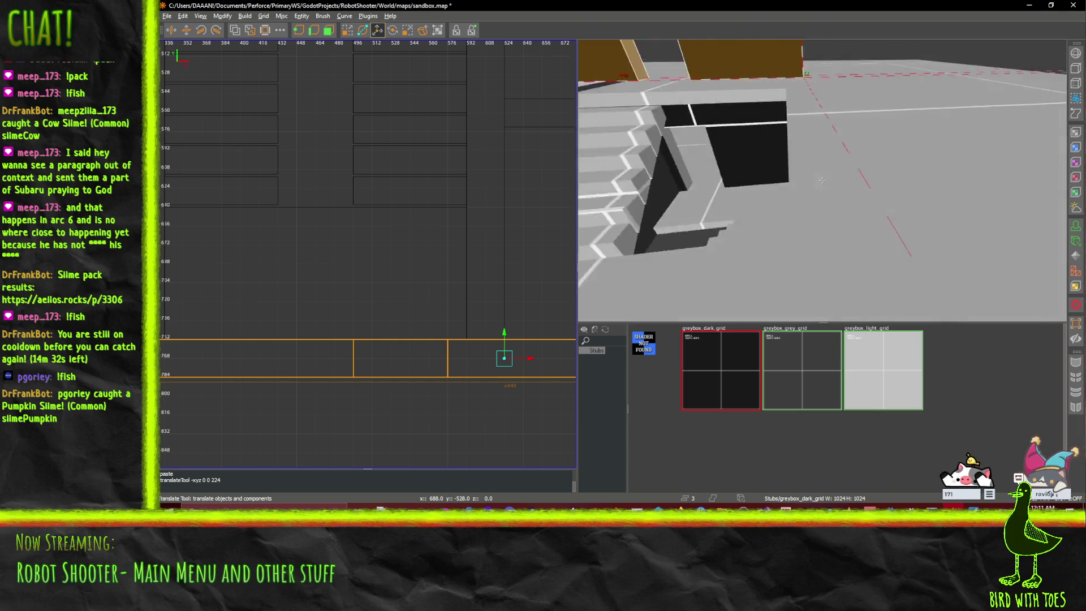
pyautogui.moveTo(821, 180)
pyautogui.mouseDown()
pyautogui.moveTo(850, 185)
pyautogui.moveTo(822, 182)
pyautogui.mouseUp()
# - Lift the orange step brush out of the pit, then undo that move
pyautogui.click(810, 194)
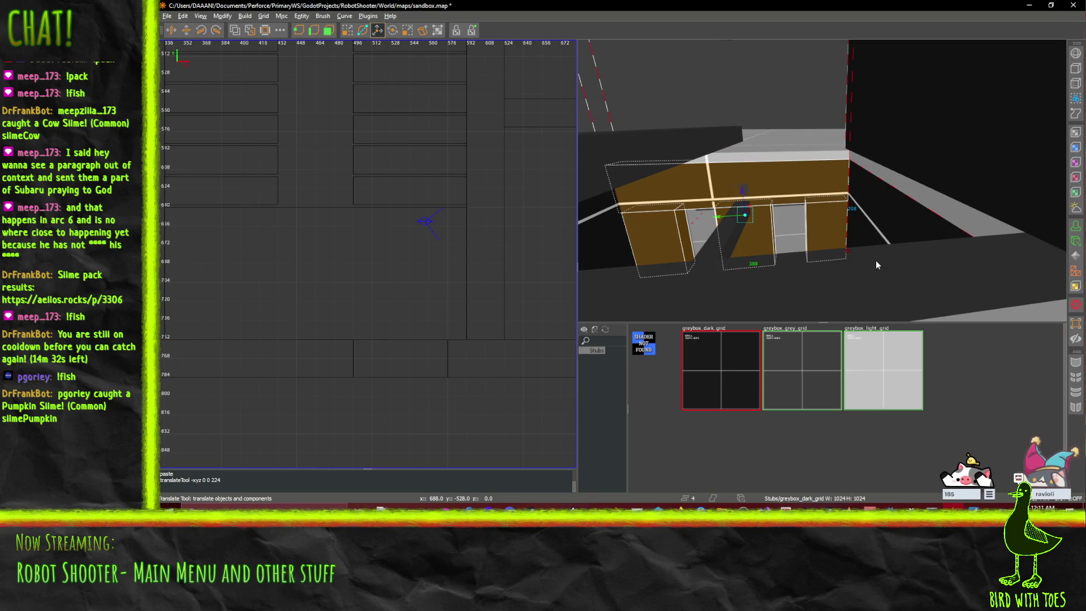
pyautogui.scroll(-5, 874, 263)
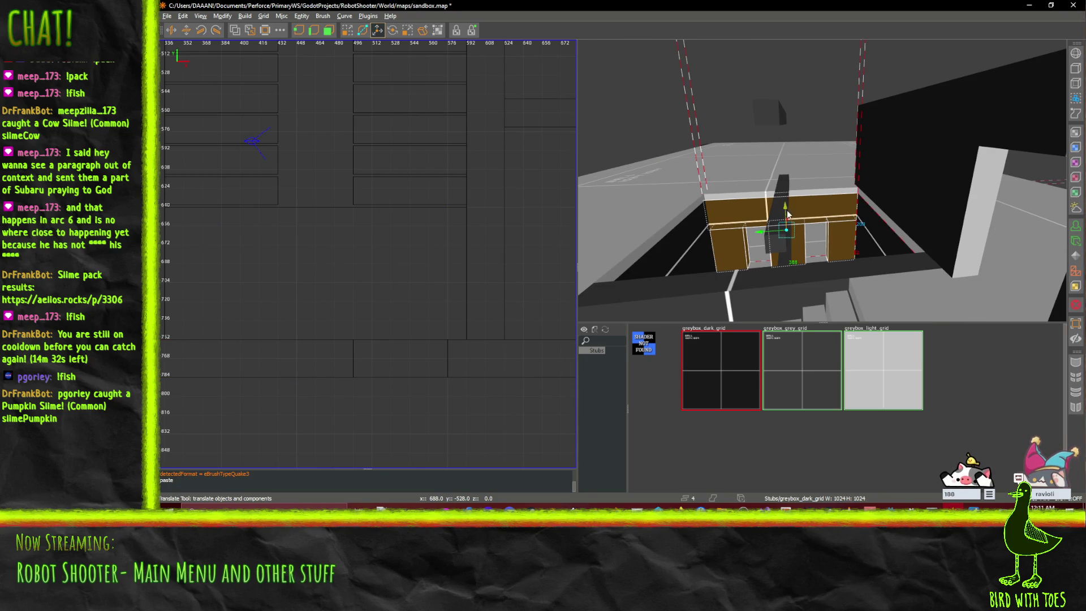
pyautogui.moveTo(785, 209); pyautogui.dragTo(787, 125)
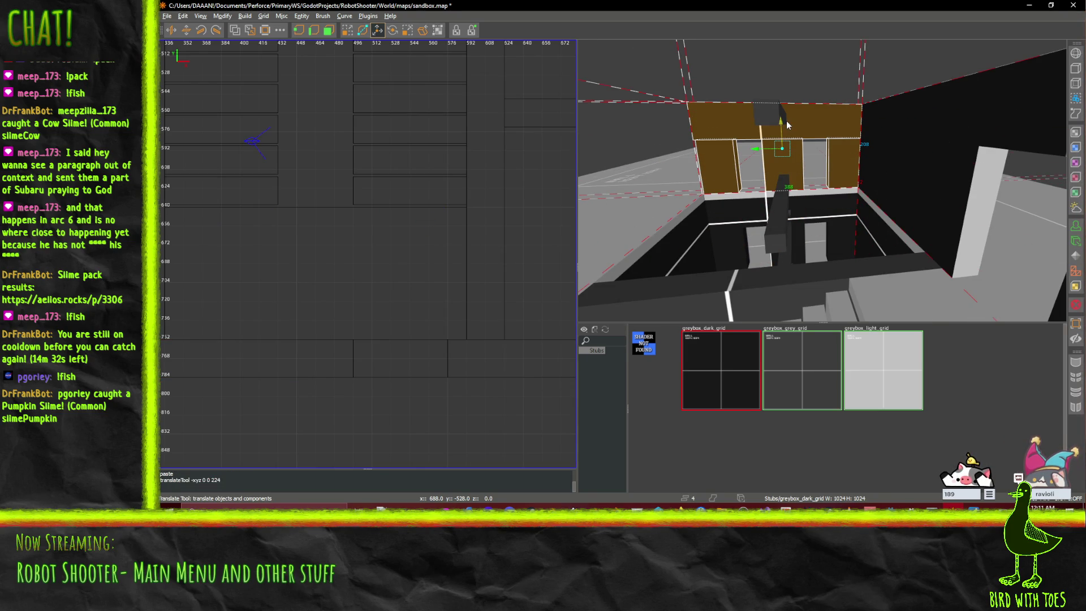
pyautogui.moveTo(822, 180); pyautogui.dragTo(856, 191)
pyautogui.hotkey('ctrl', 'z')
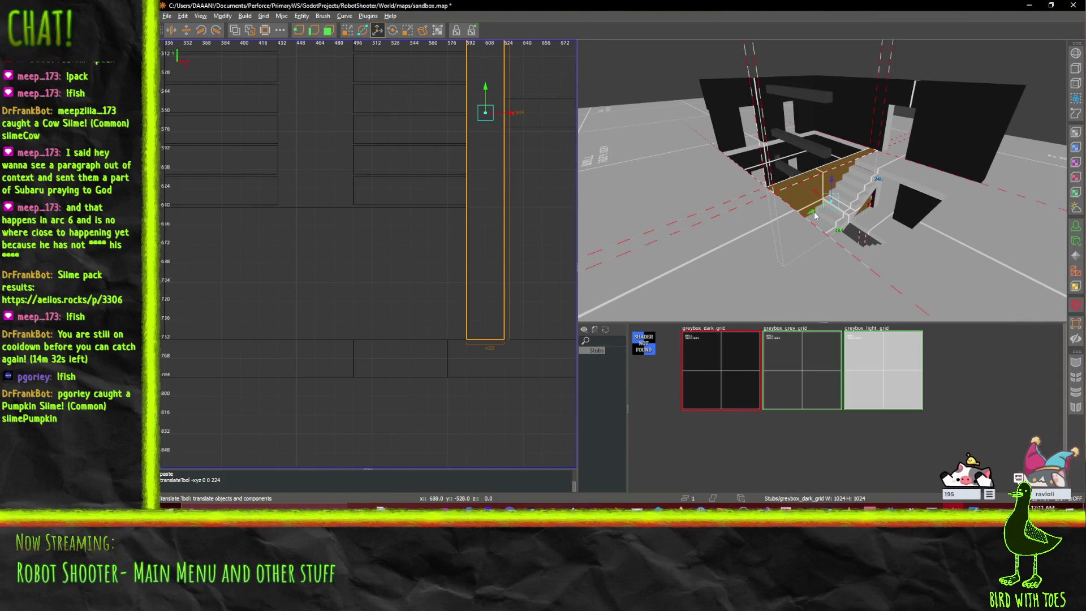
pyautogui.moveTo(830, 180); pyautogui.dragTo(829, 98)
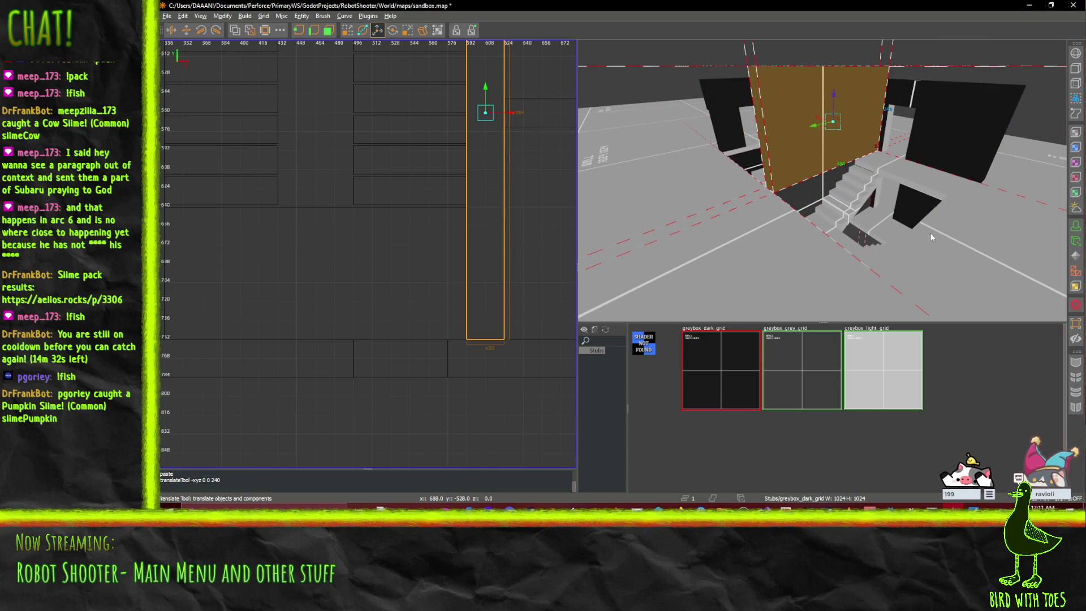
pyautogui.click(906, 225)
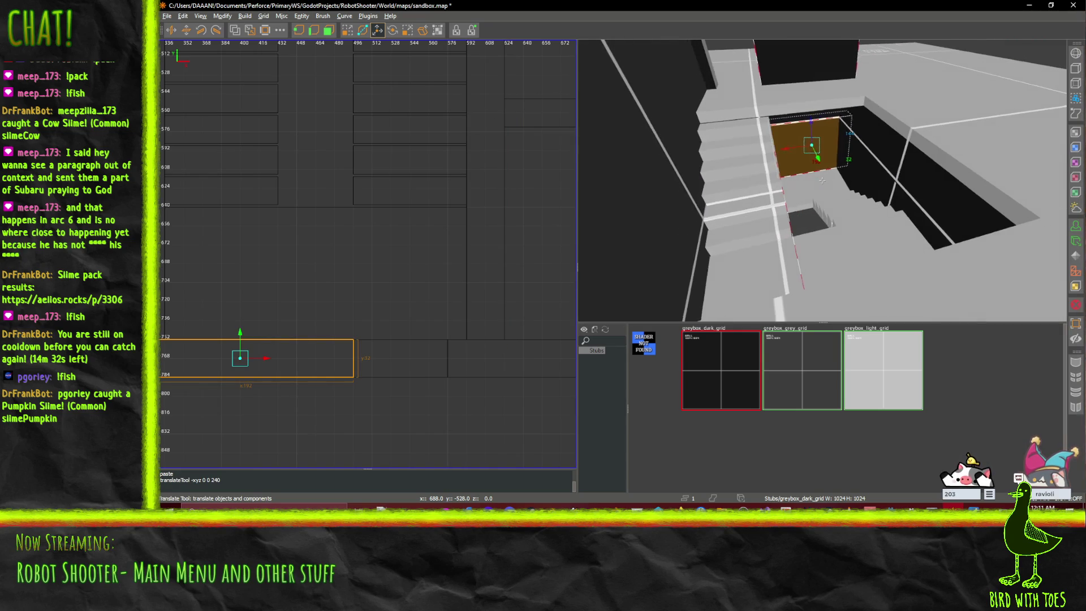
pyautogui.click(913, 163)
pyautogui.scroll(5, 895, 165)
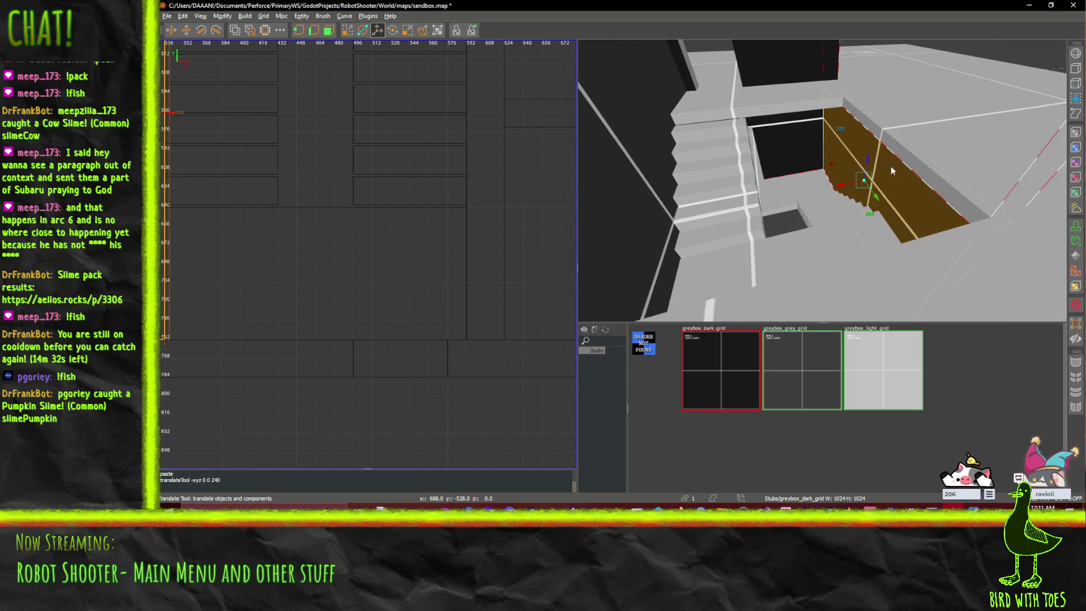
pyautogui.hotkey('ctrl', 'u')
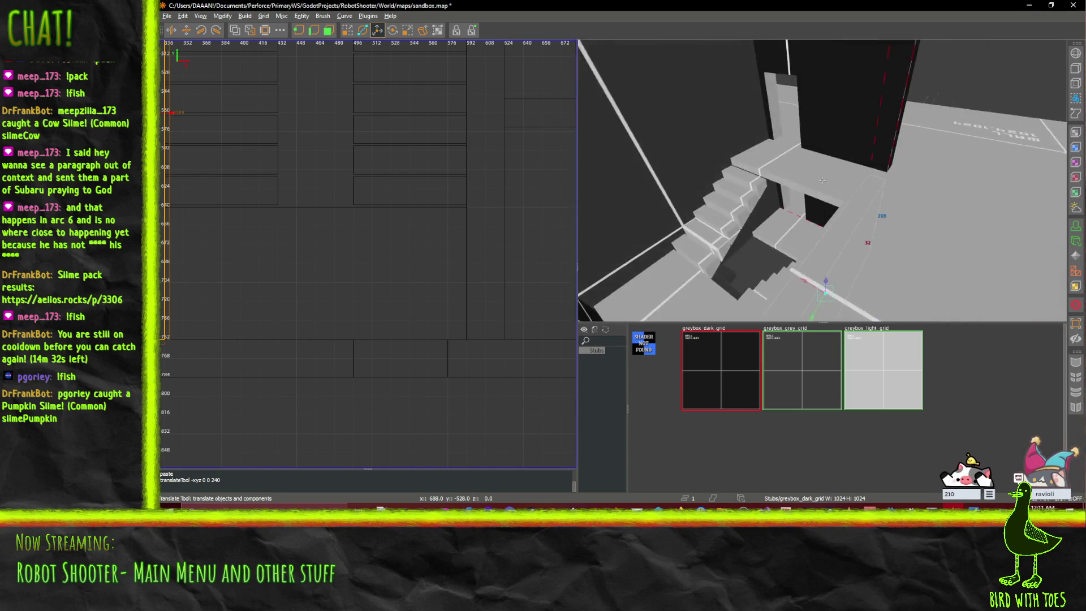
pyautogui.hotkey('ctrl', 'v')
pyautogui.moveTo(853, 247); pyautogui.dragTo(854, 181)
pyautogui.press('s')
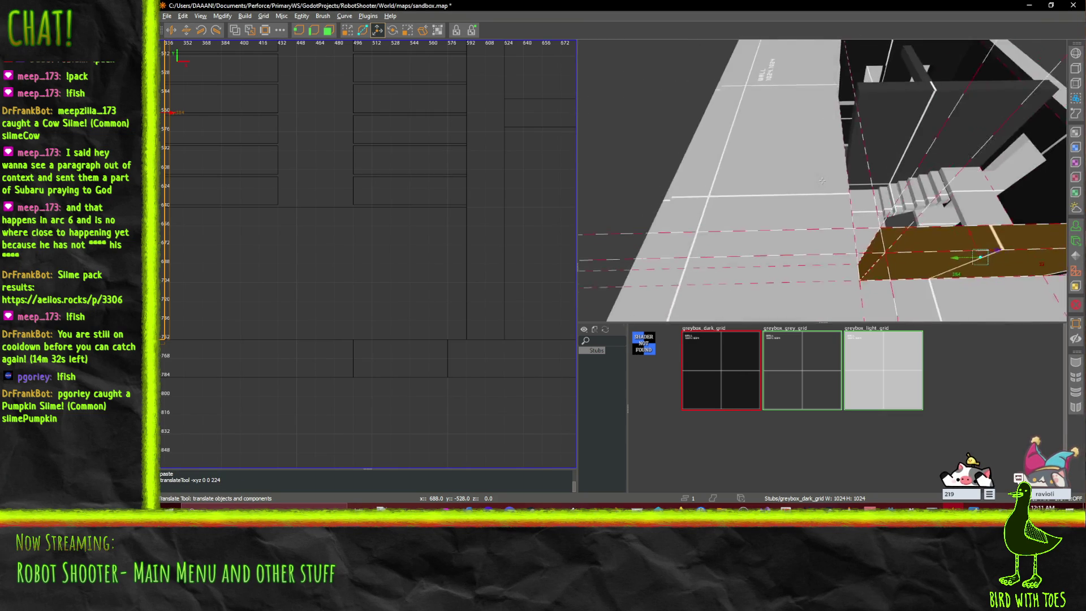
pyautogui.press('w')
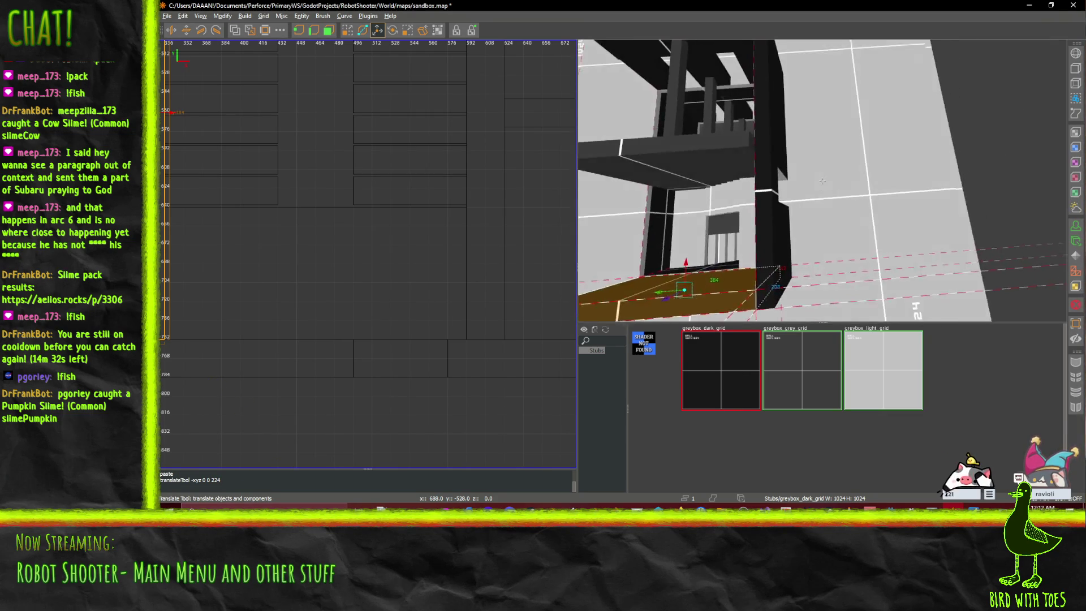
pyautogui.press('w')
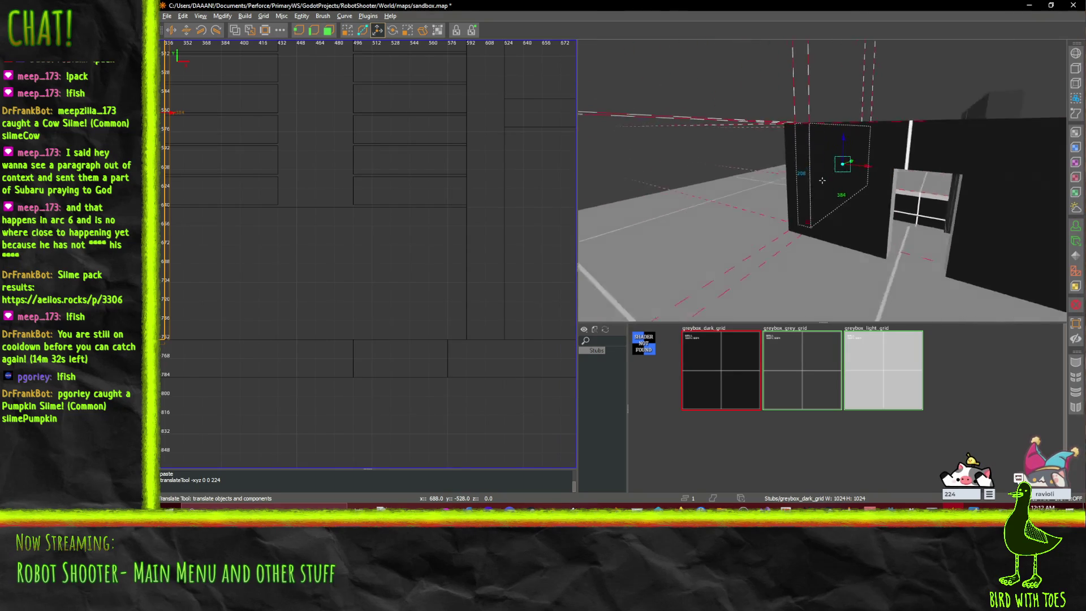
pyautogui.press('w')
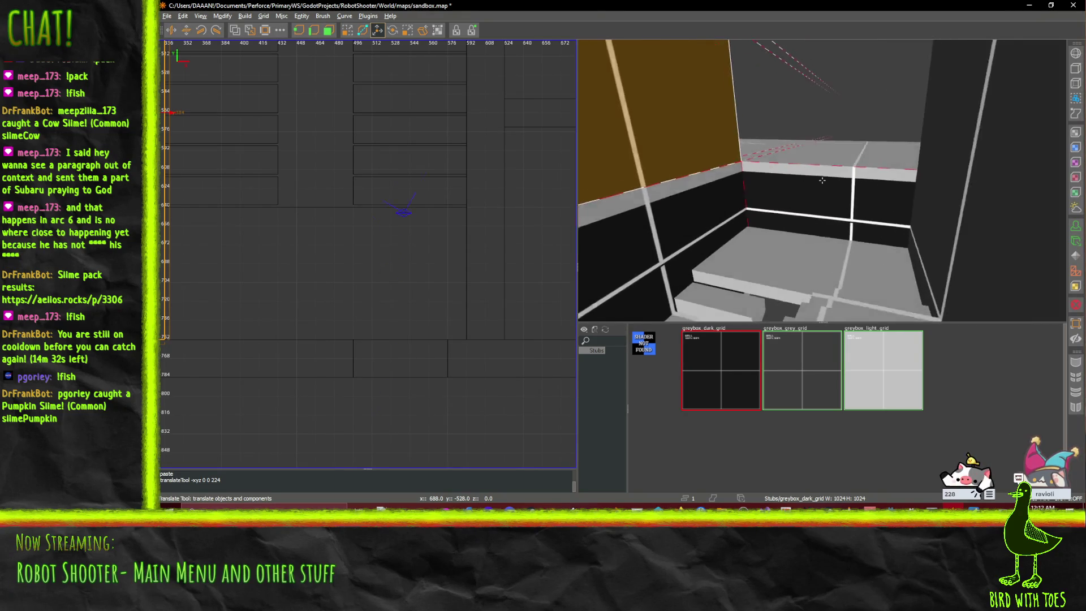
pyautogui.press('w')
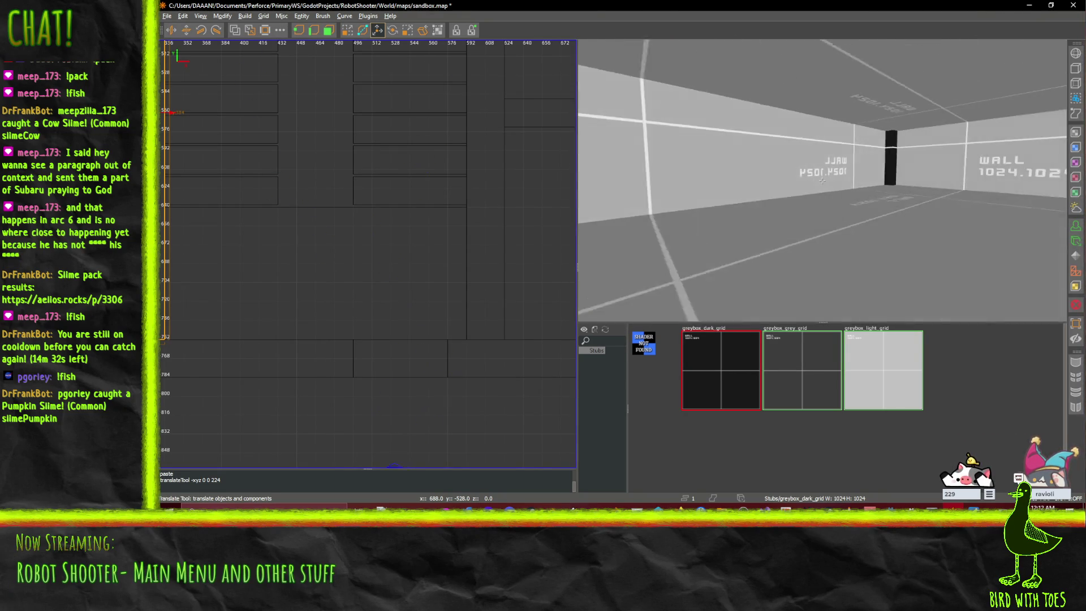
pyautogui.press('w')
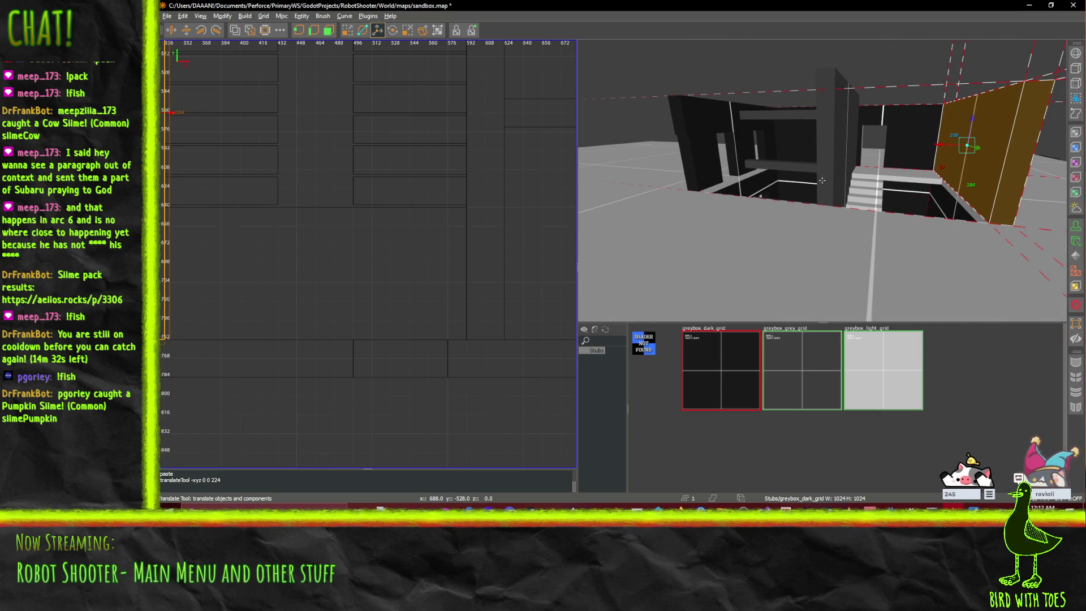
# - Check the floor and wall brushes, save sandbox.map, and switch to Godot
pyautogui.moveTo(822, 180); pyautogui.dragTo(822, 180)
pyautogui.click(781, 198)
pyautogui.click(822, 180)
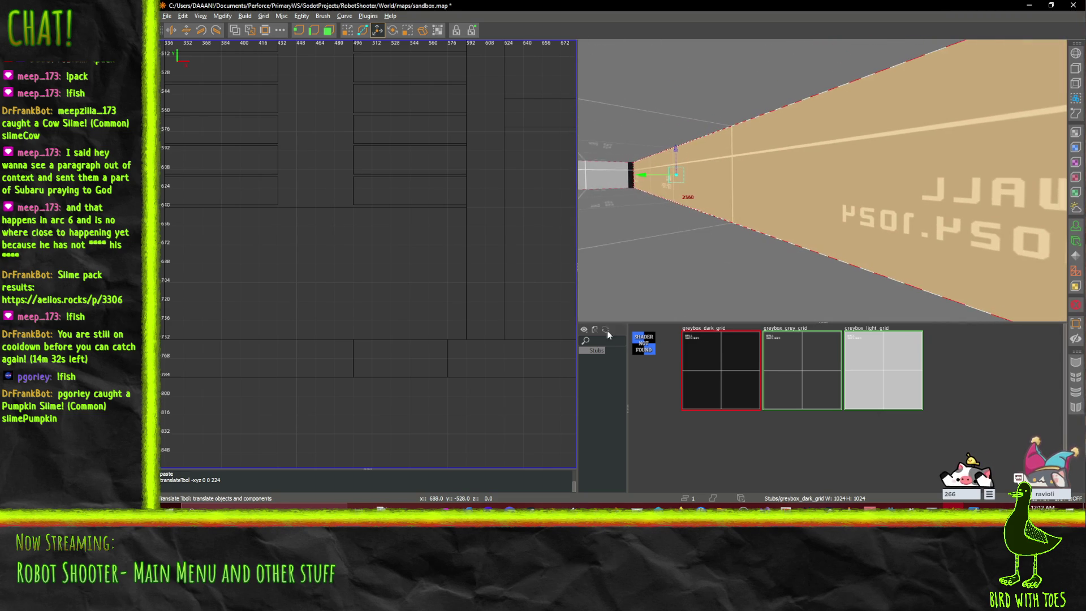
pyautogui.moveTo(867, 267); pyautogui.dragTo(822, 180)
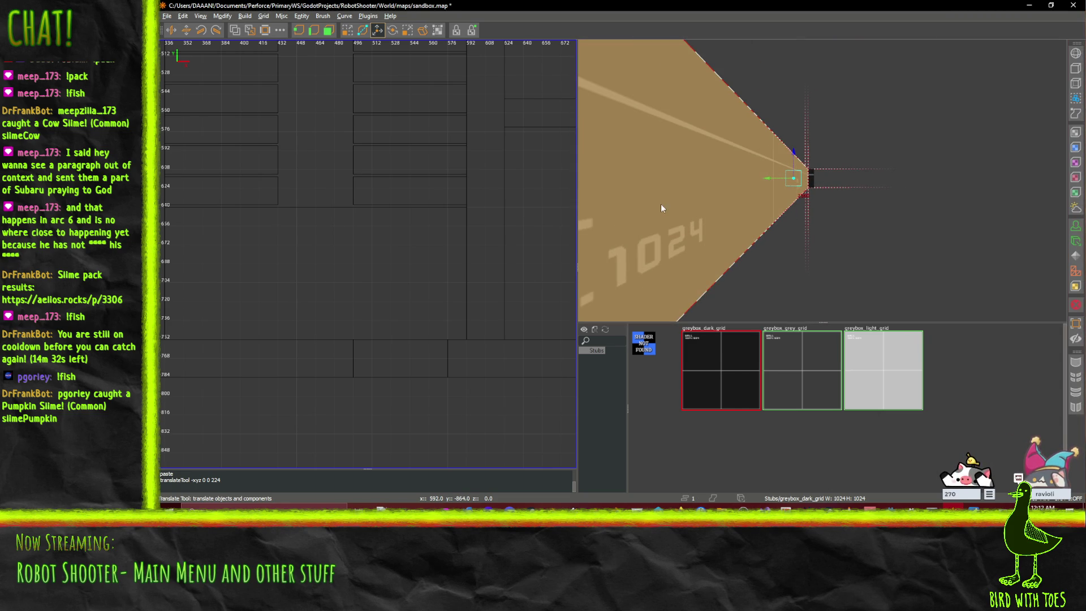
pyautogui.hotkey('ctrl', 's')
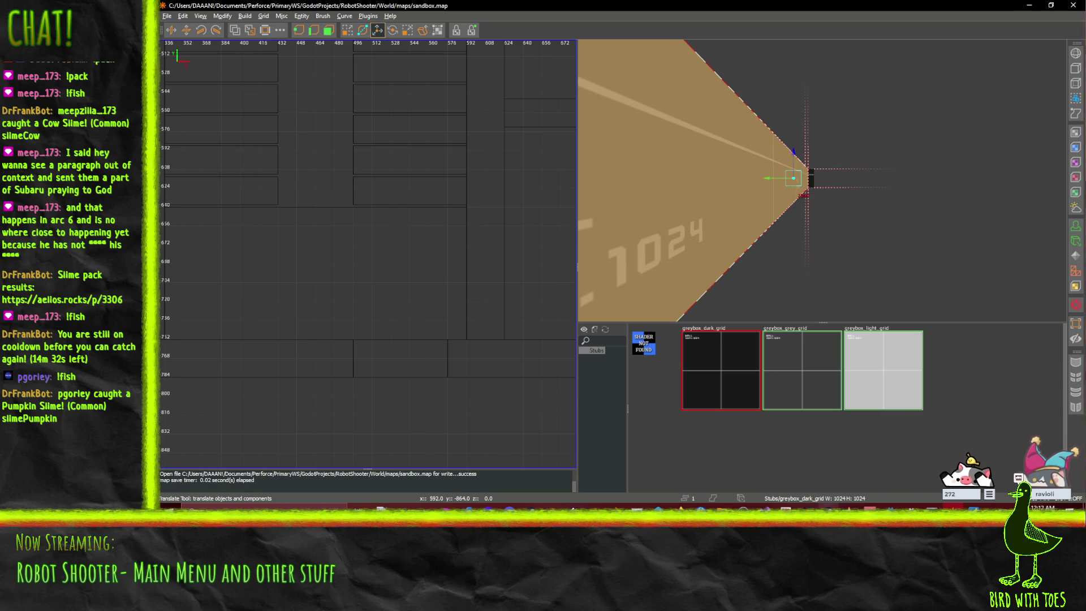
pyautogui.hotkey('alt', 'Tab')
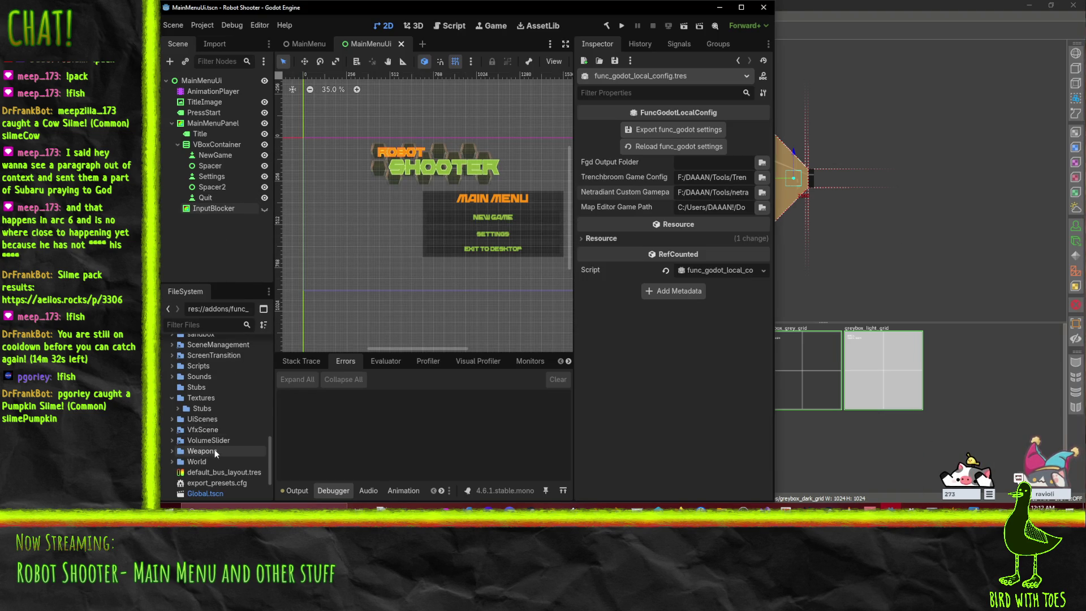
# - Expand the World folder in the FileSystem dock, briefly peeking into TutorialWorld
pyautogui.scroll(1, 182, 430)
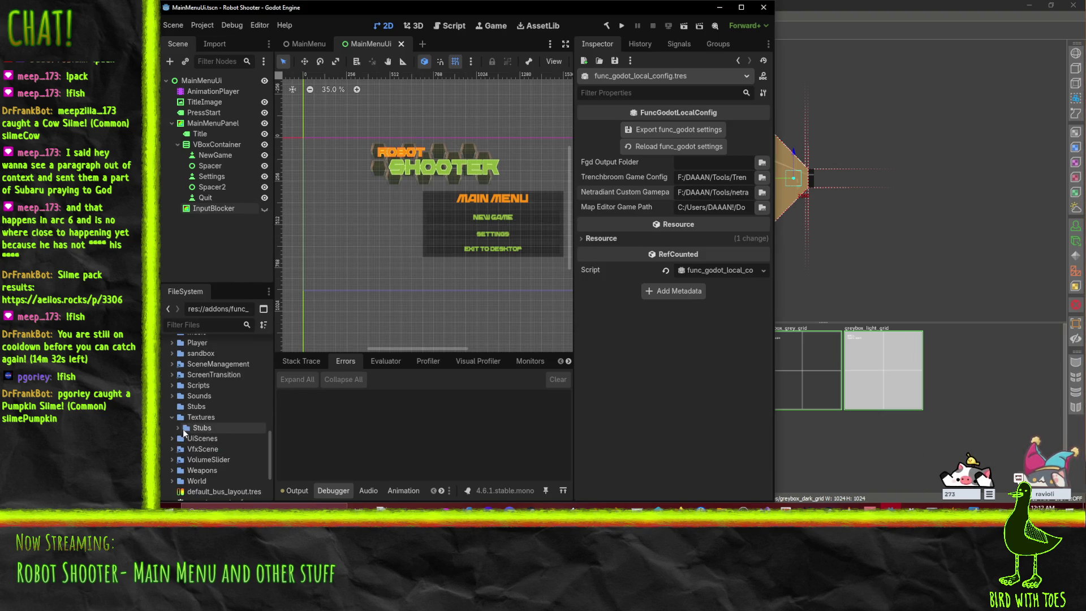
pyautogui.scroll(-3, 182, 429)
pyautogui.click(172, 423)
pyautogui.scroll(-4, 221, 409)
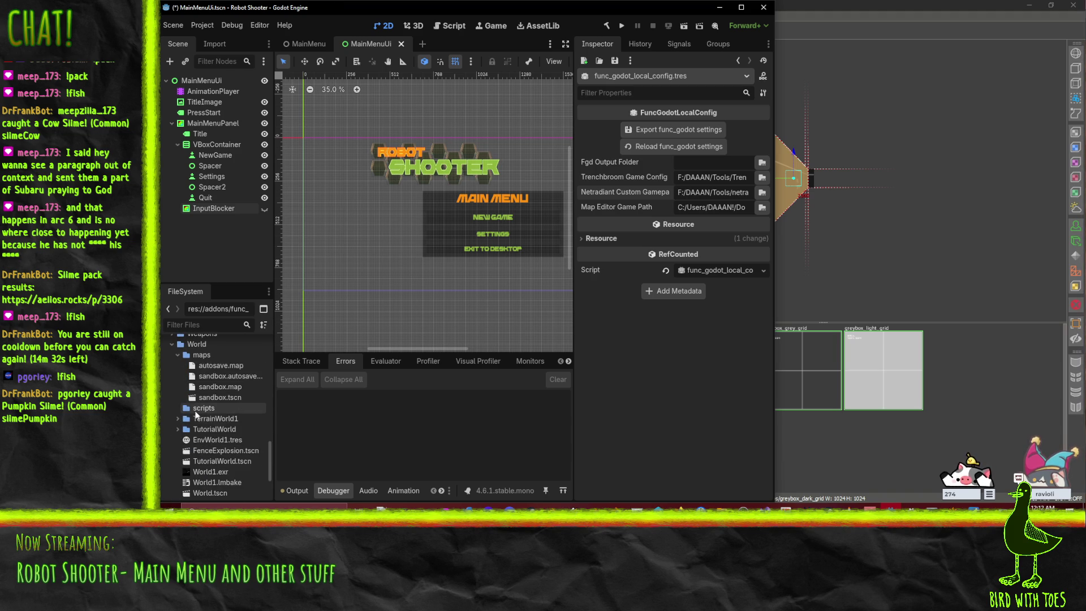
pyautogui.click(174, 432)
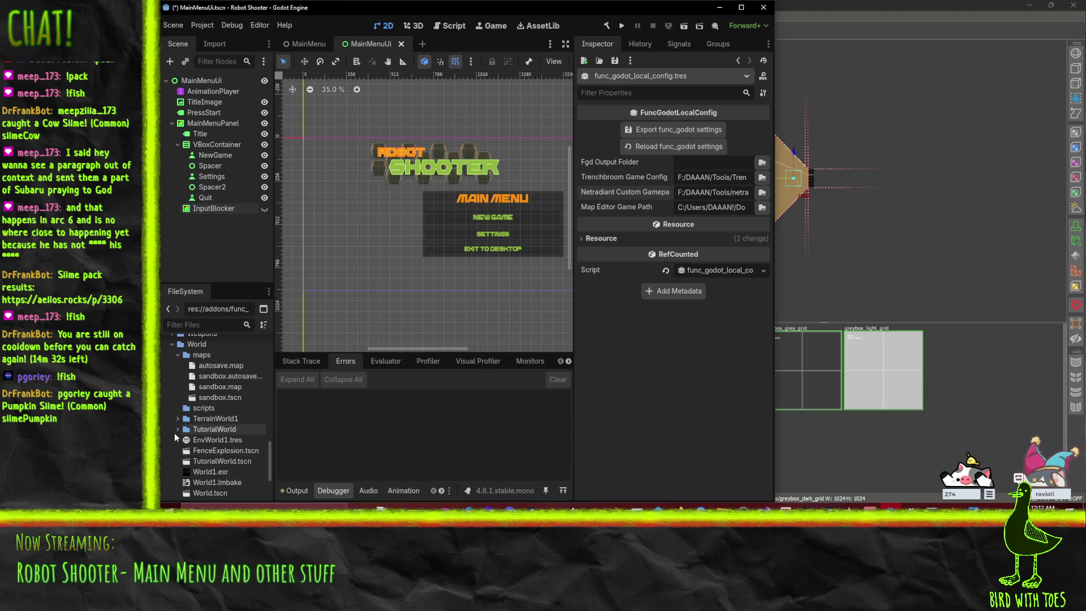
pyautogui.click(178, 431)
# - Browse World1.lmbake, EnvWorld1.tres and FenceExplosion.tscn, then open World.tscn
pyautogui.scroll(-3, 221, 430)
pyautogui.scroll(-2, 222, 430)
pyautogui.click(216, 405)
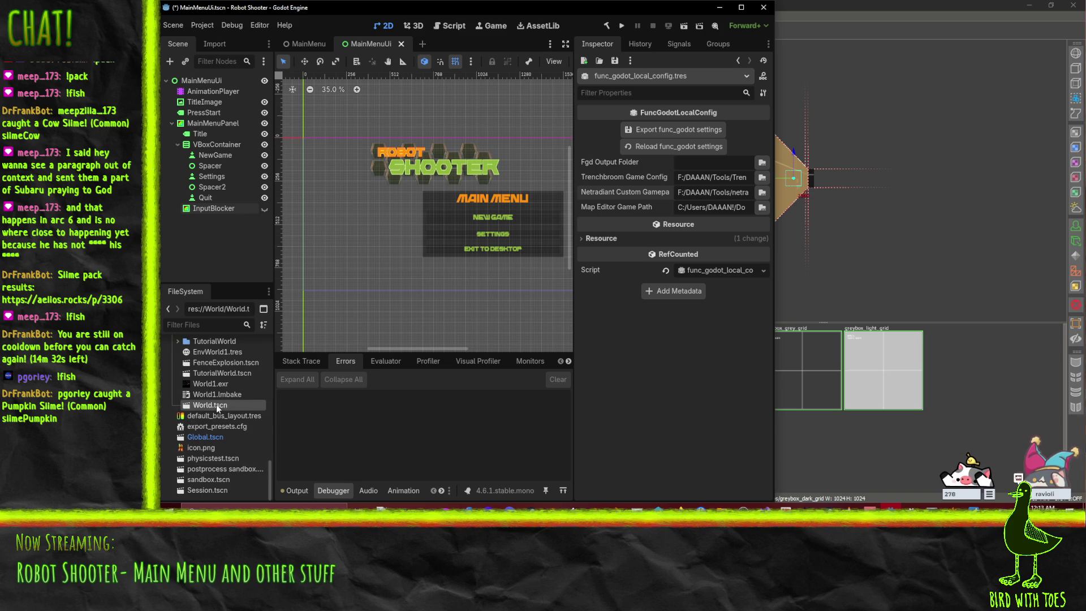
pyautogui.click(218, 392)
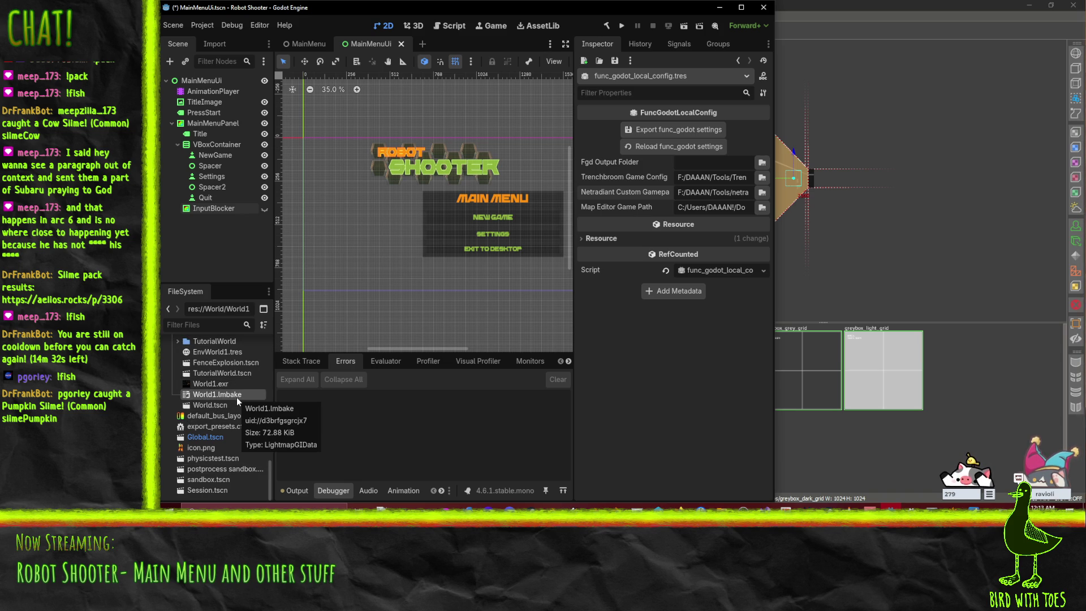
pyautogui.click(216, 352)
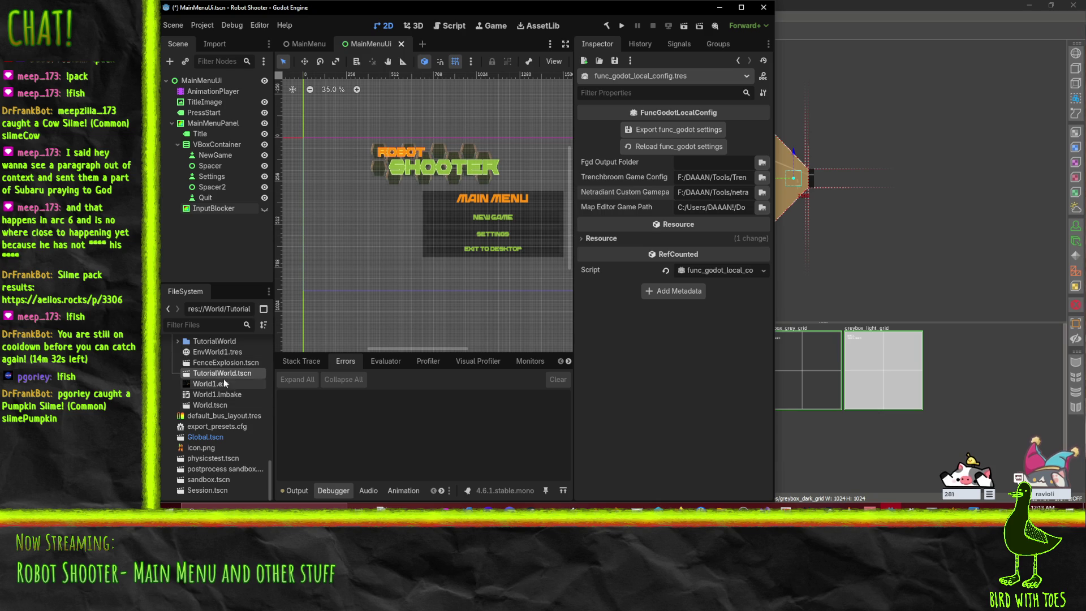
pyautogui.click(219, 364)
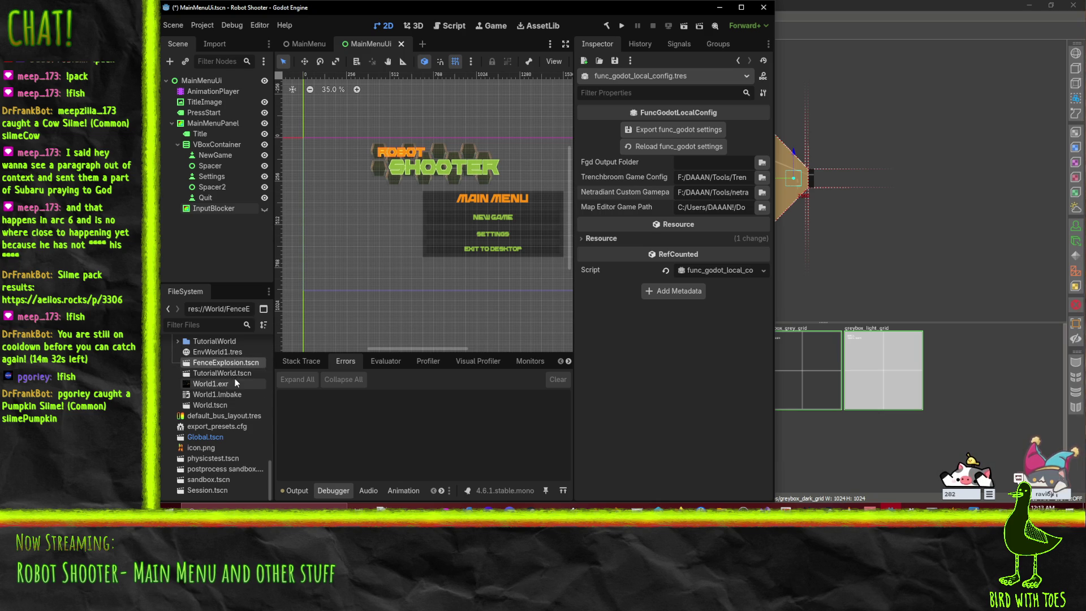
pyautogui.scroll(1, 237, 383)
pyautogui.doubleClick(213, 426)
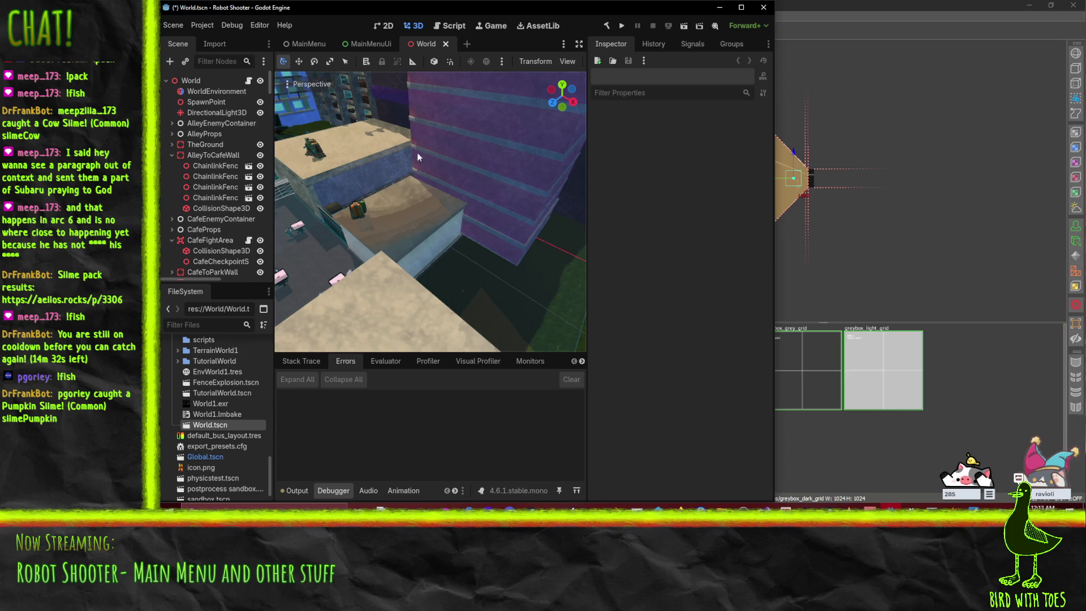
# - Fly around the city scene, select the FinanceTower building, then switch to Blender
pyautogui.moveTo(436, 138); pyautogui.dragTo(448, 149)
pyautogui.moveTo(491, 196)
pyautogui.mouseDown()
pyautogui.moveTo(450, 263)
pyautogui.moveTo(496, 233)
pyautogui.moveTo(481, 219)
pyautogui.moveTo(541, 232)
pyautogui.moveTo(541, 264)
pyautogui.moveTo(477, 244)
pyautogui.moveTo(467, 233)
pyautogui.moveTo(484, 211)
pyautogui.moveTo(472, 223)
pyautogui.moveTo(491, 269)
pyautogui.moveTo(434, 233)
pyautogui.moveTo(402, 104)
pyautogui.moveTo(493, 188)
pyautogui.moveTo(460, 145)
pyautogui.moveTo(558, 218)
pyautogui.moveTo(492, 183)
pyautogui.moveTo(415, 195)
pyautogui.moveTo(424, 212)
pyautogui.moveTo(402, 220)
pyautogui.moveTo(390, 209)
pyautogui.moveTo(473, 229)
pyautogui.moveTo(459, 225)
pyautogui.moveTo(469, 229)
pyautogui.moveTo(434, 248)
pyautogui.moveTo(382, 242)
pyautogui.moveTo(524, 281)
pyautogui.moveTo(584, 277)
pyautogui.mouseUp()
pyautogui.scroll(2, 496, 233)
pyautogui.scroll(-4, 537, 260)
pyautogui.scroll(5, 475, 220)
pyautogui.scroll(3, 447, 147)
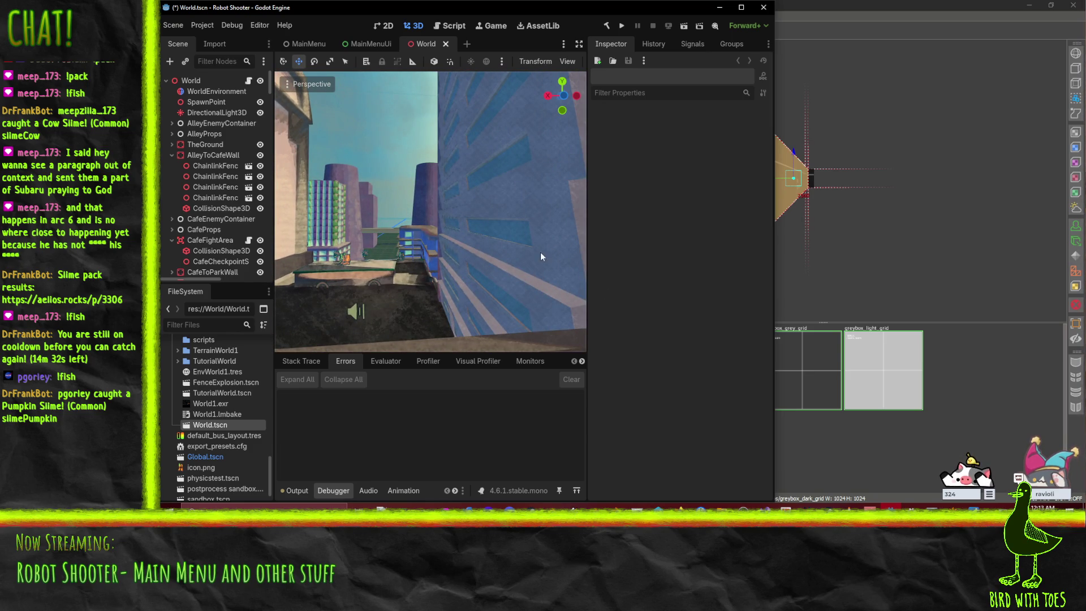
pyautogui.moveTo(426, 217)
pyautogui.mouseDown()
pyautogui.moveTo(535, 245)
pyautogui.moveTo(478, 244)
pyautogui.moveTo(412, 335)
pyautogui.mouseUp()
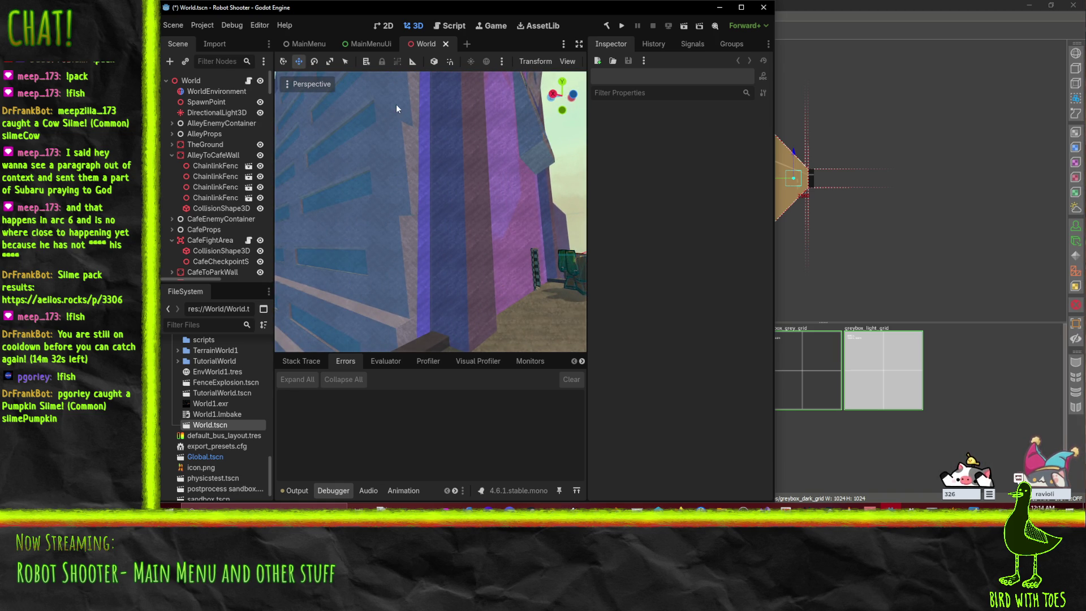
pyautogui.moveTo(396, 106)
pyautogui.mouseDown()
pyautogui.moveTo(379, 125)
pyautogui.moveTo(374, 198)
pyautogui.moveTo(373, 164)
pyautogui.moveTo(373, 178)
pyautogui.moveTo(406, 161)
pyautogui.moveTo(424, 226)
pyautogui.moveTo(477, 276)
pyautogui.mouseUp()
pyautogui.moveTo(334, 212)
pyautogui.mouseDown()
pyautogui.moveTo(377, 206)
pyautogui.moveTo(333, 196)
pyautogui.moveTo(387, 196)
pyautogui.moveTo(327, 200)
pyautogui.moveTo(465, 279)
pyautogui.moveTo(496, 271)
pyautogui.moveTo(462, 261)
pyautogui.mouseUp()
pyautogui.click(450, 243)
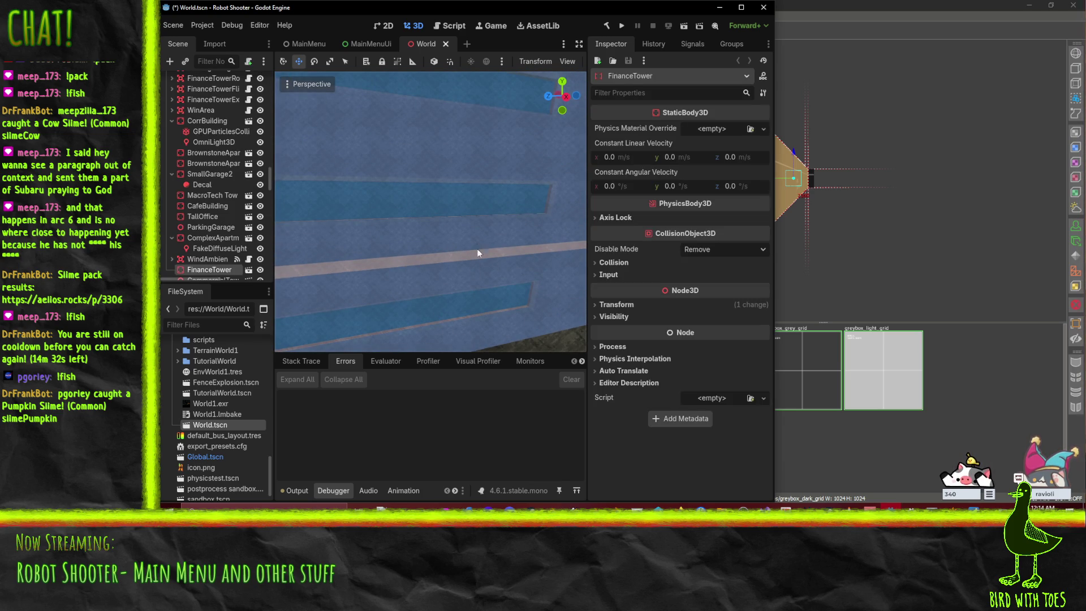
pyautogui.click(556, 508)
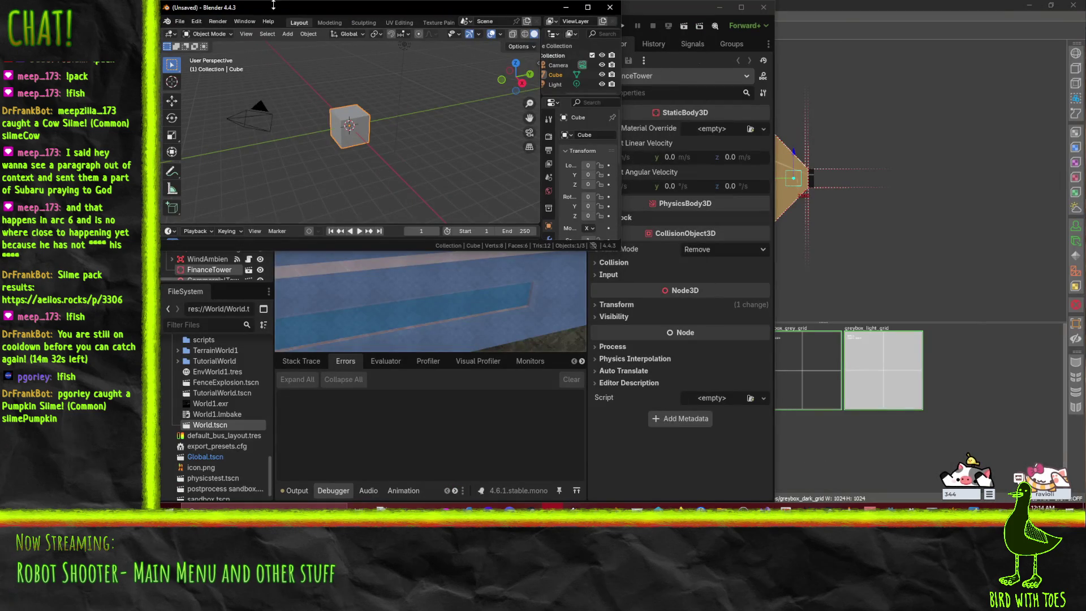
# - Maximize Blender and open FinanceTower.blend from Gfx > Environment > FinanceTower
pyautogui.doubleClick(270, 10)
pyautogui.click(173, 19)
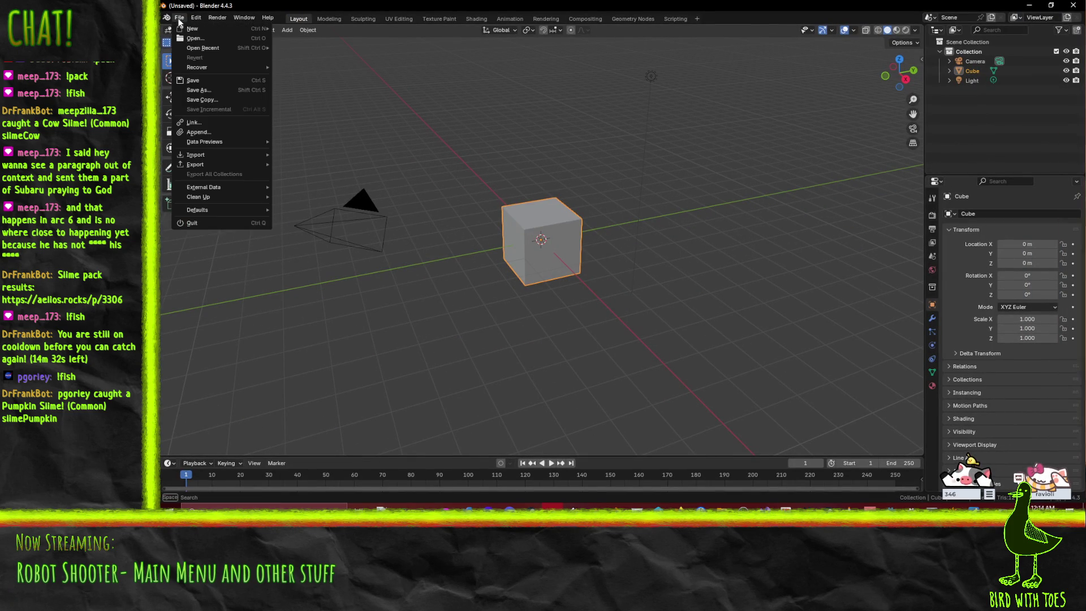
pyautogui.moveTo(232, 51)
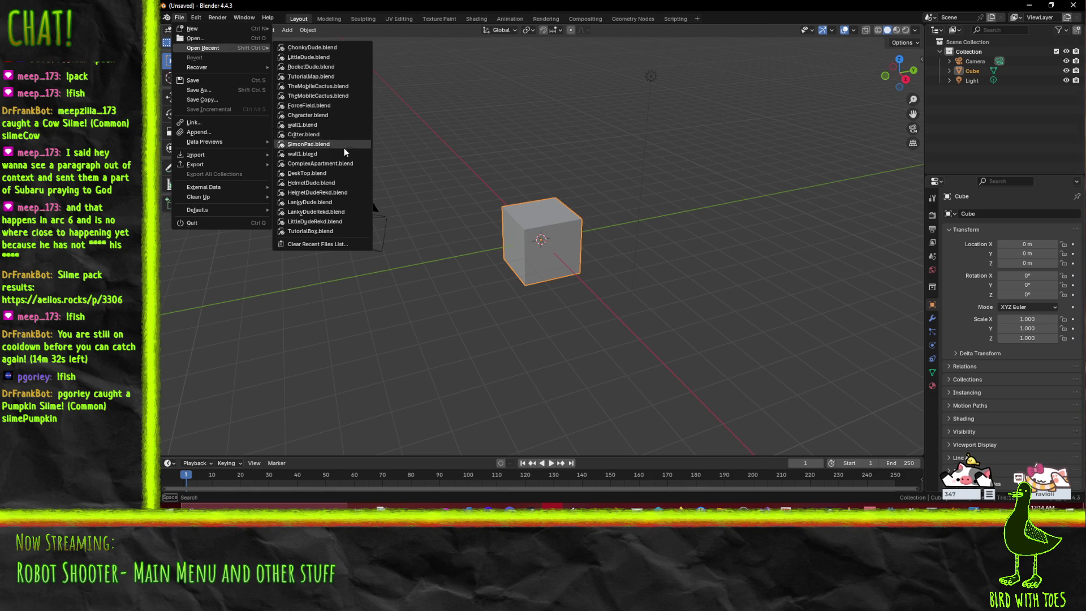
pyautogui.click(217, 39)
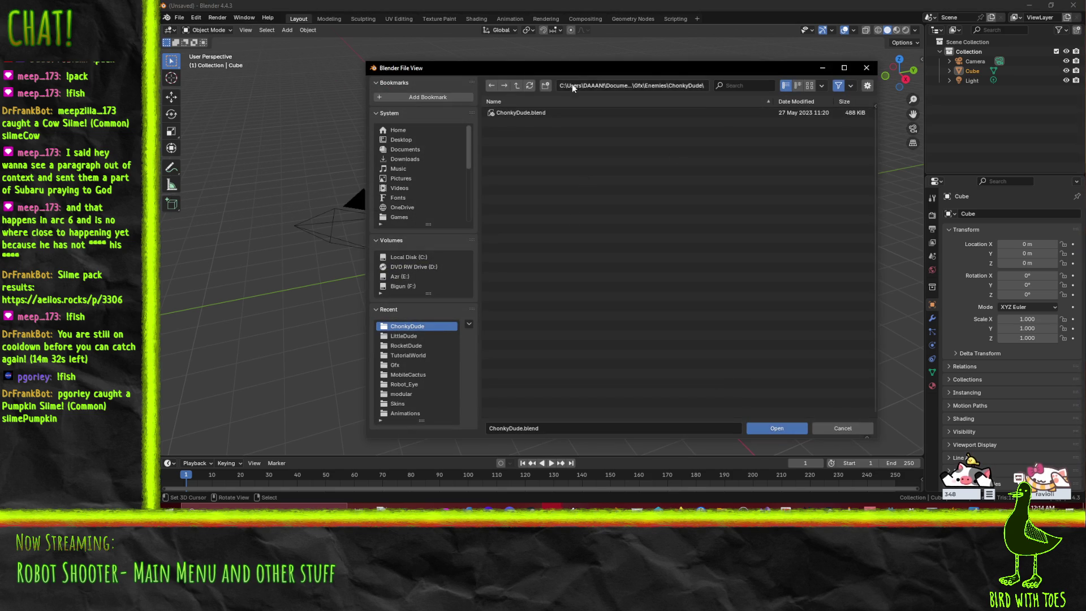
pyautogui.click(517, 85)
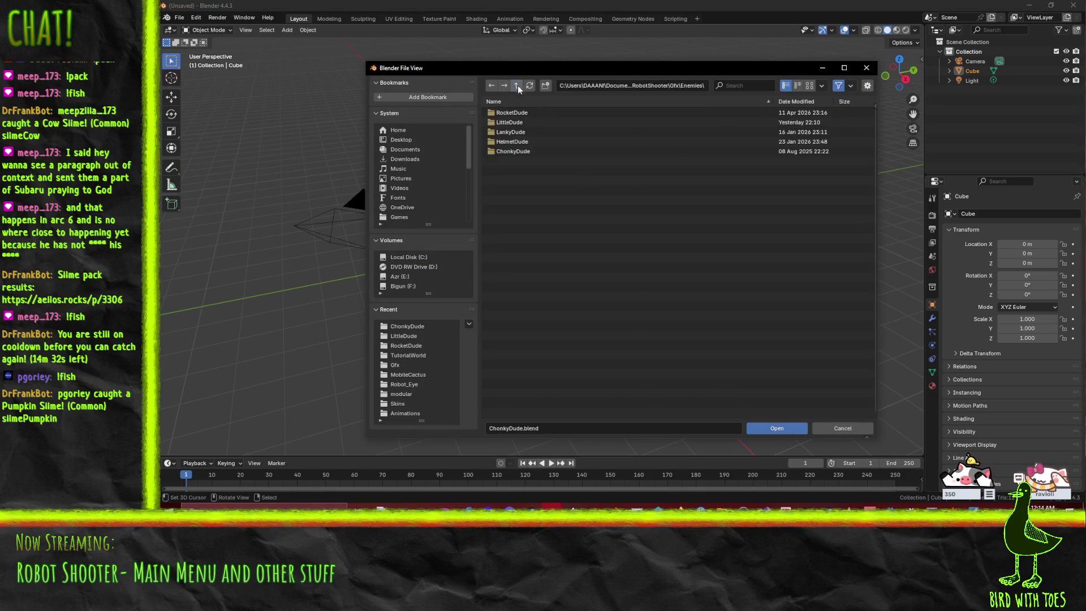
pyautogui.click(514, 86)
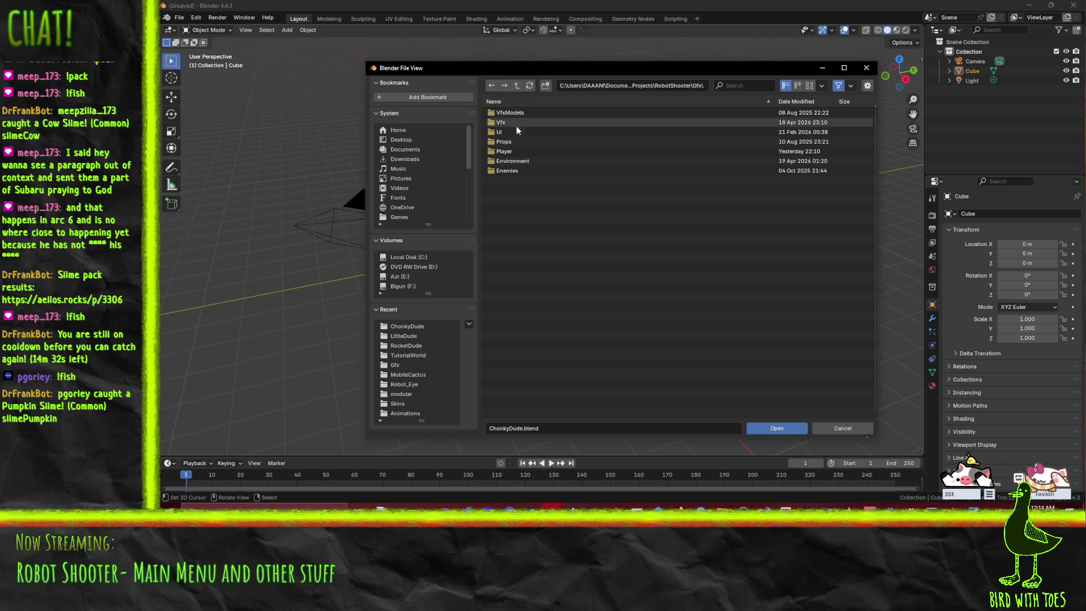
pyautogui.click(513, 161)
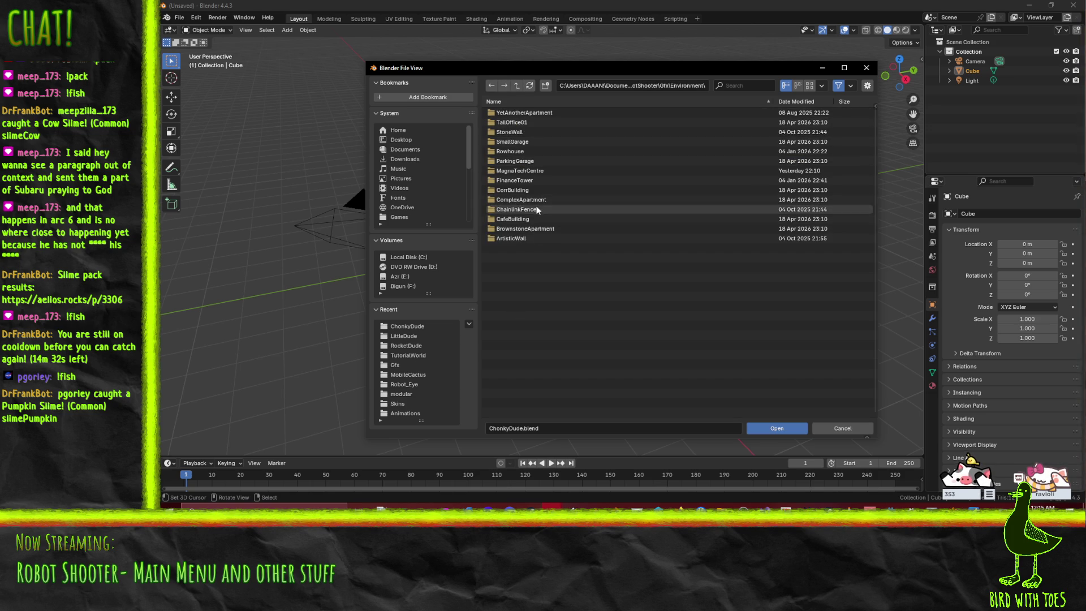
pyautogui.click(515, 180)
pyautogui.click(501, 114)
pyautogui.doubleClick(501, 114)
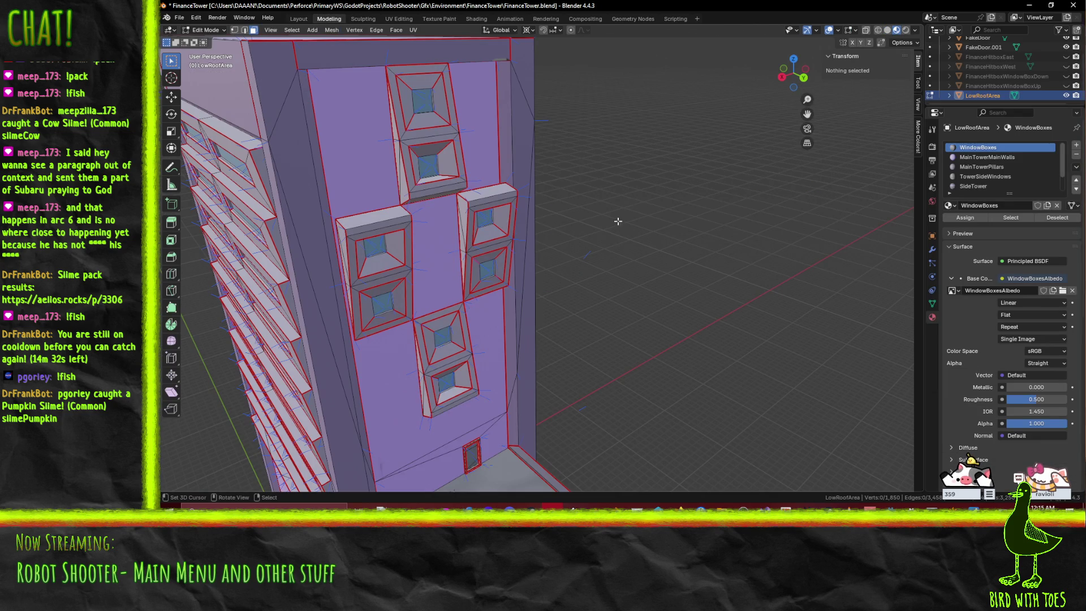
# - Orbit around the tower mesh in Edit Mode and snap to the front view
pyautogui.scroll(5, 648, 303)
pyautogui.moveTo(648, 302); pyautogui.dragTo(703, 260)
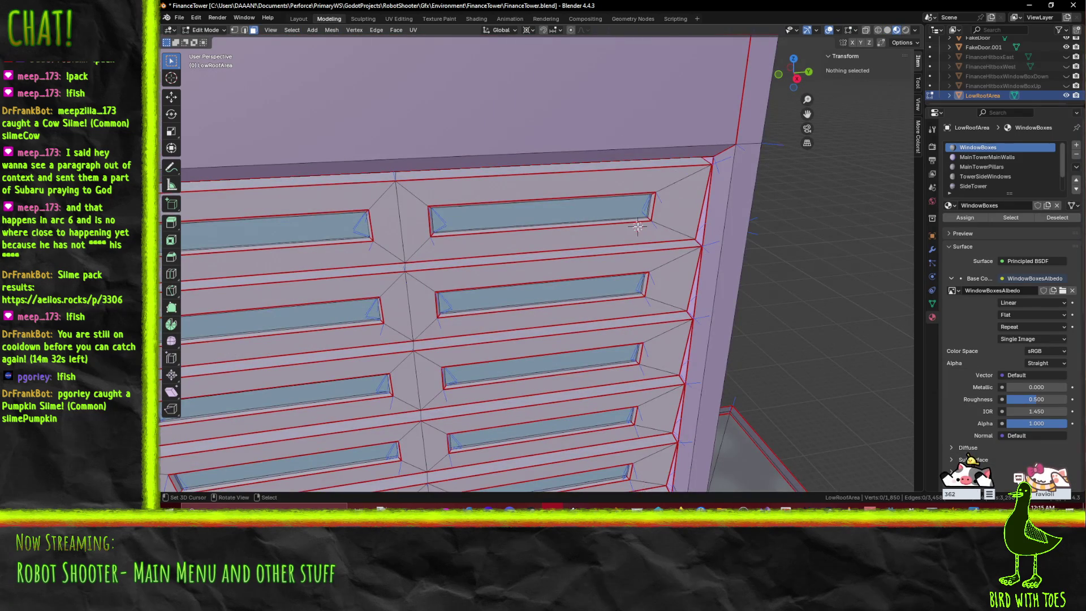
pyautogui.scroll(-6, 638, 226)
pyautogui.moveTo(653, 236)
pyautogui.mouseDown()
pyautogui.moveTo(682, 269)
pyautogui.moveTo(679, 223)
pyautogui.moveTo(688, 244)
pyautogui.mouseUp()
pyautogui.scroll(3, 444, 163)
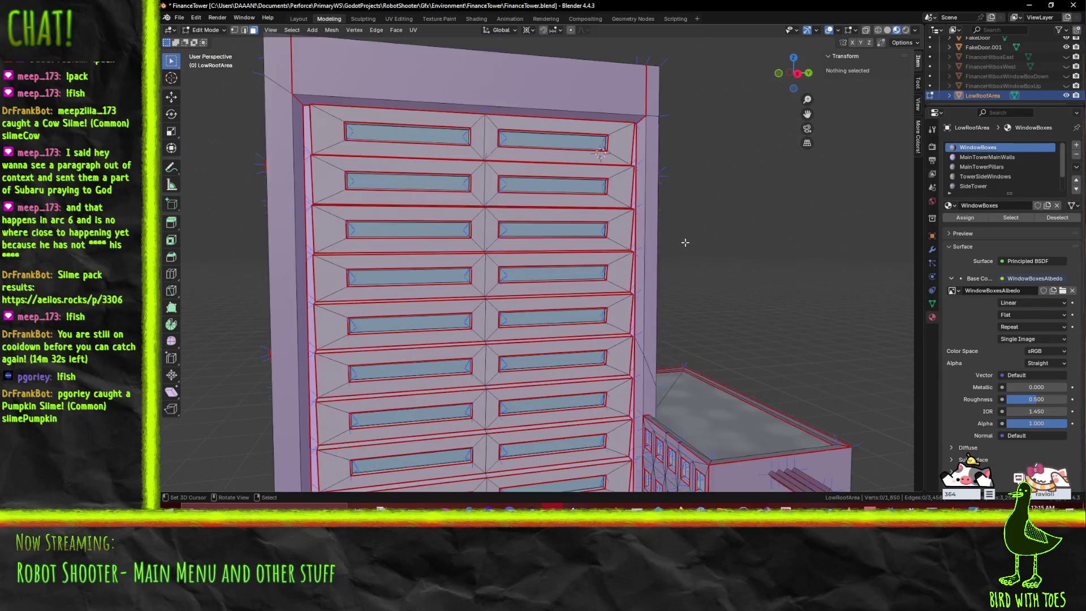
pyautogui.press('Tab')
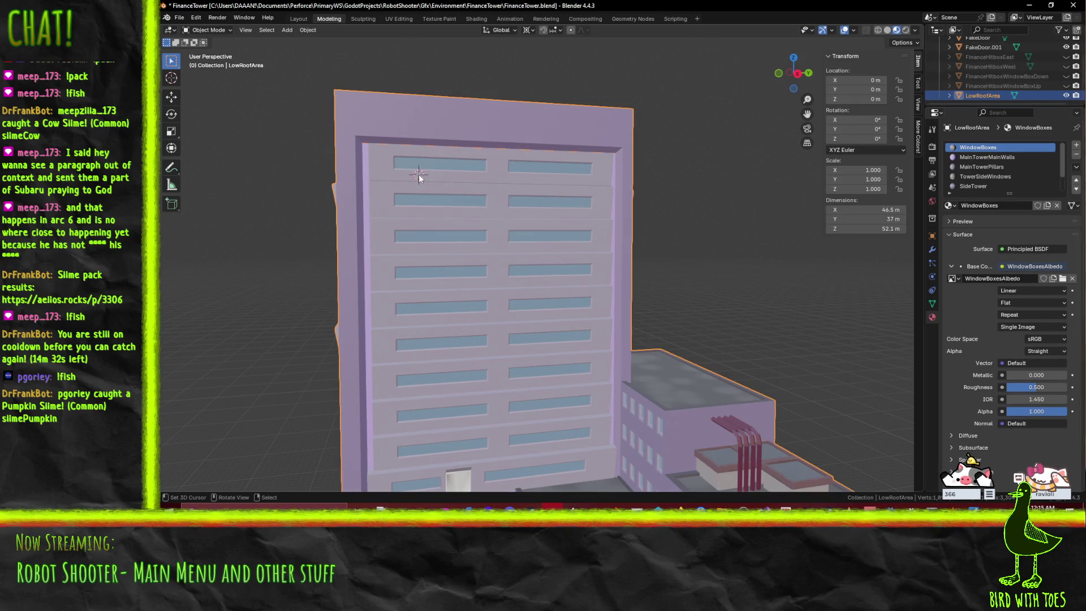
pyautogui.press('Tab')
pyautogui.moveTo(404, 328); pyautogui.dragTo(586, 223)
pyautogui.press('KP_1')
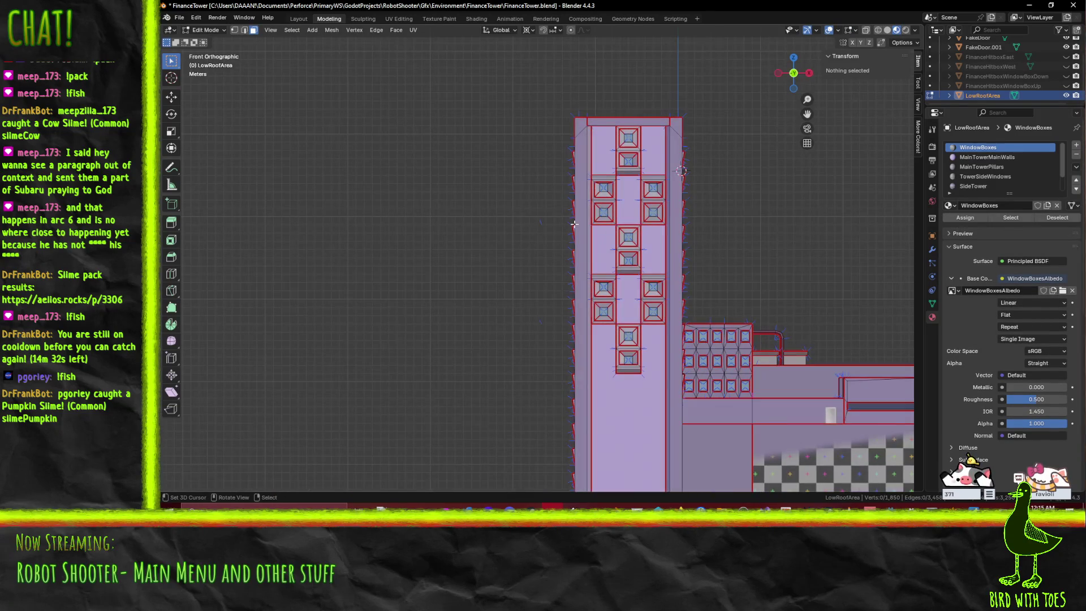
pyautogui.press('ctrl+KP_1')
pyautogui.press('KP_1')
# - Switch to an orthographic front view and zoom in on the wall edge
pyautogui.scroll(5, 572, 145)
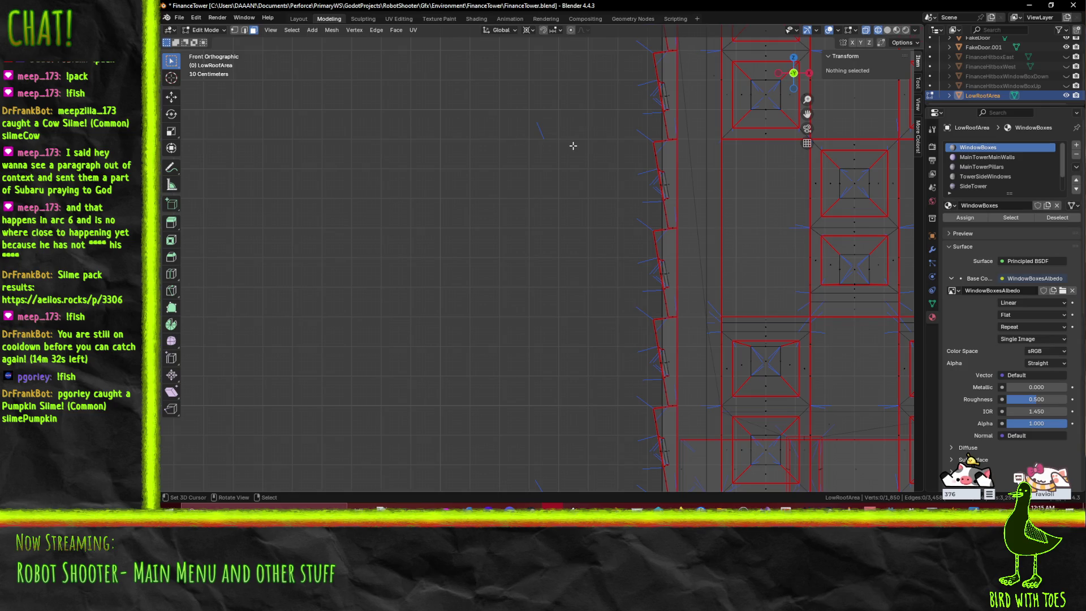
pyautogui.scroll(1, 632, 152)
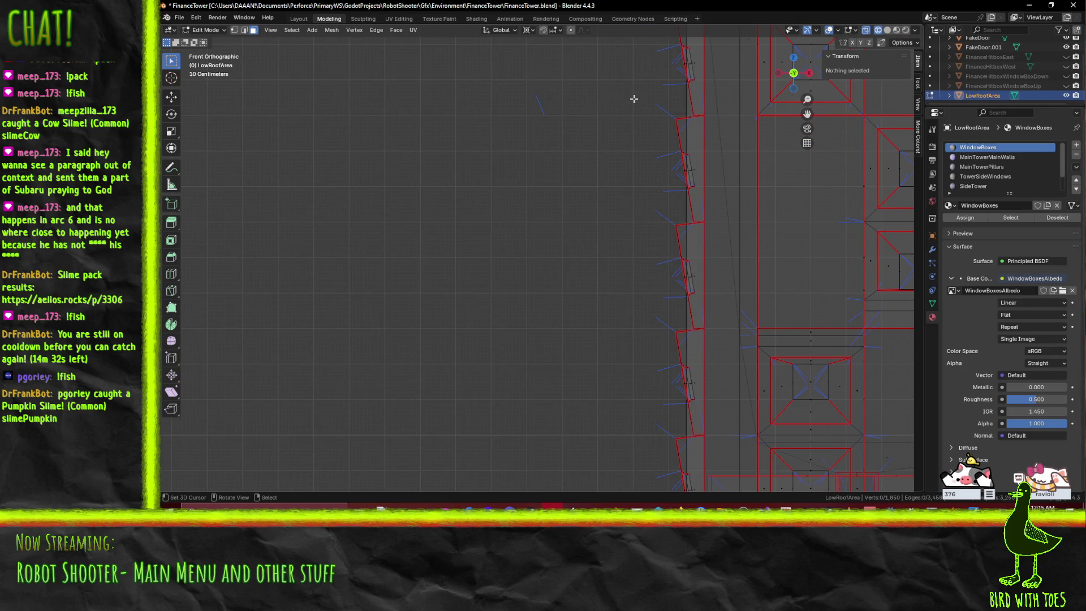
pyautogui.moveTo(631, 97); pyautogui.dragTo(630, 113)
pyautogui.press('KP_5')
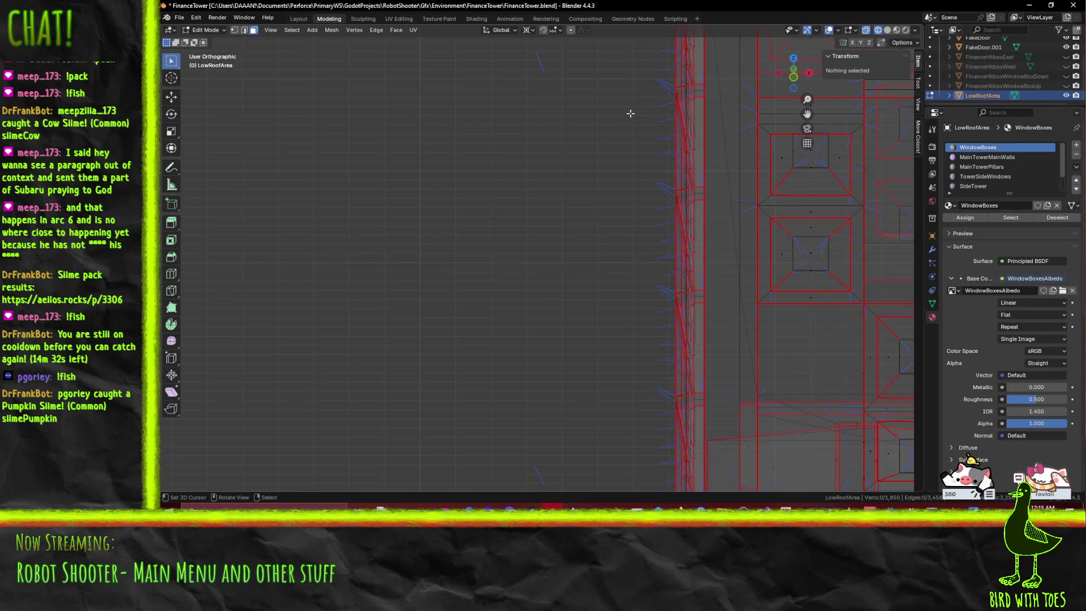
pyautogui.press('KP_1')
pyautogui.moveTo(630, 114)
pyautogui.mouseDown()
pyautogui.moveTo(582, 133)
pyautogui.moveTo(513, 268)
pyautogui.mouseUp()
pyautogui.press('KP_1')
pyautogui.scroll(5, 513, 267)
pyautogui.scroll(-2, 513, 268)
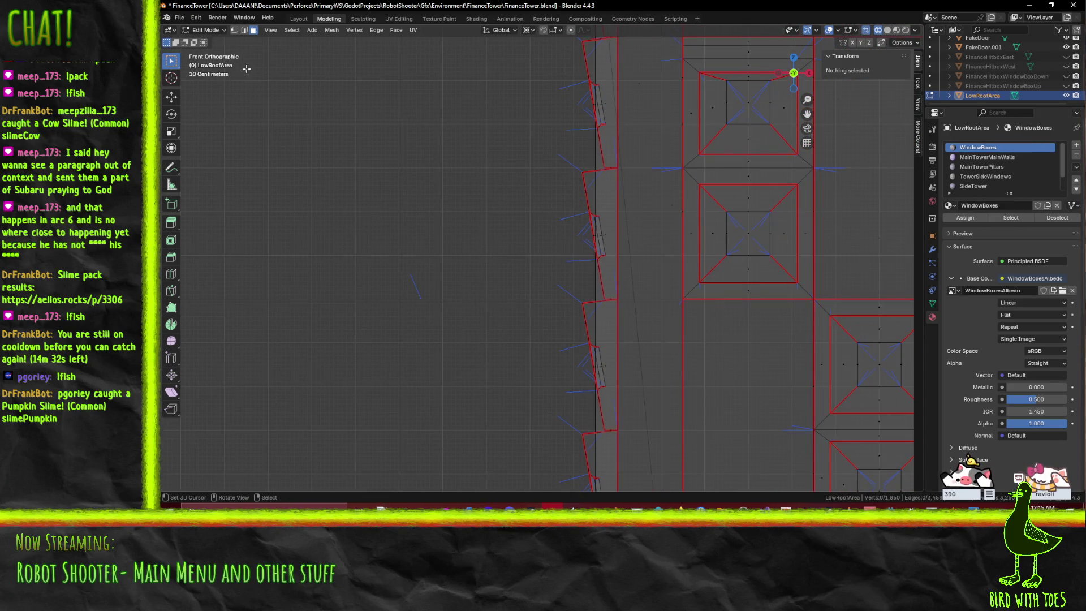
# - Delete the stray vertex beside the wall and save FinanceTower.blend
pyautogui.click(425, 306)
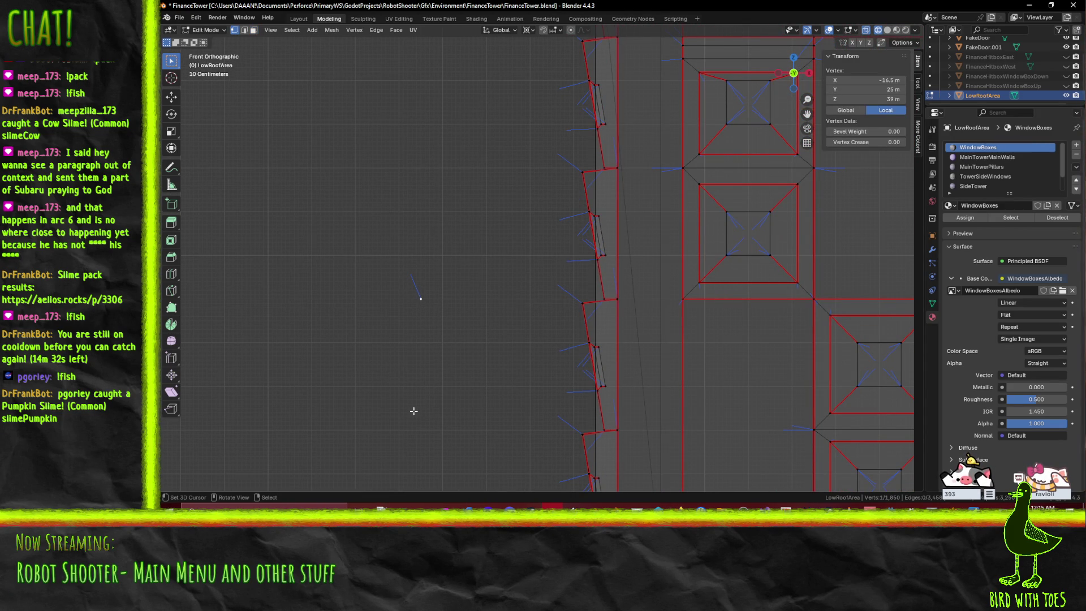
pyautogui.press('KP_8')
pyautogui.press('KP_1')
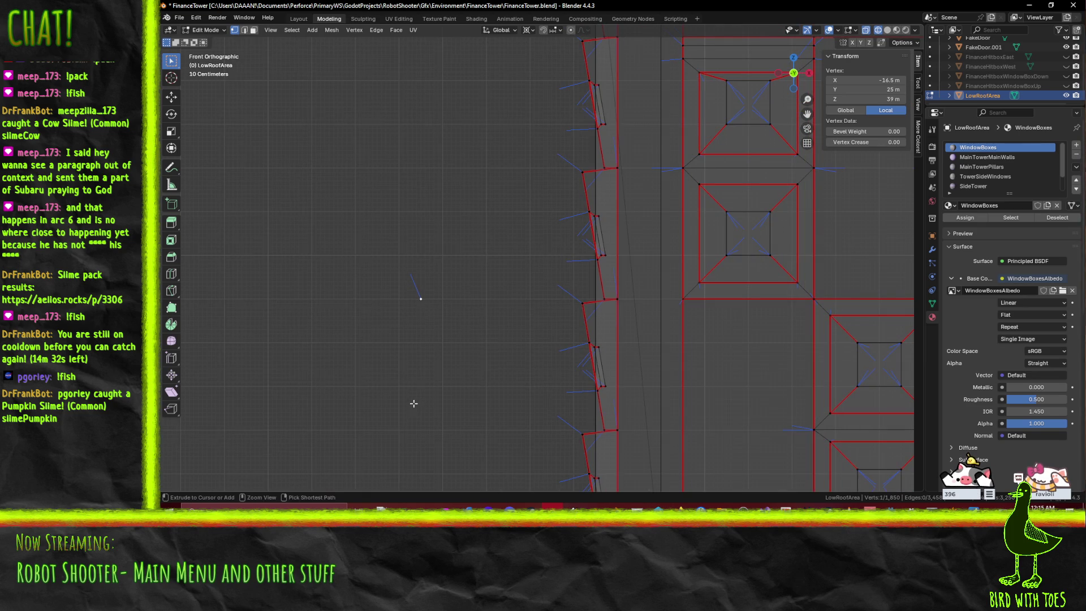
pyautogui.scroll(-3, 415, 402)
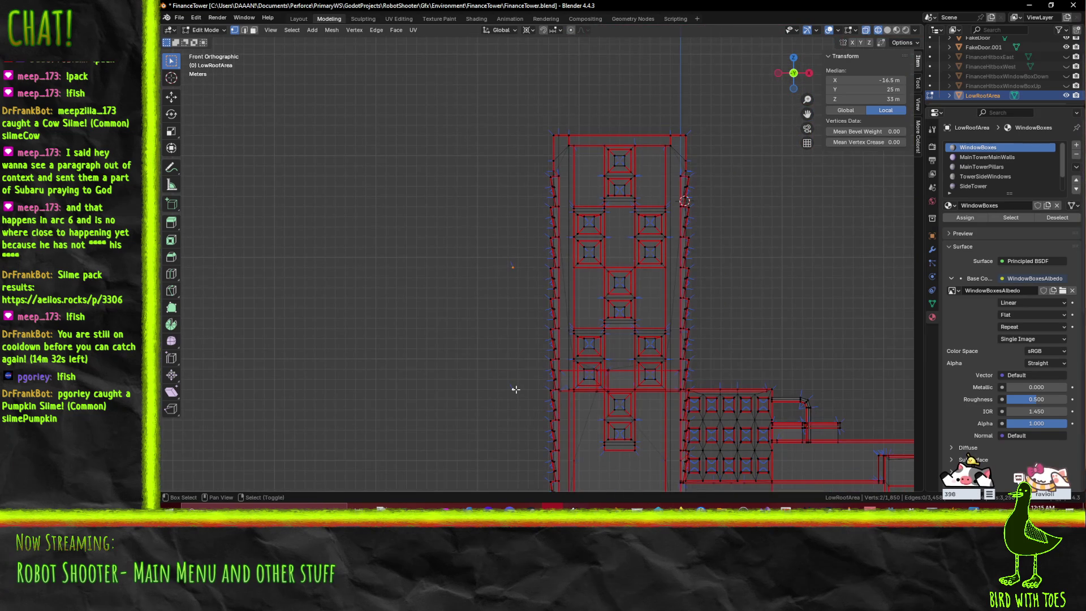
pyautogui.press('x')
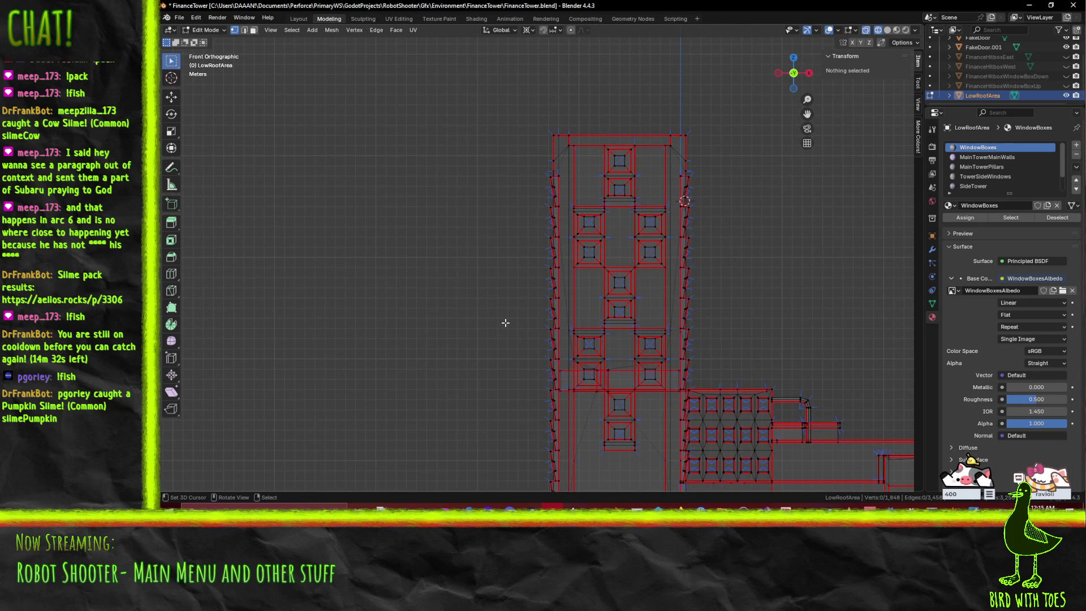
pyautogui.scroll(8, 505, 323)
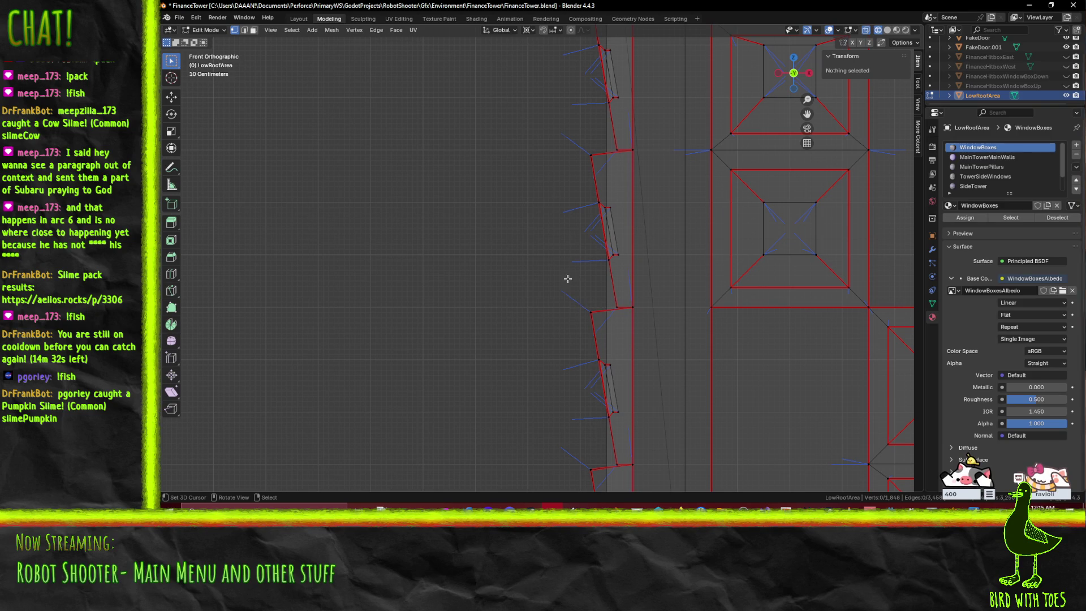
pyautogui.hotkey('ctrl', 's')
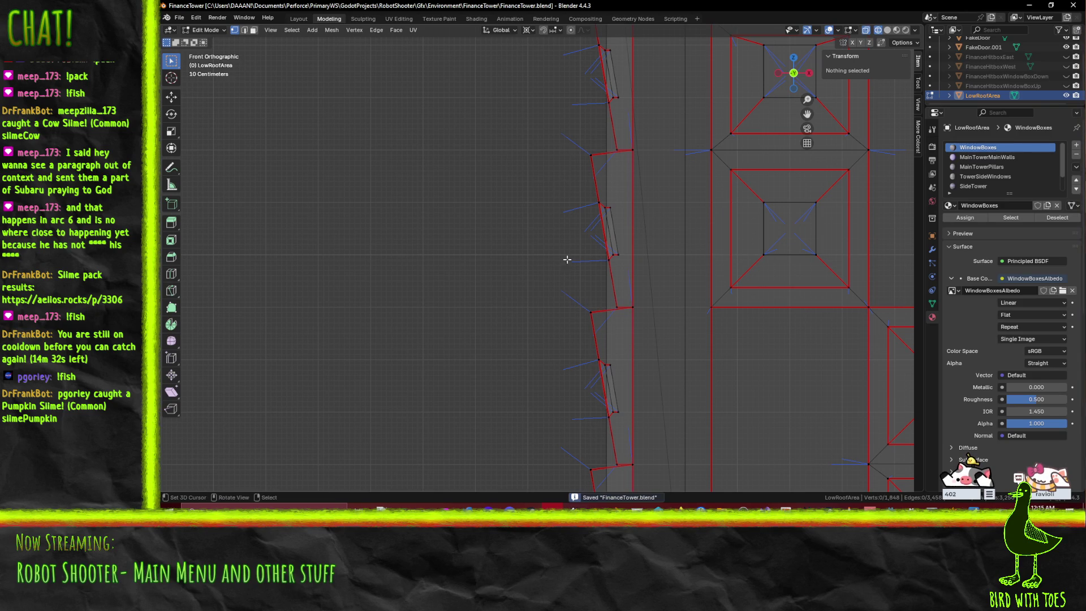
# - Back in TrenchBroom, paint greybox_light_grid onto the long tan wall brush
pyautogui.hotkey('alt', 'Tab')
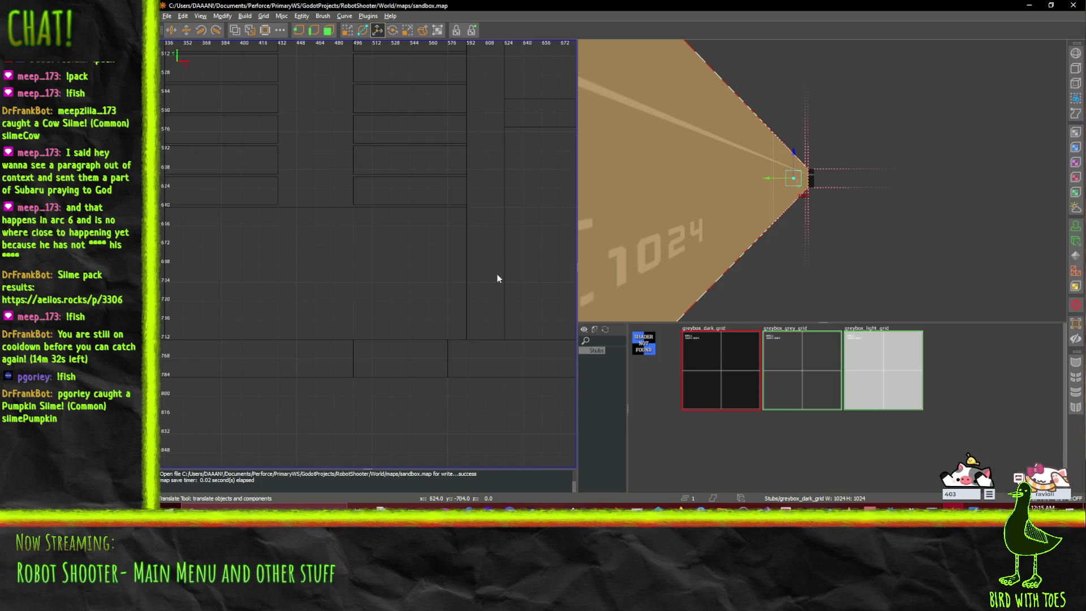
pyautogui.scroll(-3, 726, 218)
pyautogui.moveTo(726, 219)
pyautogui.mouseDown()
pyautogui.moveTo(688, 232)
pyautogui.moveTo(738, 229)
pyautogui.mouseUp()
pyautogui.scroll(-2, 738, 226)
pyautogui.scroll(-6, 377, 235)
pyautogui.click(717, 245)
pyautogui.moveTo(728, 231); pyautogui.dragTo(717, 245)
pyautogui.keyDown('ctrl'); pyautogui.keyDown('shift'); pyautogui.middleClick(730, 248); pyautogui.keyUp('shift'); pyautogui.keyUp('ctrl')
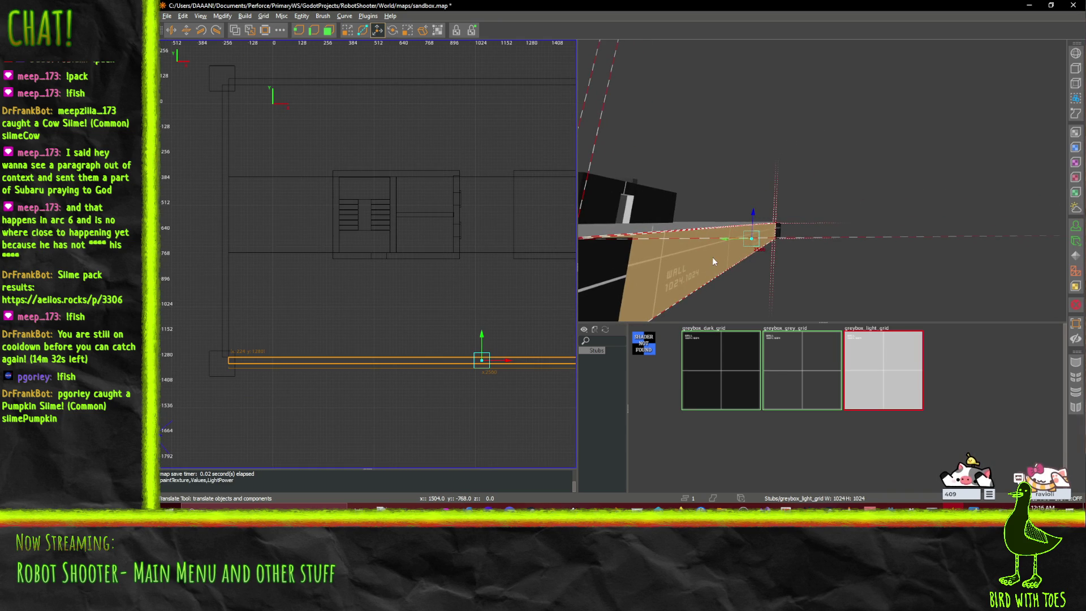
# - Select the vertical wall brush under the slab, then open Windows search
pyautogui.moveTo(822, 180); pyautogui.dragTo(829, 185)
pyautogui.click(836, 237)
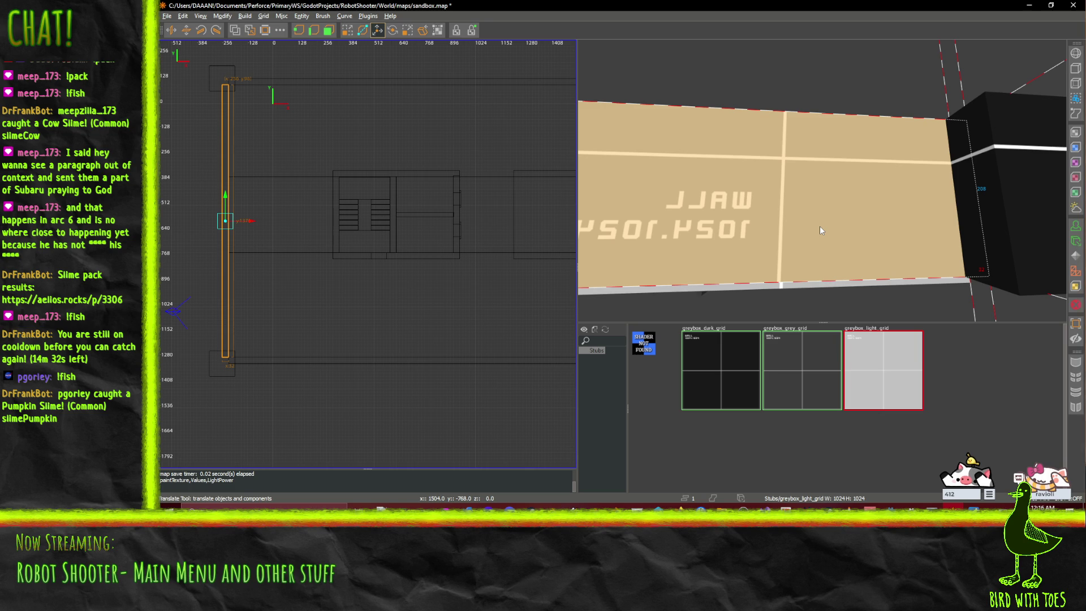
pyautogui.click(161, 525)
# - Launch Calculator via 'calc', compute 208 ÷ 64 = 3.25, and close it
pyautogui.write('calc')
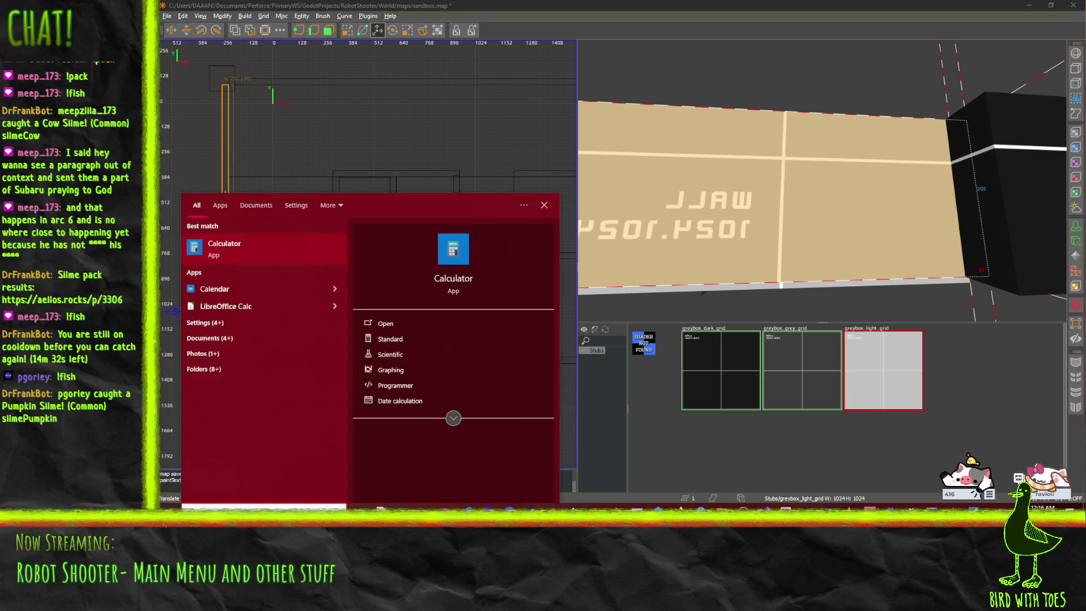
pyautogui.press('Return')
pyautogui.click(729, 318)
pyautogui.click(729, 344)
pyautogui.click(730, 267)
pyautogui.click(776, 293)
pyautogui.click(683, 293)
pyautogui.click(817, 344)
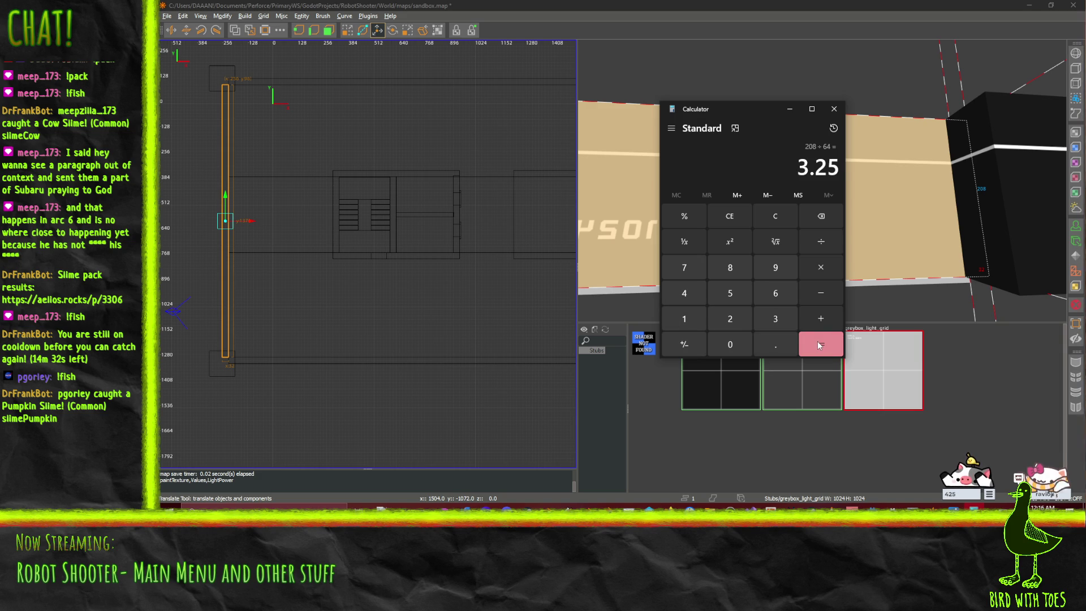
pyautogui.click(836, 111)
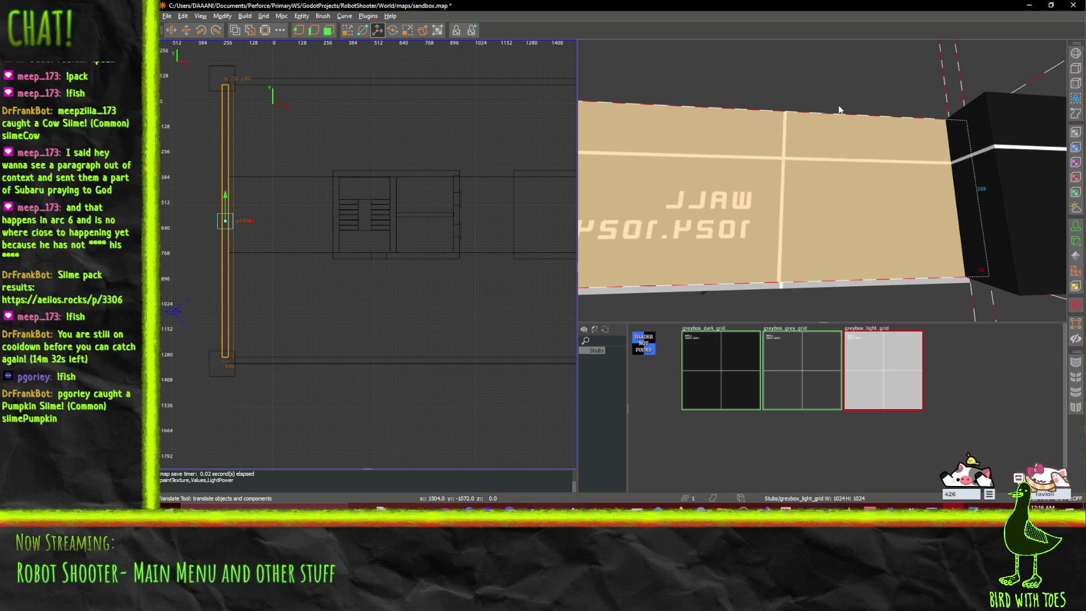
# - In vertex mode, drag a top corner vertex of the wall brush 32 units left along X
pyautogui.moveTo(840, 206); pyautogui.dragTo(822, 180)
pyautogui.press('w')
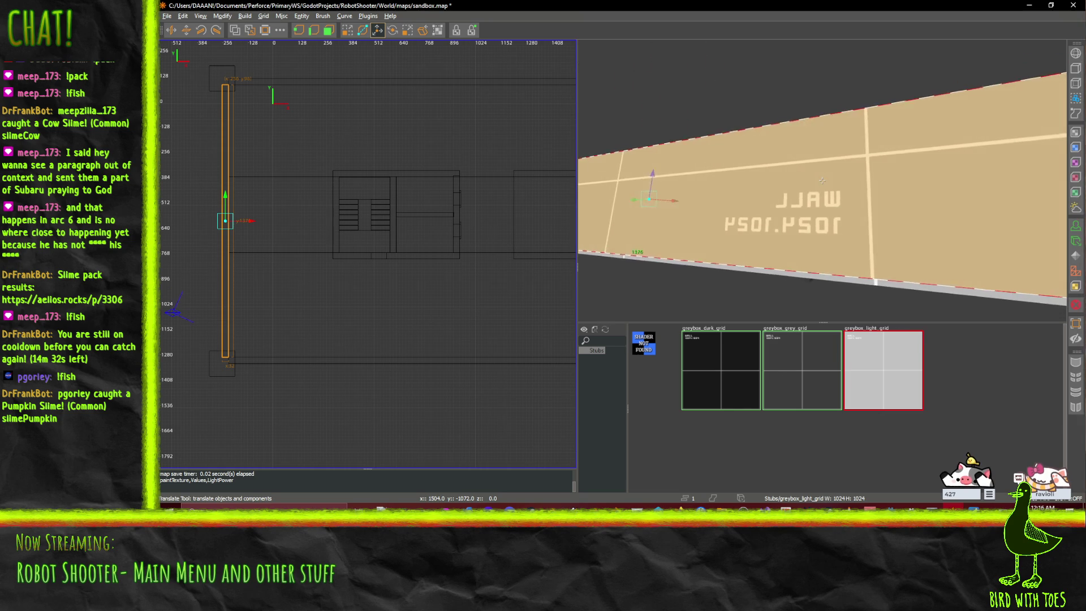
pyautogui.press('s')
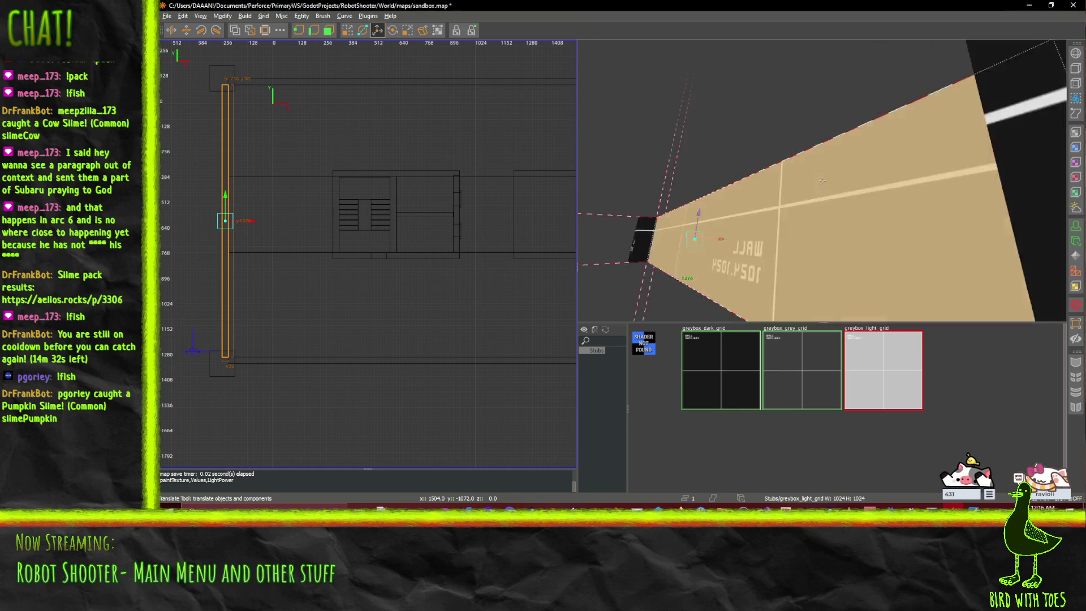
pyautogui.moveTo(821, 180)
pyautogui.mouseDown()
pyautogui.moveTo(816, 219)
pyautogui.moveTo(822, 181)
pyautogui.mouseUp()
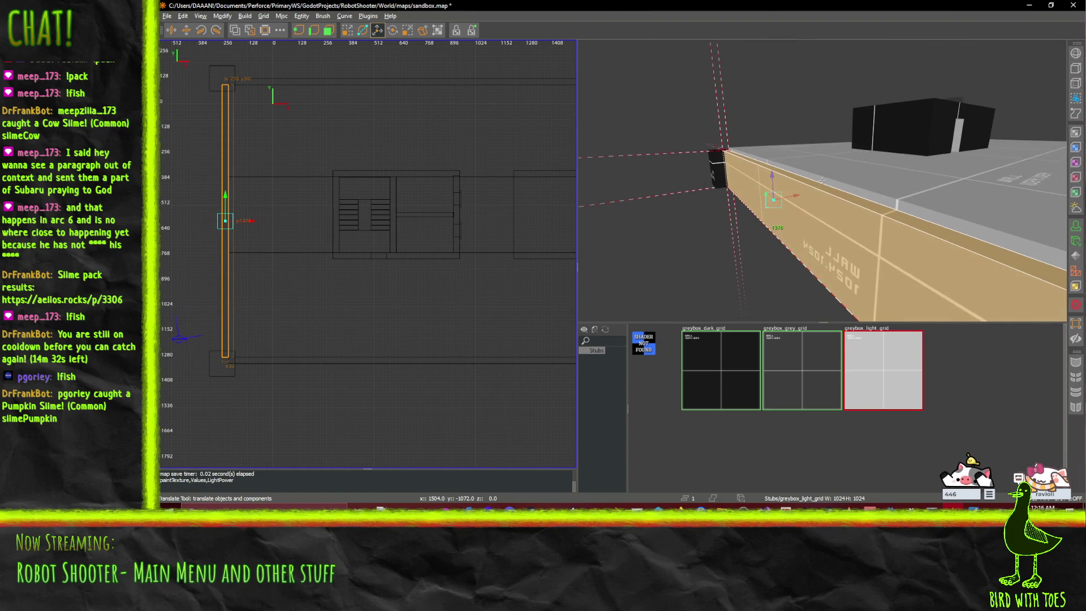
pyautogui.click(314, 30)
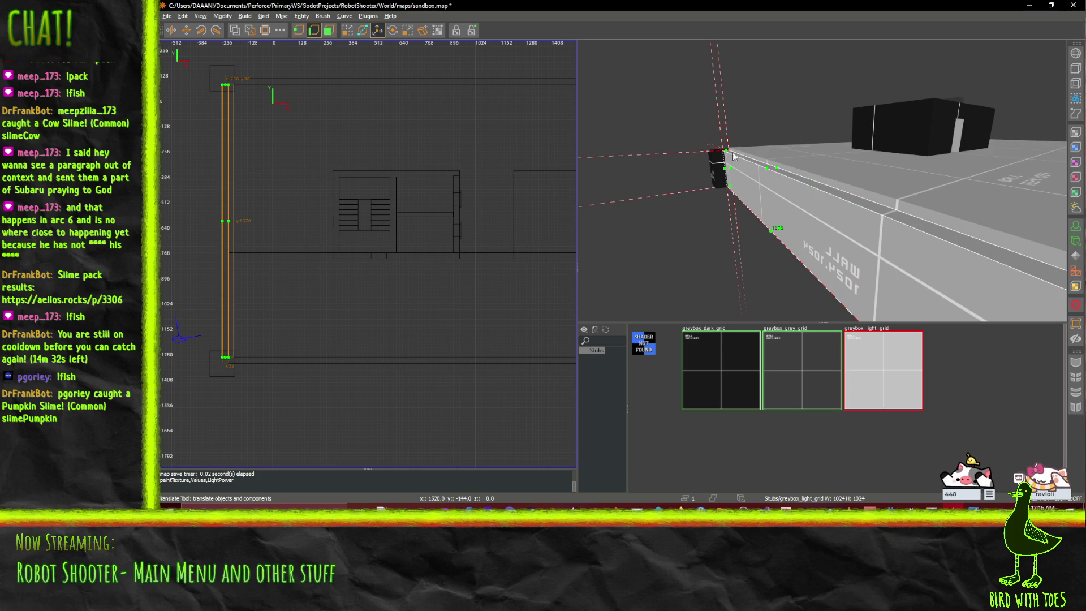
pyautogui.click(767, 169)
pyautogui.moveTo(795, 162); pyautogui.dragTo(780, 168)
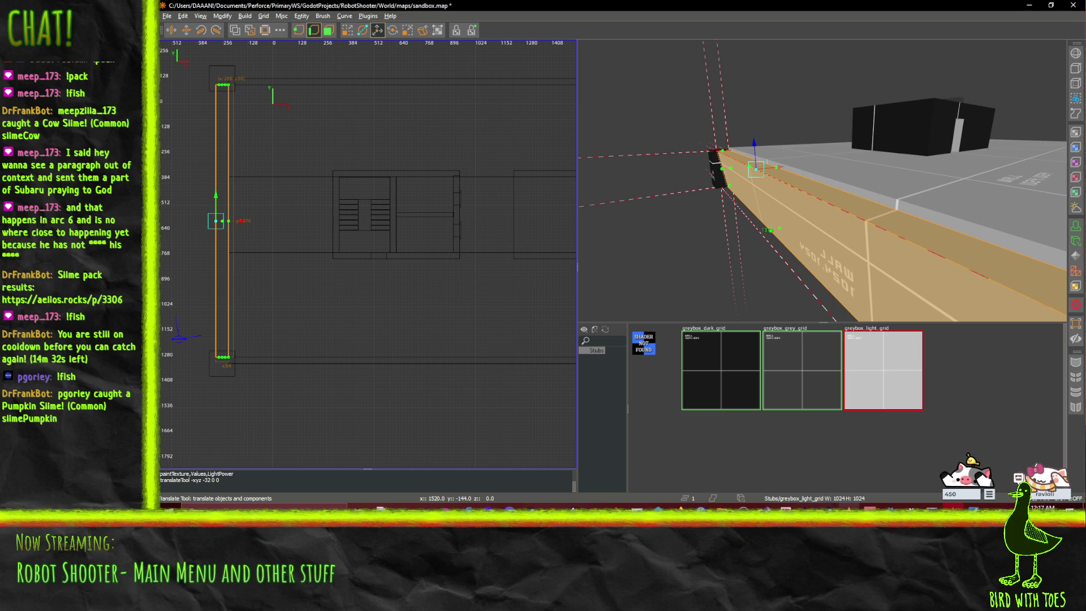
# - Shift the side-face corner vertex of the wall left along X as well
pyautogui.moveTo(848, 507)
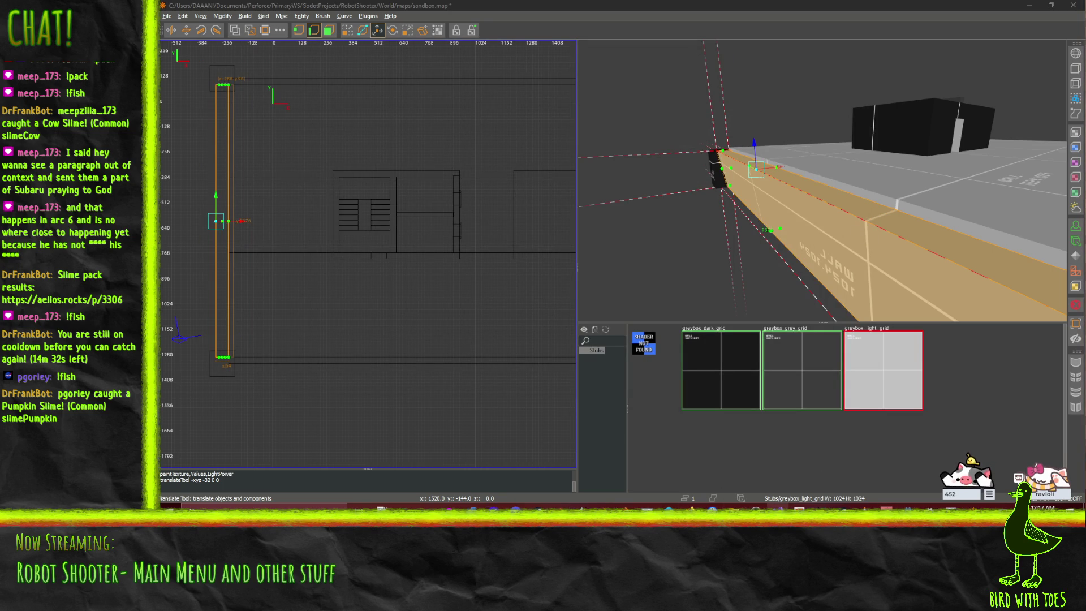
pyautogui.moveTo(779, 508)
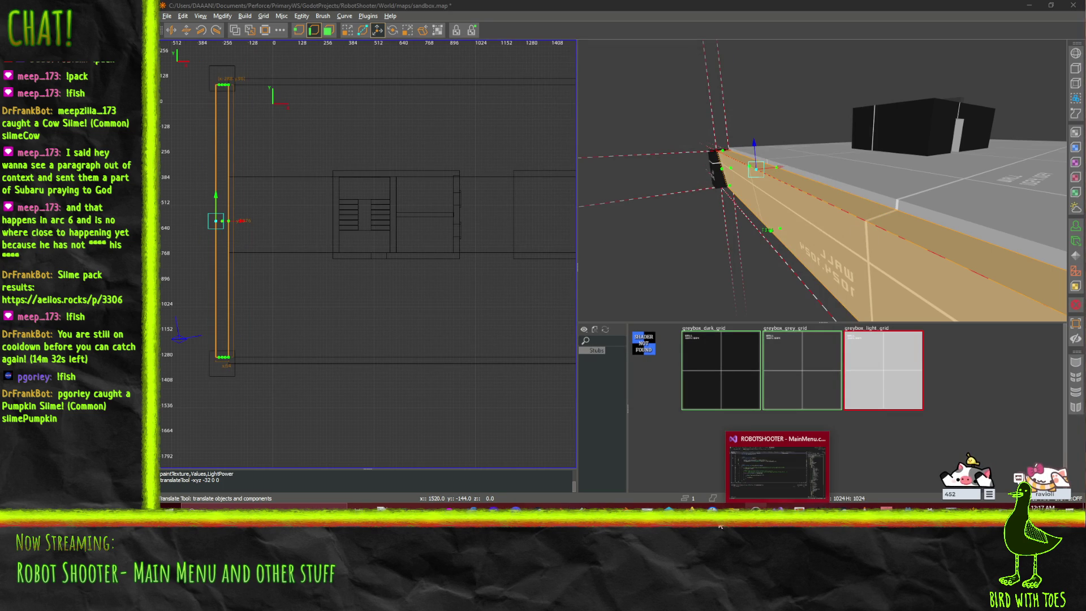
pyautogui.moveTo(690, 509)
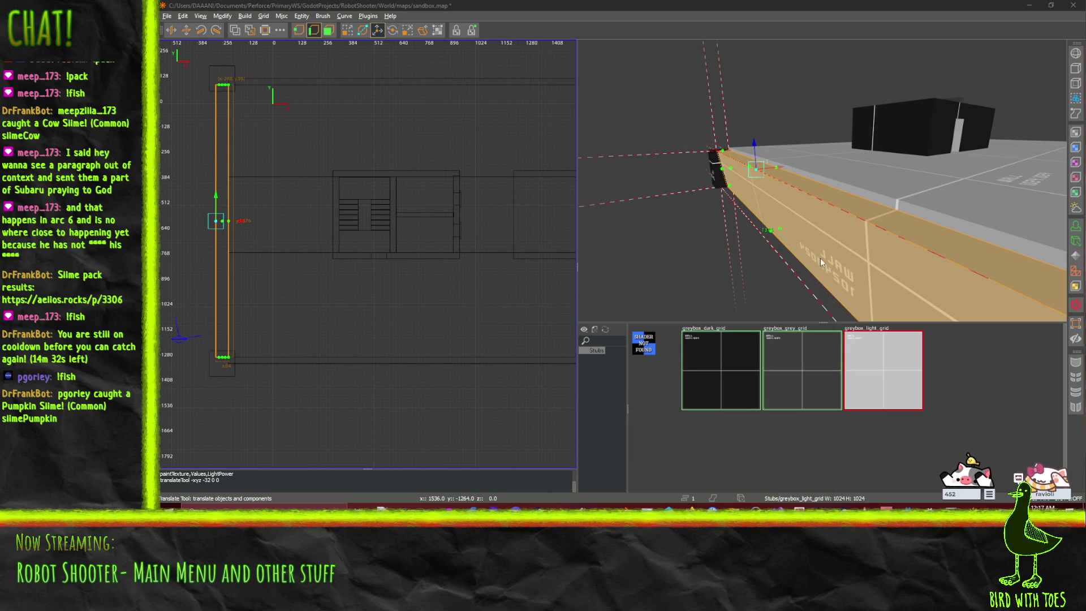
pyautogui.moveTo(818, 258); pyautogui.dragTo(822, 180)
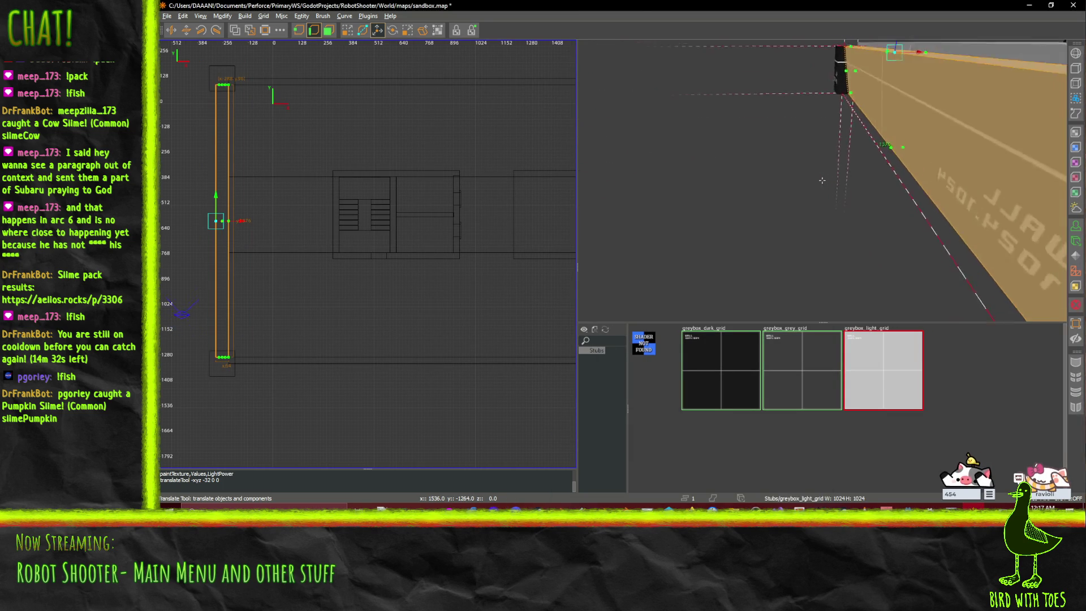
pyautogui.press('s')
pyautogui.press('s')
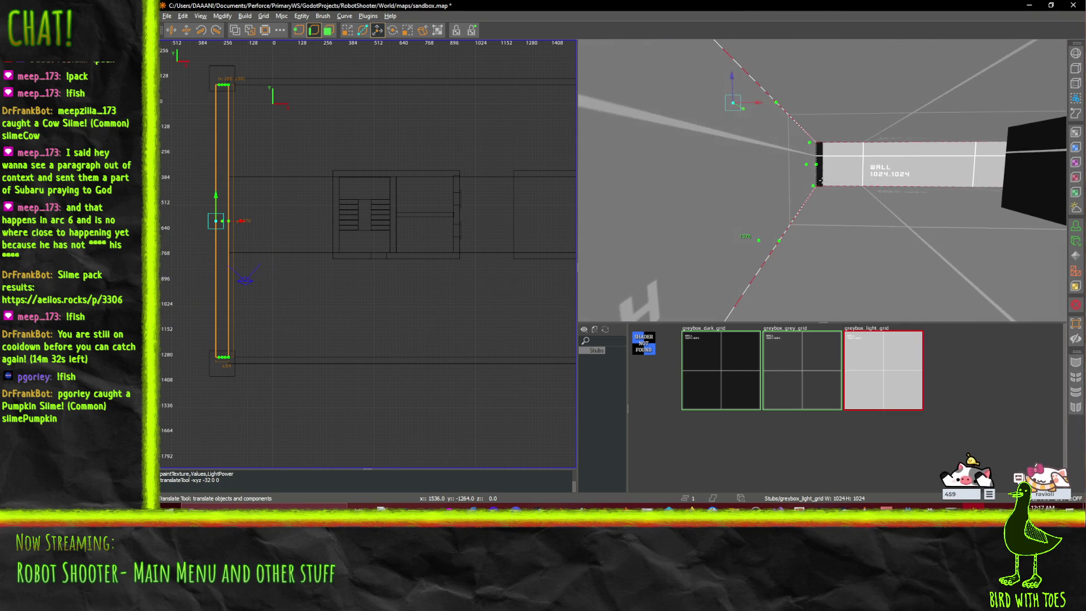
pyautogui.click(775, 105)
pyautogui.moveTo(804, 106); pyautogui.dragTo(786, 104)
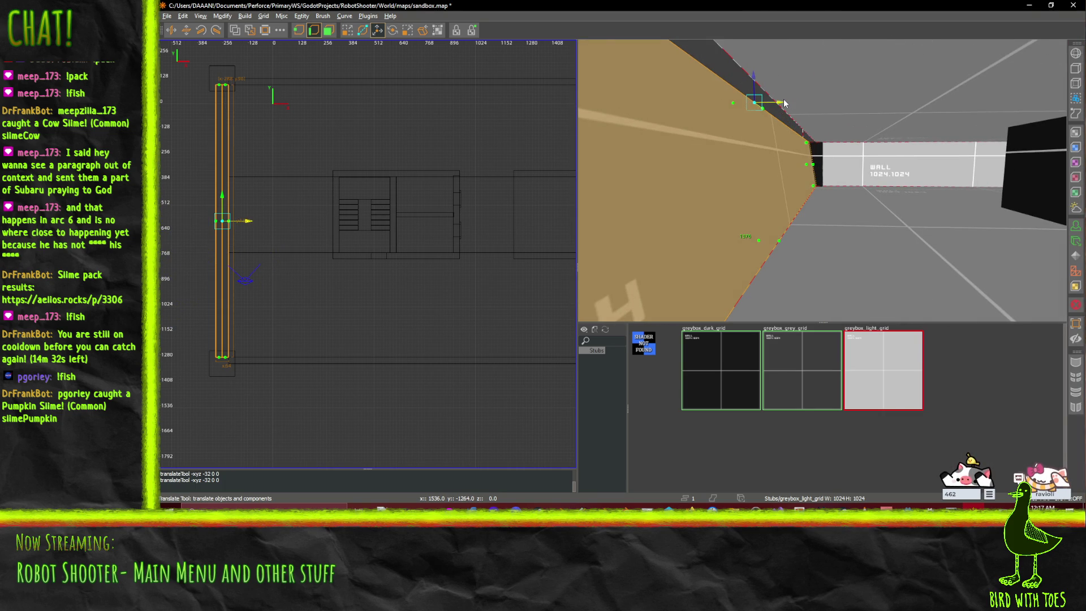
# - Clear the selection, switch to face mode and the QE4 drag tool, and draw a large brush along the wall
pyautogui.press('a')
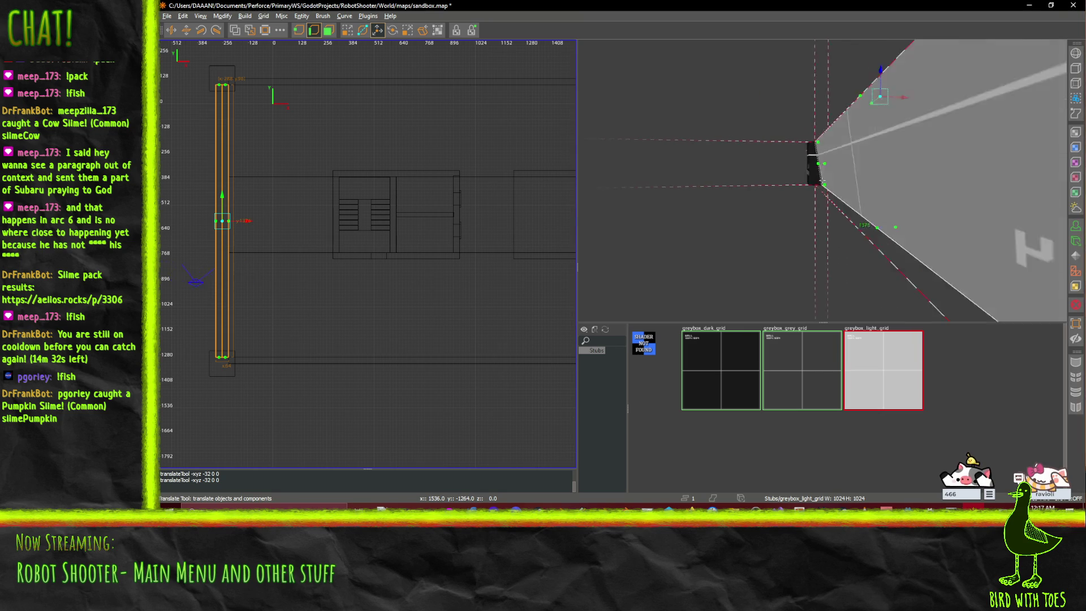
pyautogui.press('s')
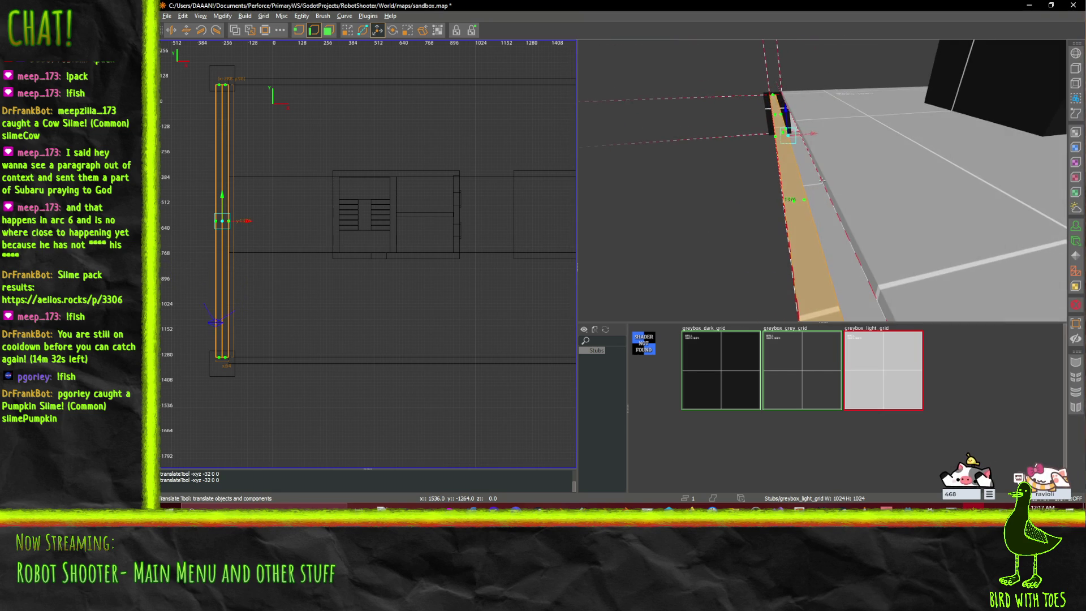
pyautogui.press('a')
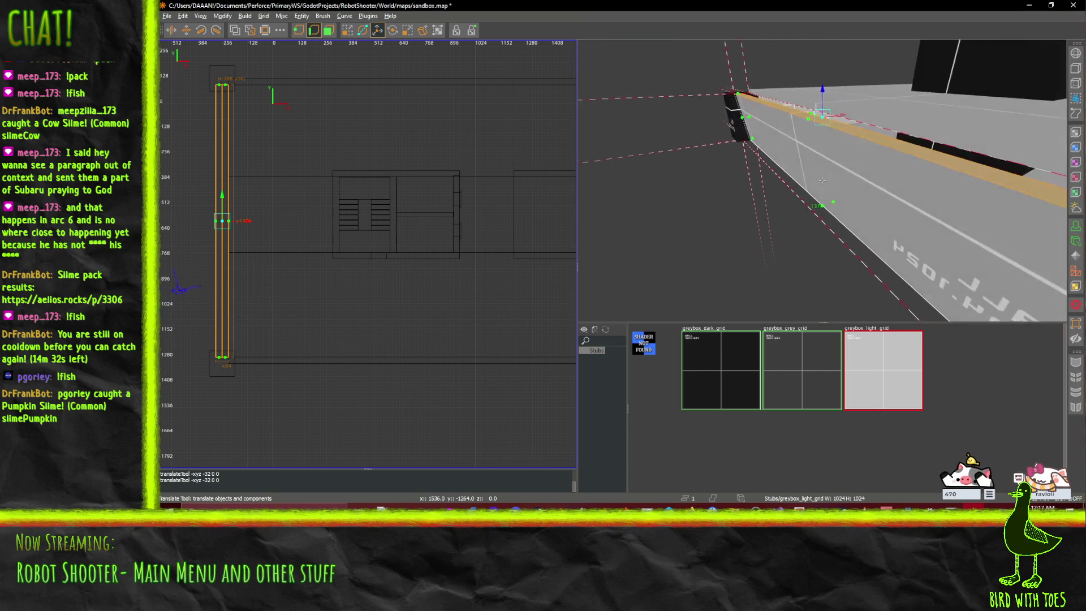
pyautogui.press('s')
pyautogui.rightClick(822, 180)
pyautogui.click(824, 139)
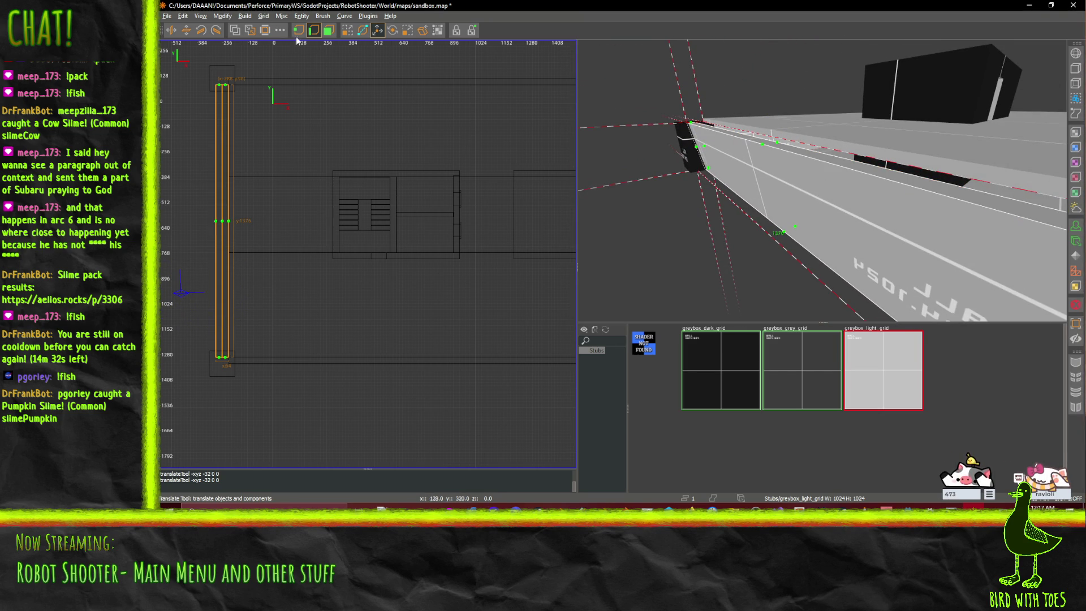
pyautogui.click(334, 31)
pyautogui.press('q')
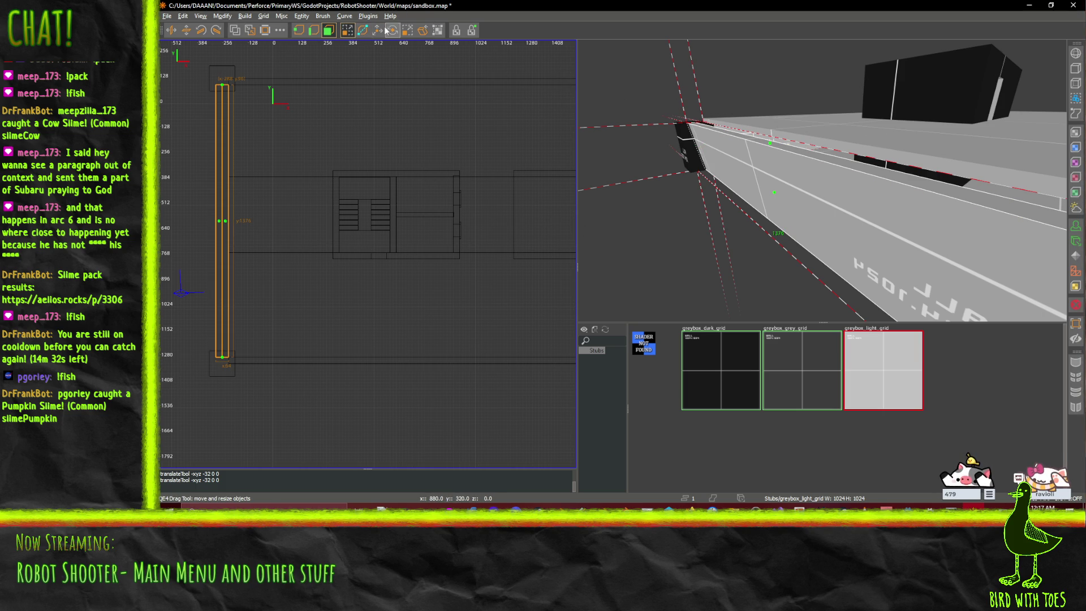
pyautogui.moveTo(962, 244); pyautogui.dragTo(1005, 183)
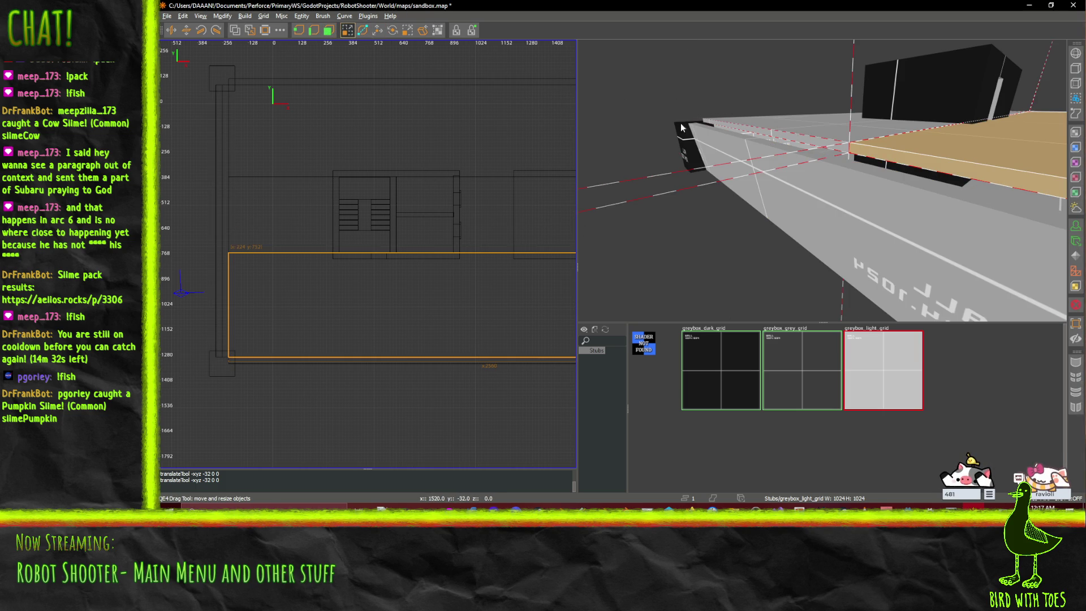
# - Add a second brush extending the first leftward and shift it slightly left
pyautogui.moveTo(813, 144)
pyautogui.mouseDown()
pyautogui.moveTo(750, 122)
pyautogui.moveTo(717, 126)
pyautogui.mouseUp()
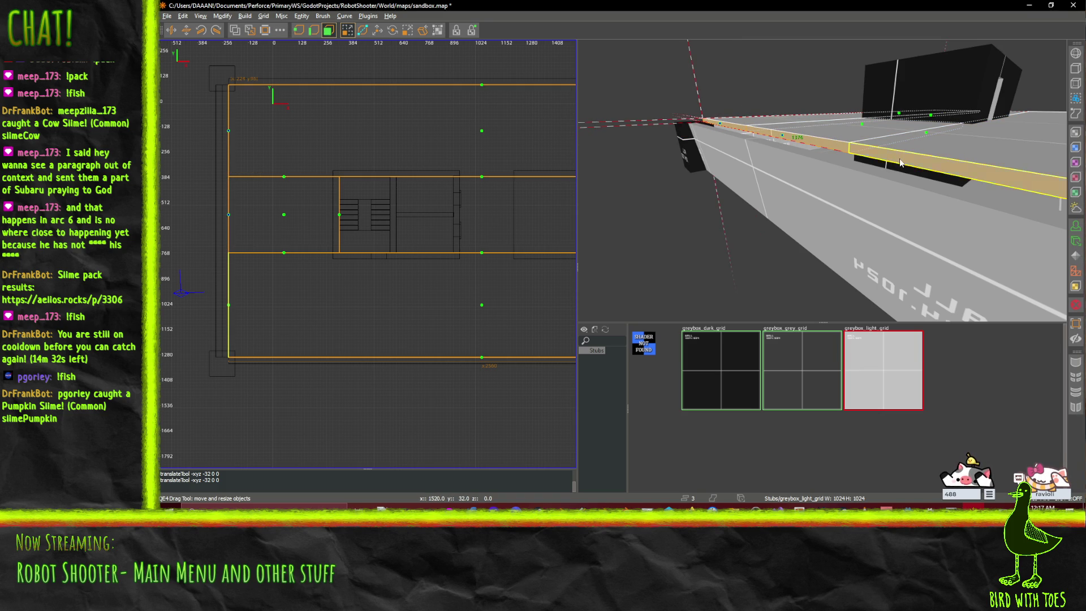
pyautogui.click(377, 30)
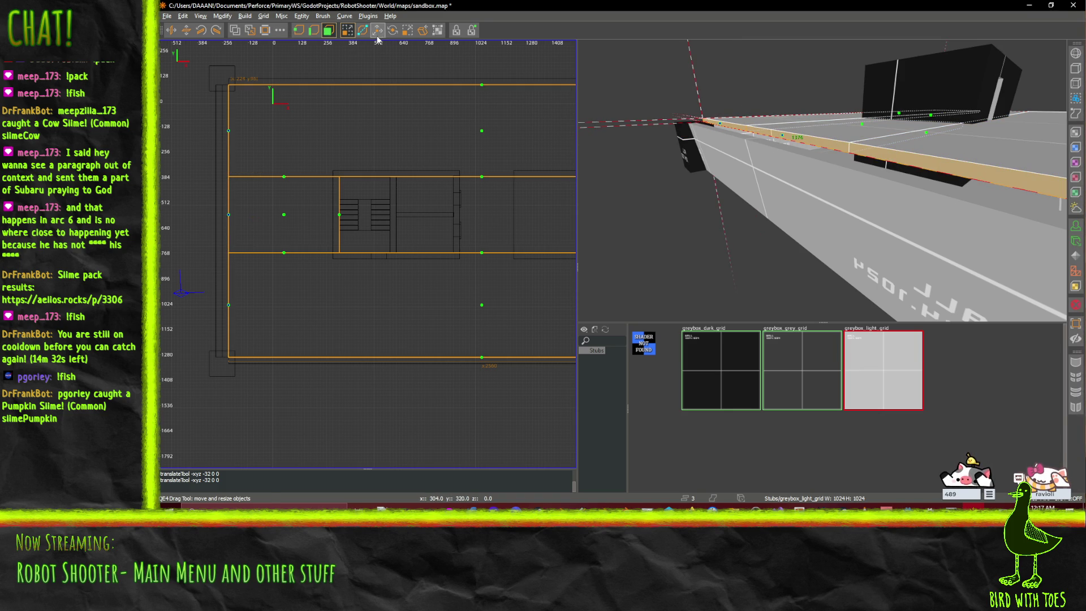
pyautogui.moveTo(810, 134); pyautogui.dragTo(786, 141)
pyautogui.press('q')
# - Select three wall brushes and inspect the grey wall and doorway from the front
pyautogui.rightClick(735, 257)
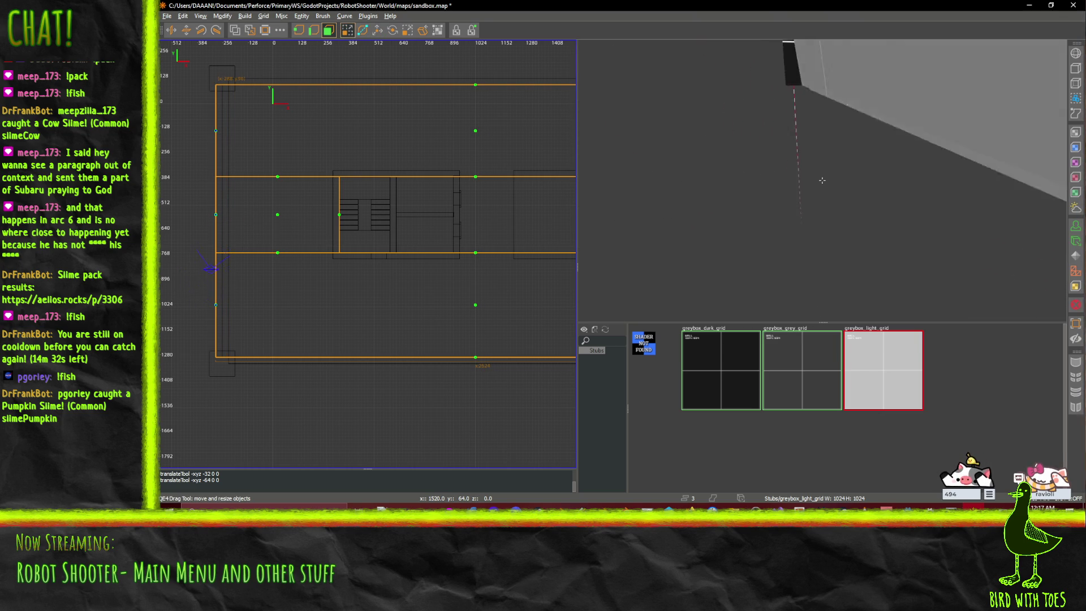
pyautogui.rightClick(822, 180)
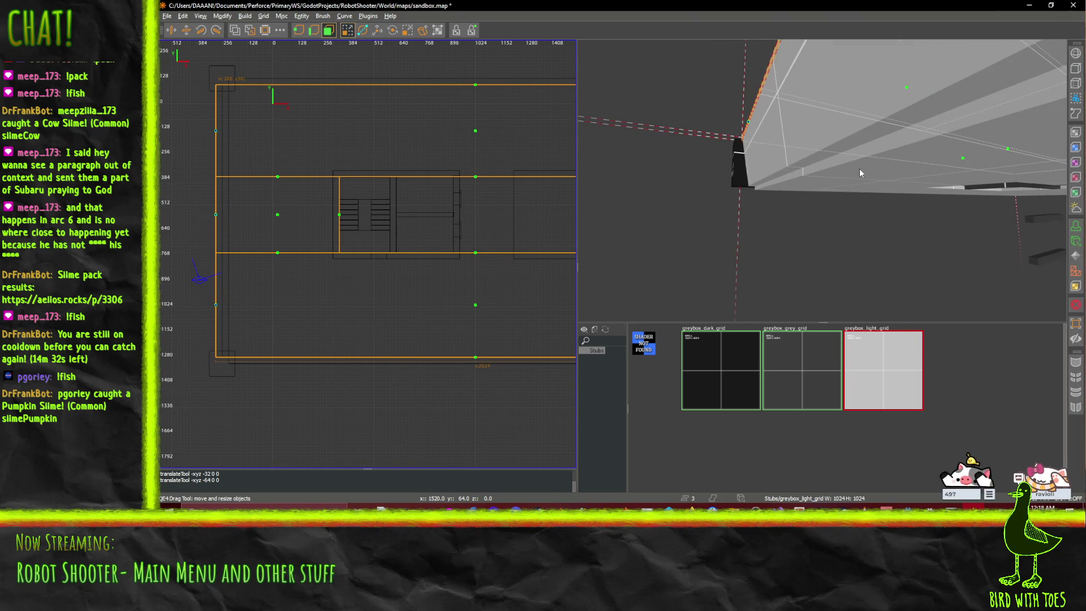
pyautogui.click(905, 170)
pyautogui.keyDown('shift'); pyautogui.click(919, 164); pyautogui.keyUp('shift')
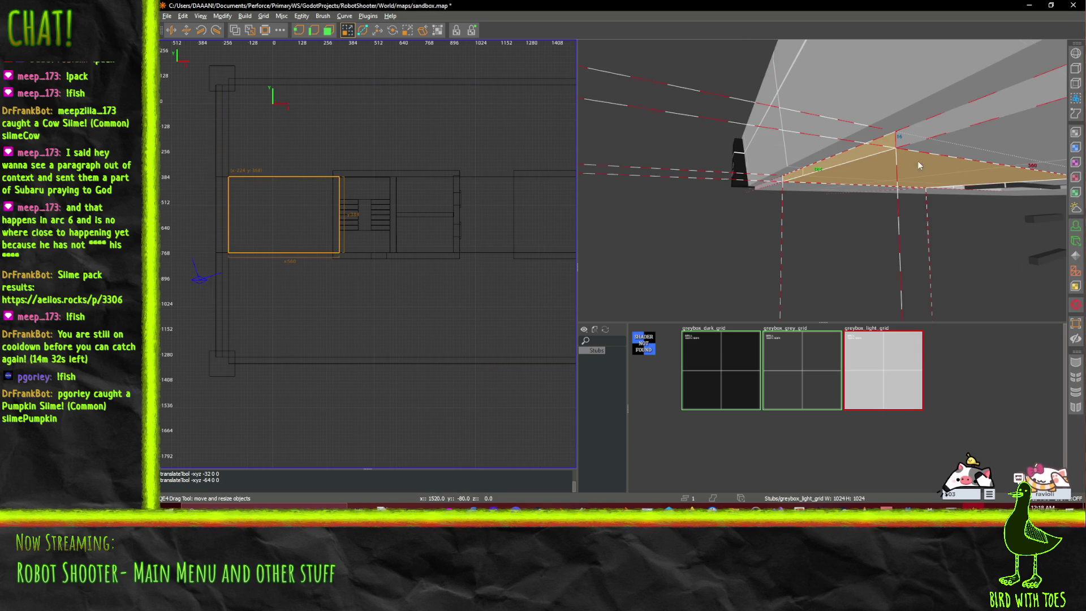
pyautogui.keyDown('shift'); pyautogui.click(936, 138); pyautogui.keyUp('shift')
pyautogui.keyDown('shift'); pyautogui.click(779, 186); pyautogui.keyUp('shift')
pyautogui.moveTo(780, 187); pyautogui.dragTo(822, 180)
pyautogui.press('w')
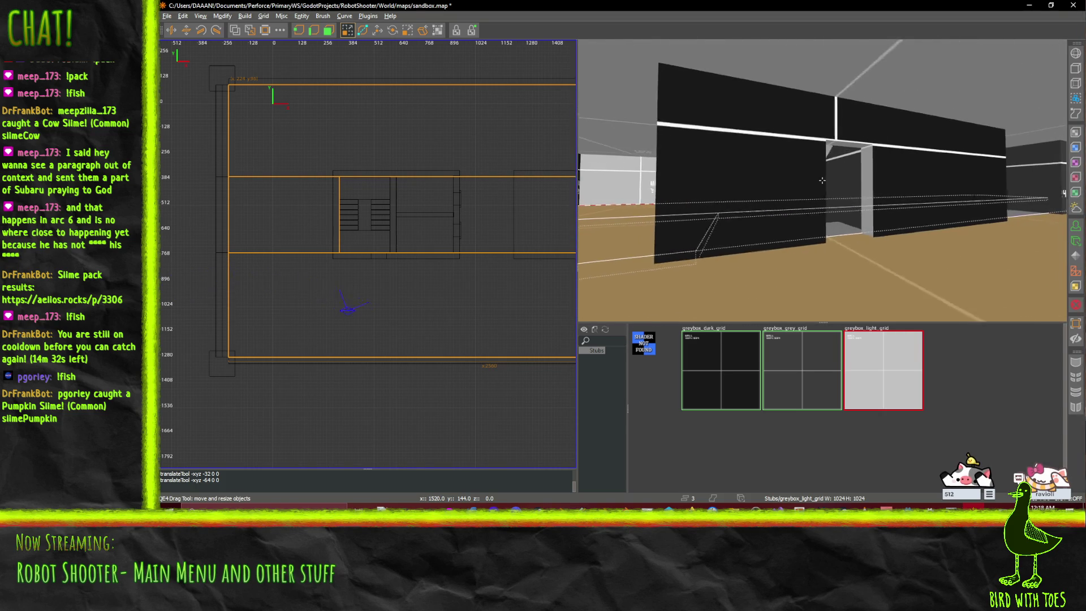
pyautogui.press('s')
pyautogui.press('s')
# - Undo the texture paint and the wall move, then select the thin corridor wall
pyautogui.hotkey('ctrl', 'z')
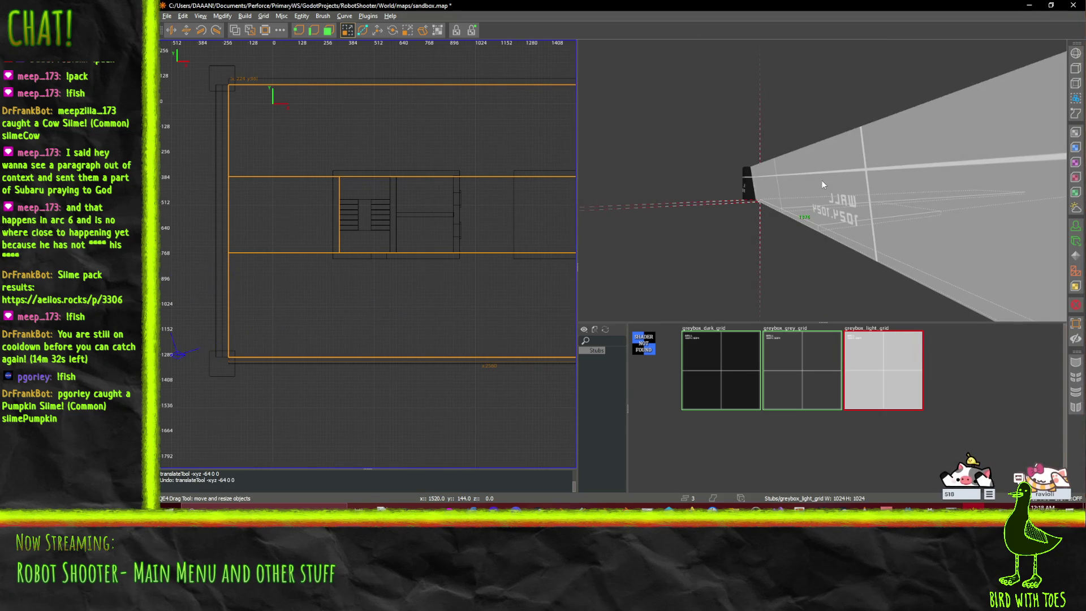
pyautogui.hotkey('ctrl', 'z')
pyautogui.hotkey('ctrl', 'z')
pyautogui.press('w')
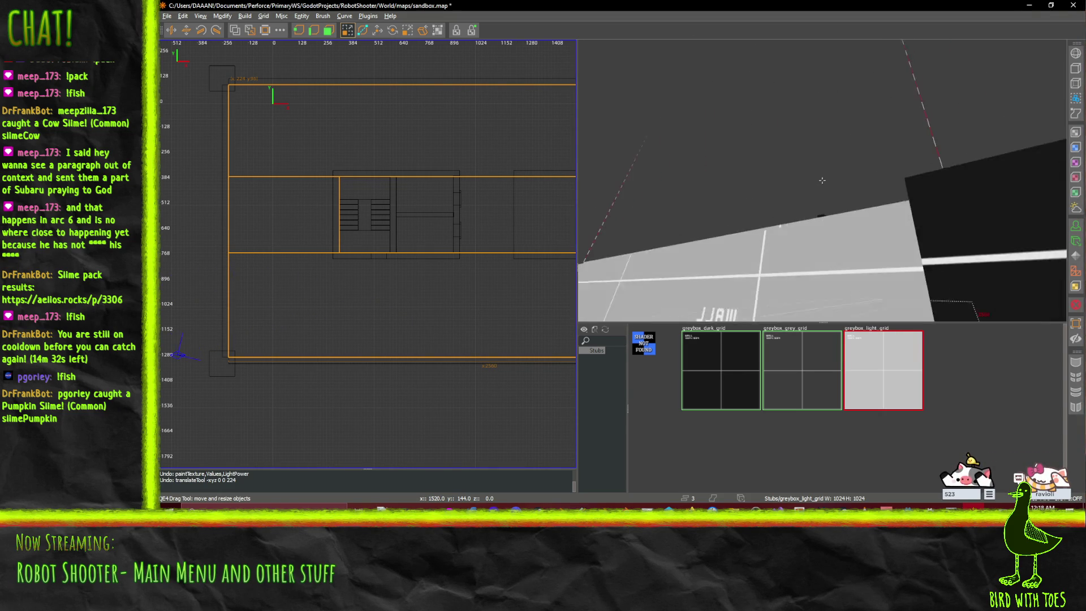
pyautogui.press('a')
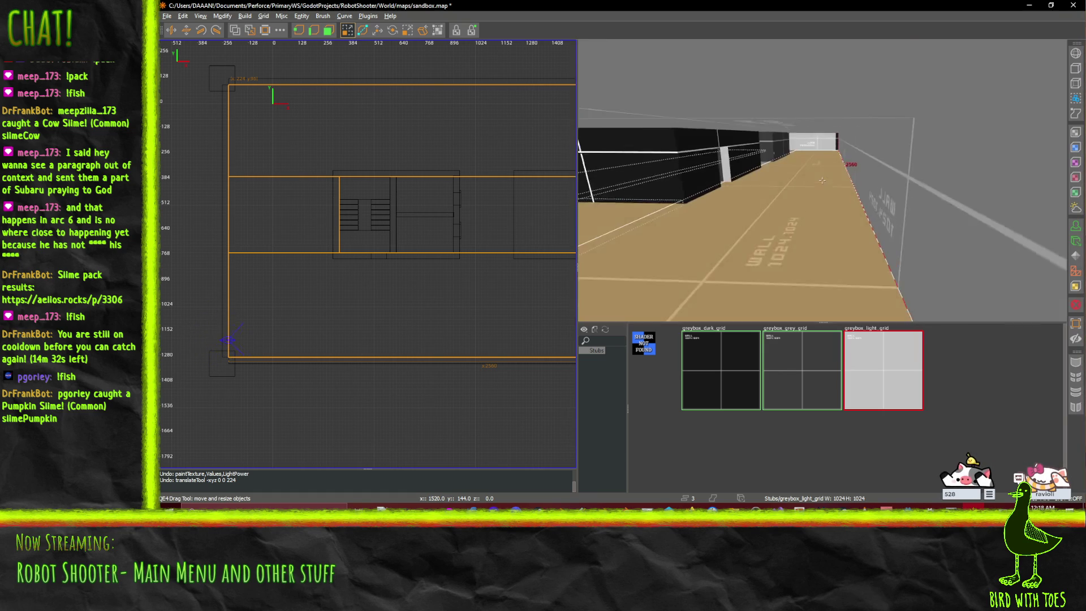
pyautogui.click(910, 179)
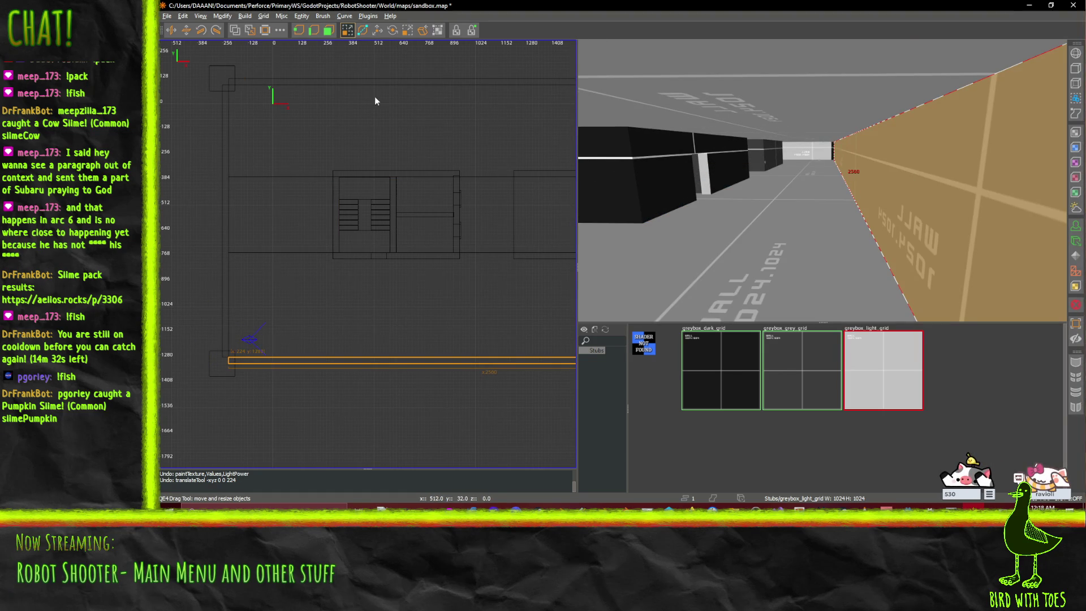
# - Move the thin trim brush 80 units along Y with the translate tool
pyautogui.press('s')
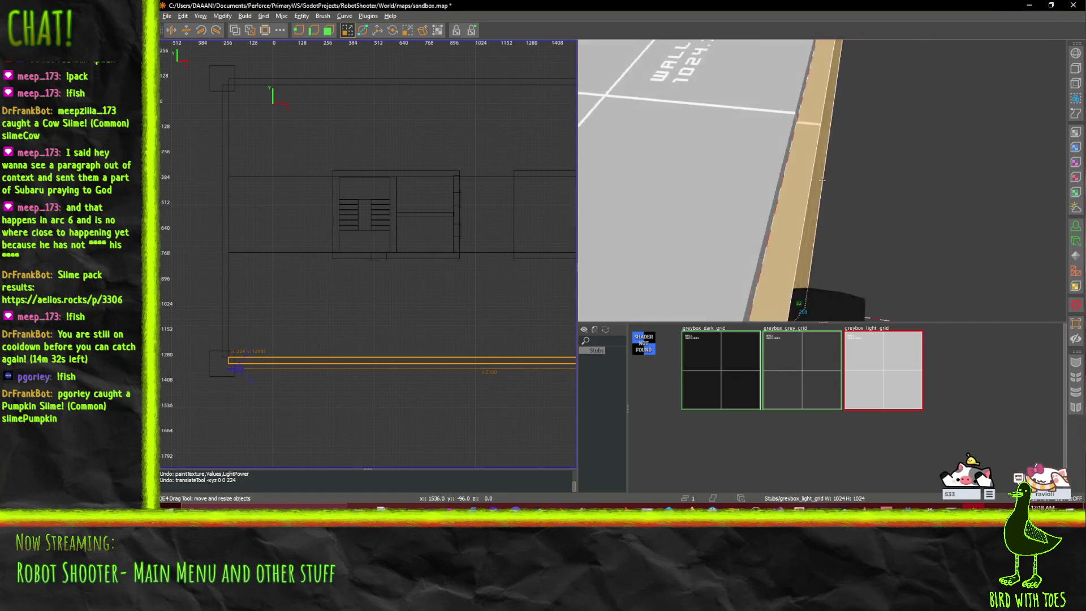
pyautogui.press('e')
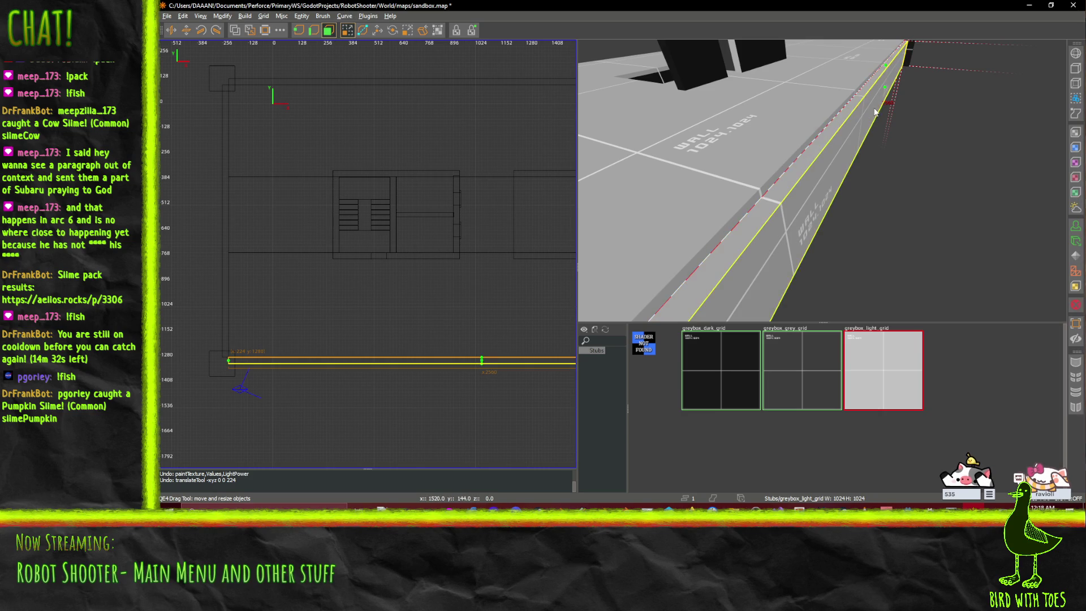
pyautogui.press('e')
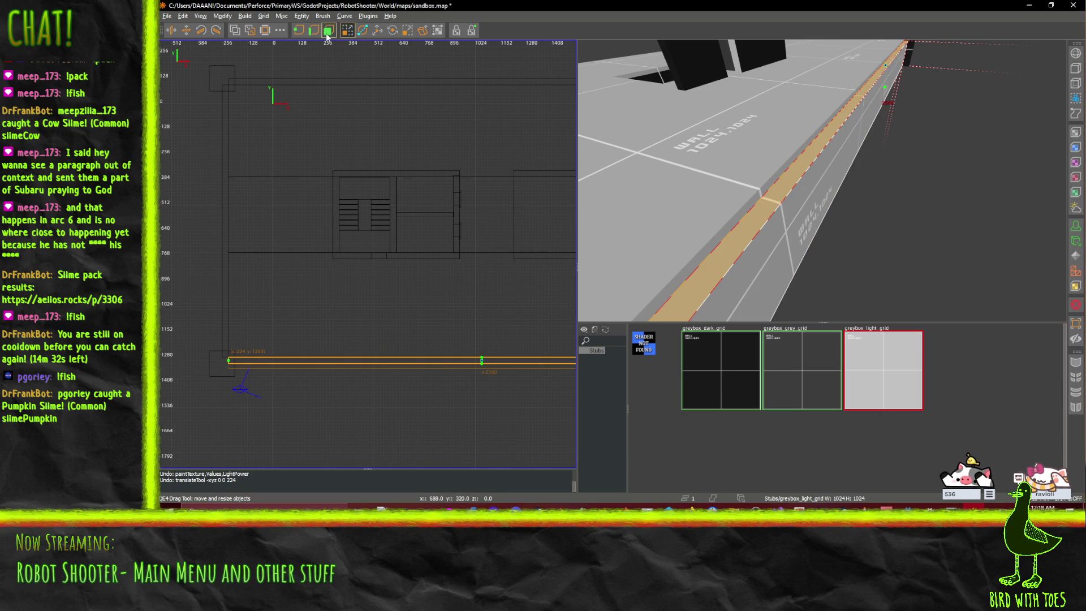
pyautogui.click(378, 30)
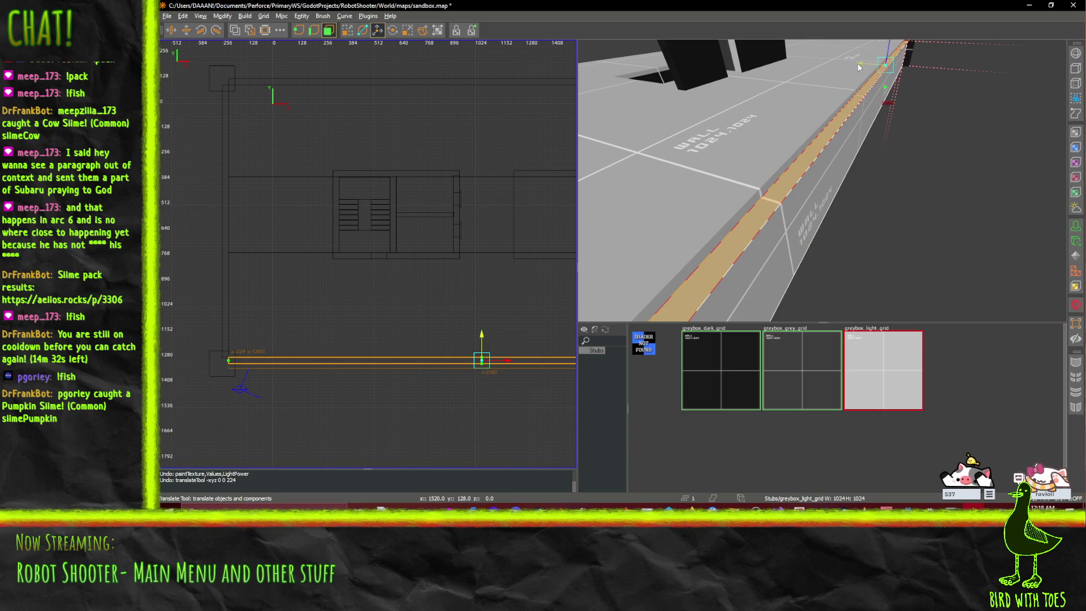
pyautogui.moveTo(863, 64); pyautogui.dragTo(867, 104)
# - Select the trim brush's large side face and slide it along the wall, then return to the drag tool
pyautogui.click(314, 31)
pyautogui.scroll(-5, 848, 130)
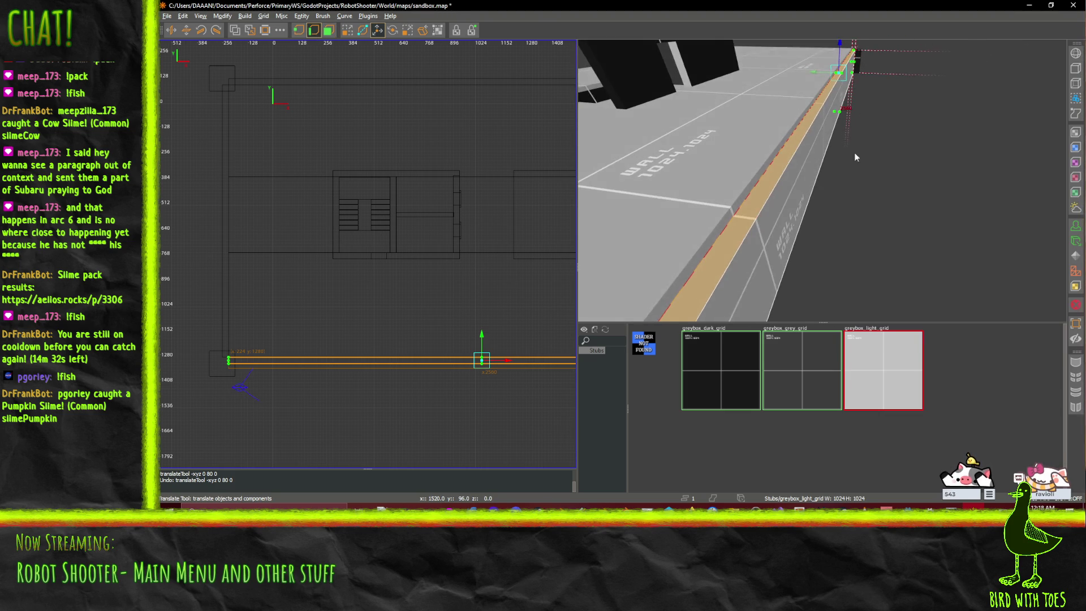
pyautogui.scroll(-5, 822, 180)
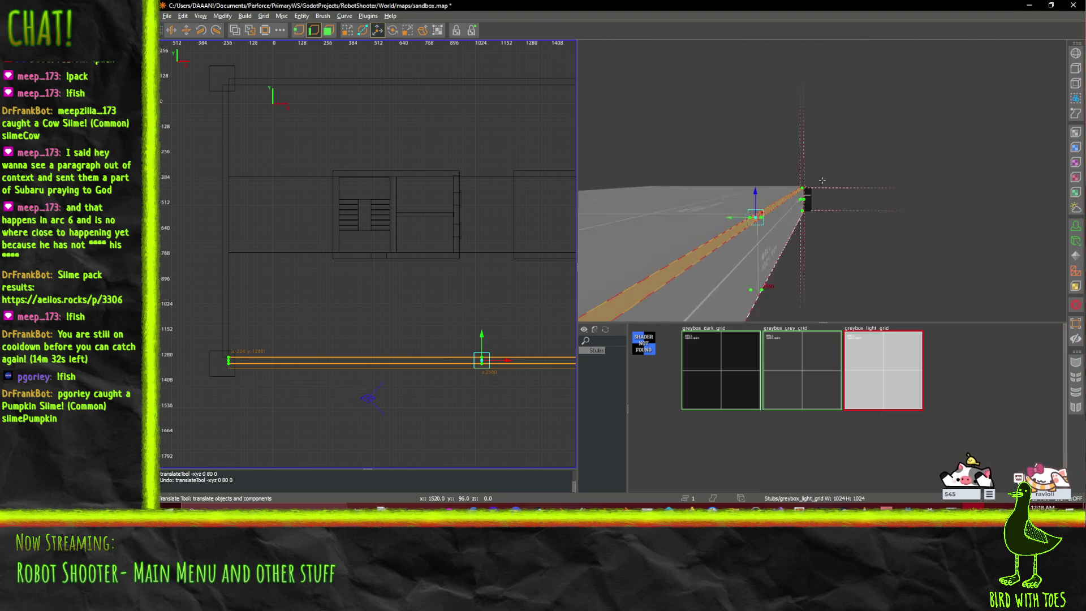
pyautogui.scroll(-4, 822, 181)
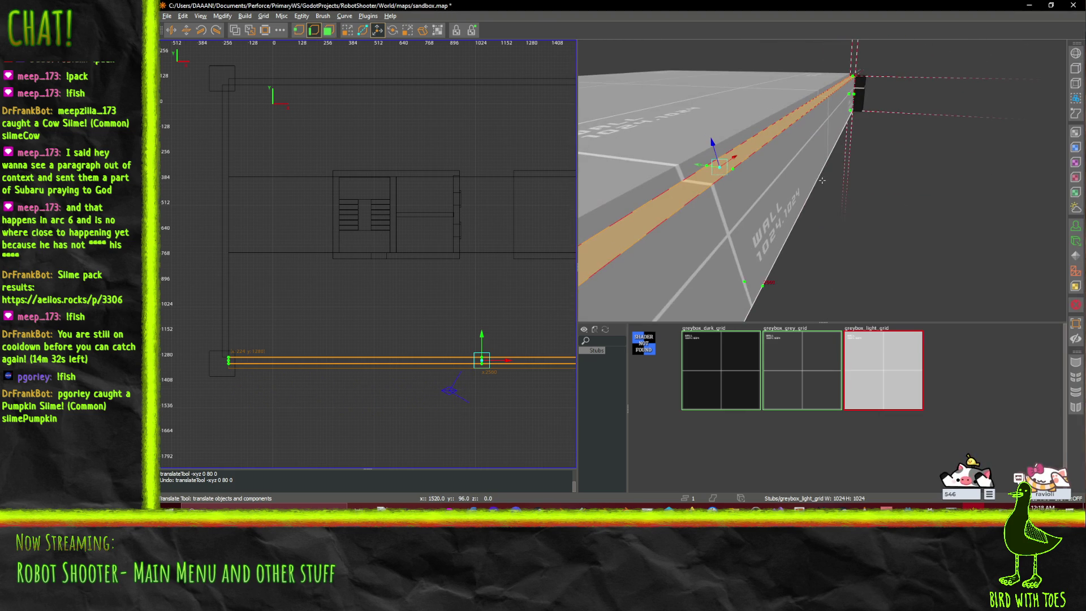
pyautogui.keyDown('ctrl'); pyautogui.keyDown('shift'); pyautogui.click(717, 174); pyautogui.keyUp('shift'); pyautogui.keyUp('ctrl')
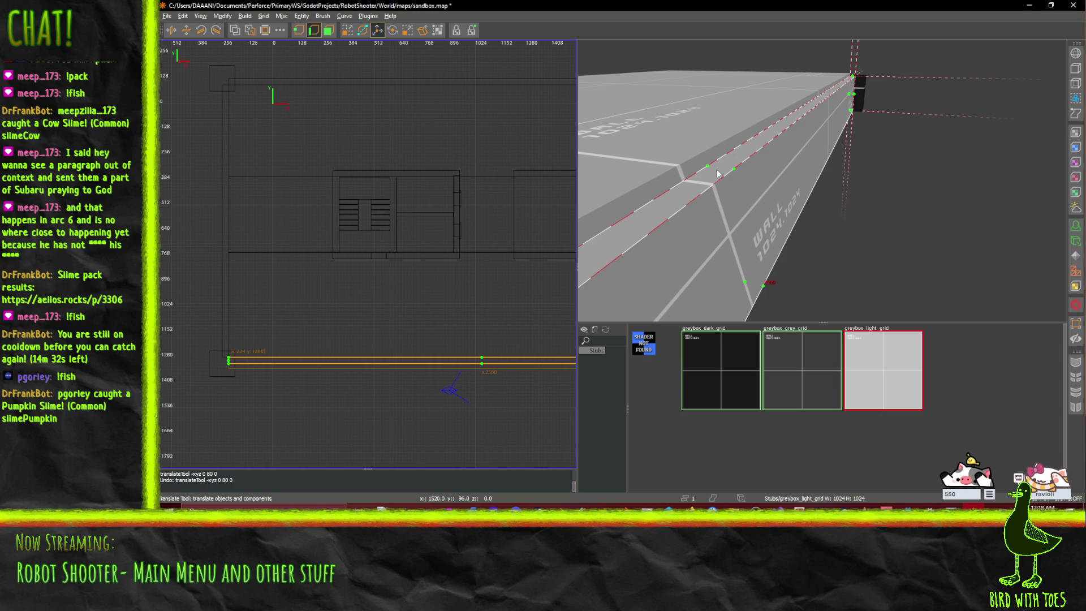
pyautogui.click(707, 170)
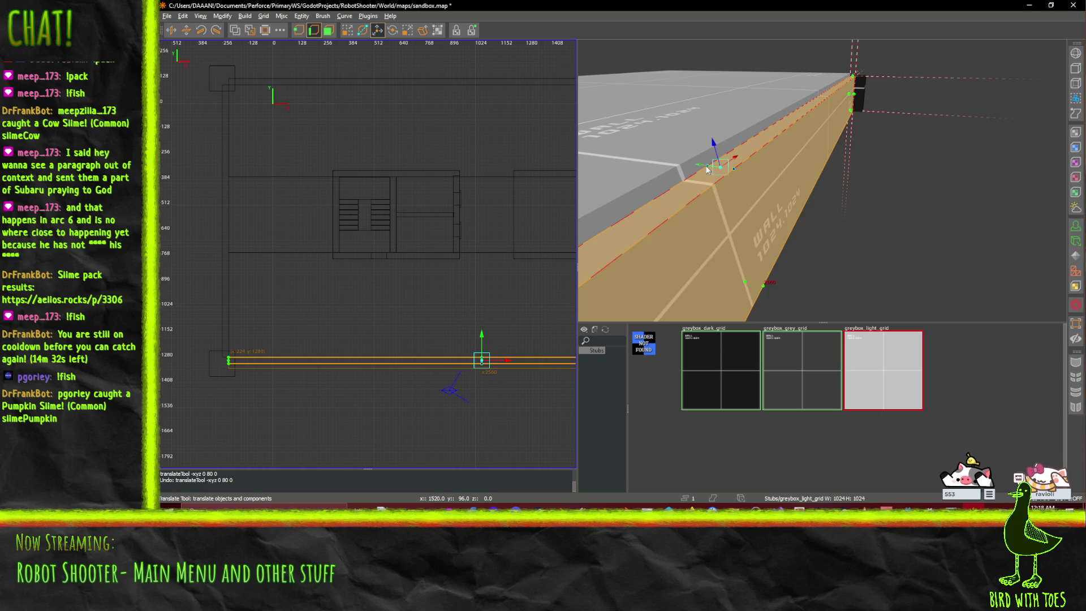
pyautogui.moveTo(695, 168); pyautogui.dragTo(715, 176)
pyautogui.press('q')
pyautogui.press('Left')
pyautogui.scroll(5, 816, 199)
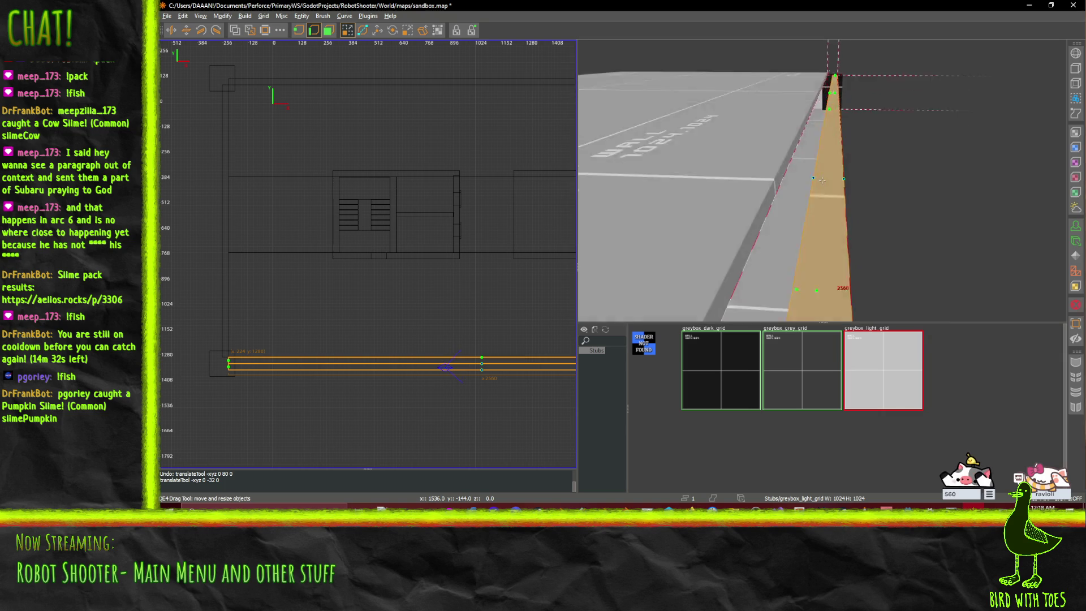
pyautogui.scroll(-5, 821, 180)
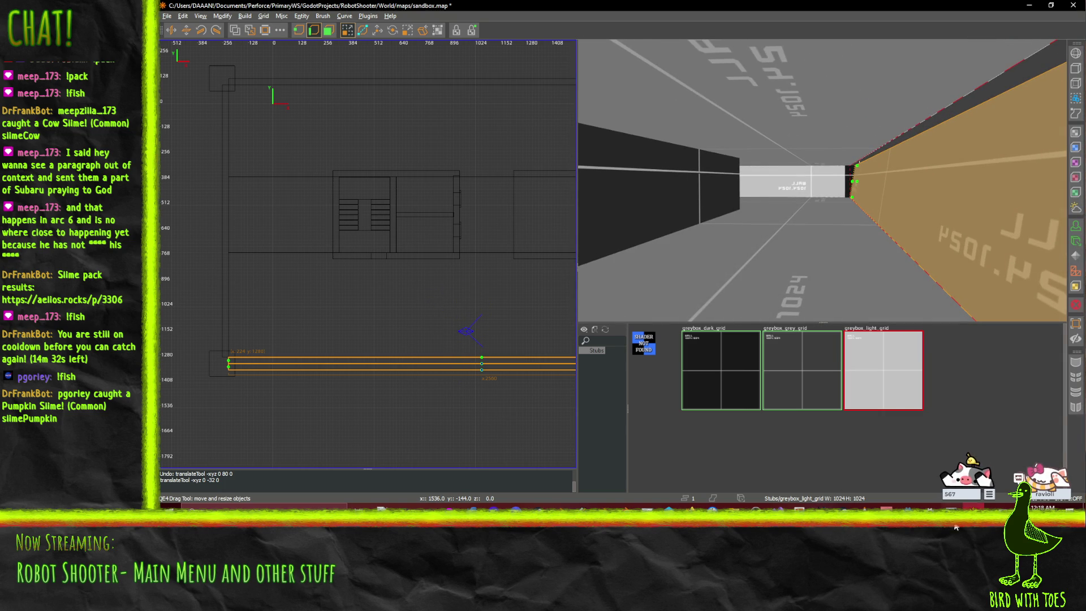
pyautogui.moveTo(691, 506)
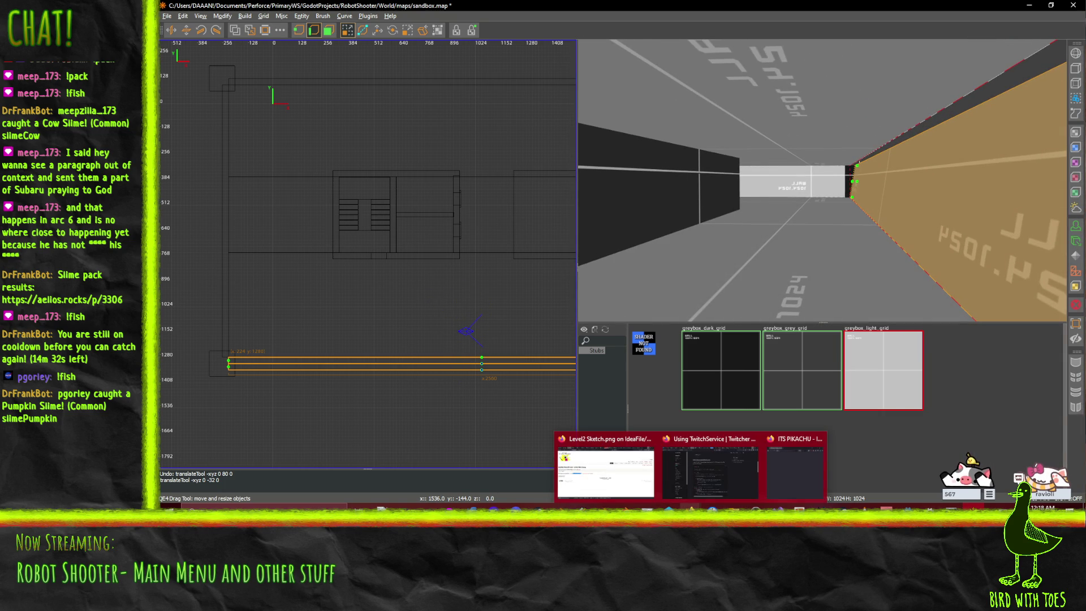
pyautogui.moveTo(868, 506)
pyautogui.click(868, 467)
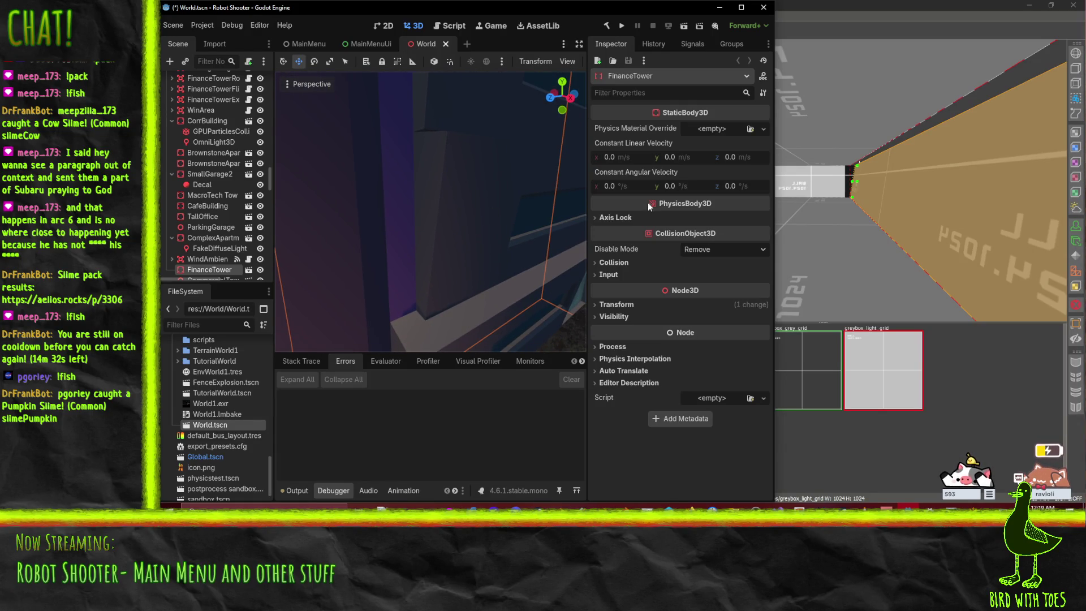
pyautogui.click(963, 215)
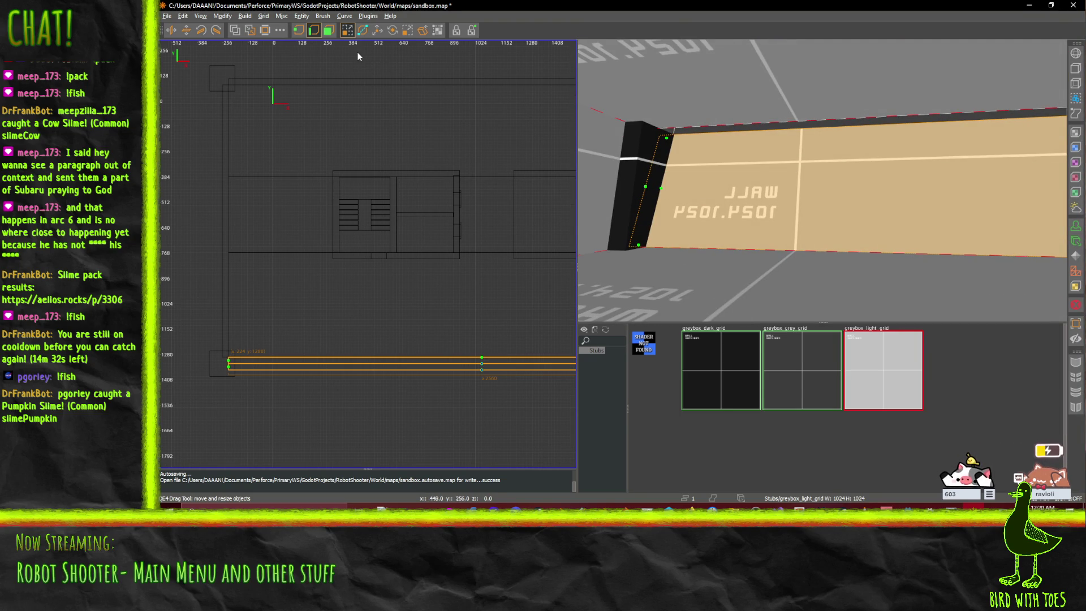
# - Select the 1024.1024 wall brush and slide it left along X until it starts at x 144
pyautogui.click(632, 177)
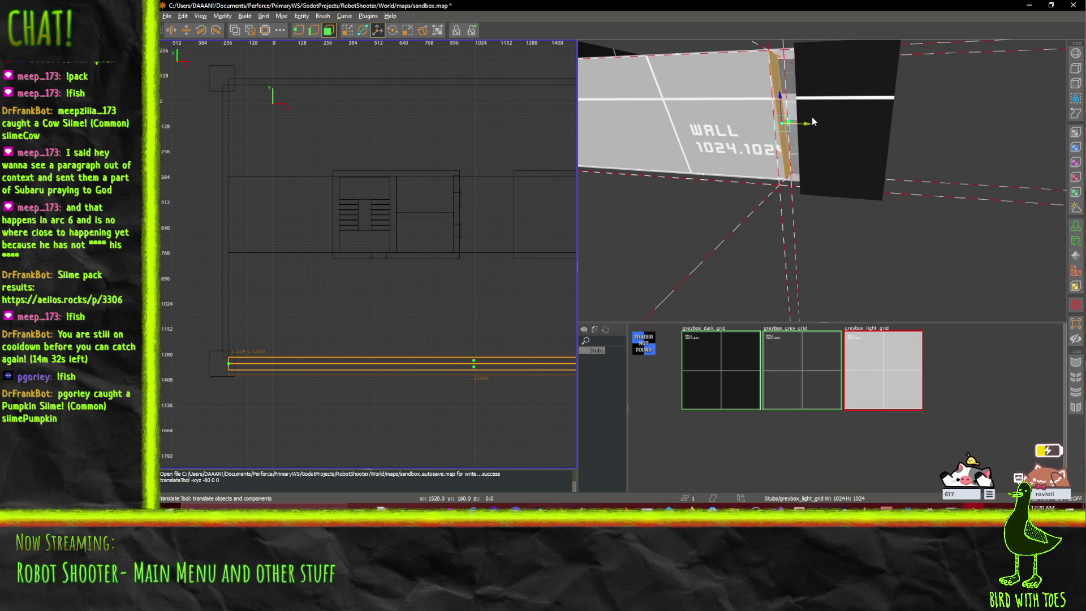
pyautogui.press('a')
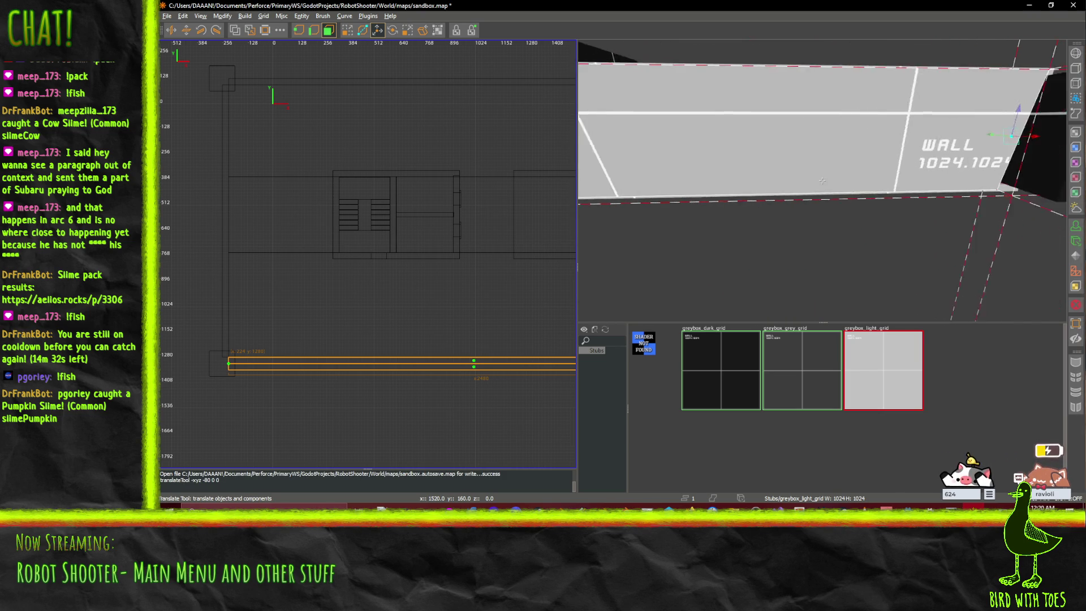
pyautogui.press('d')
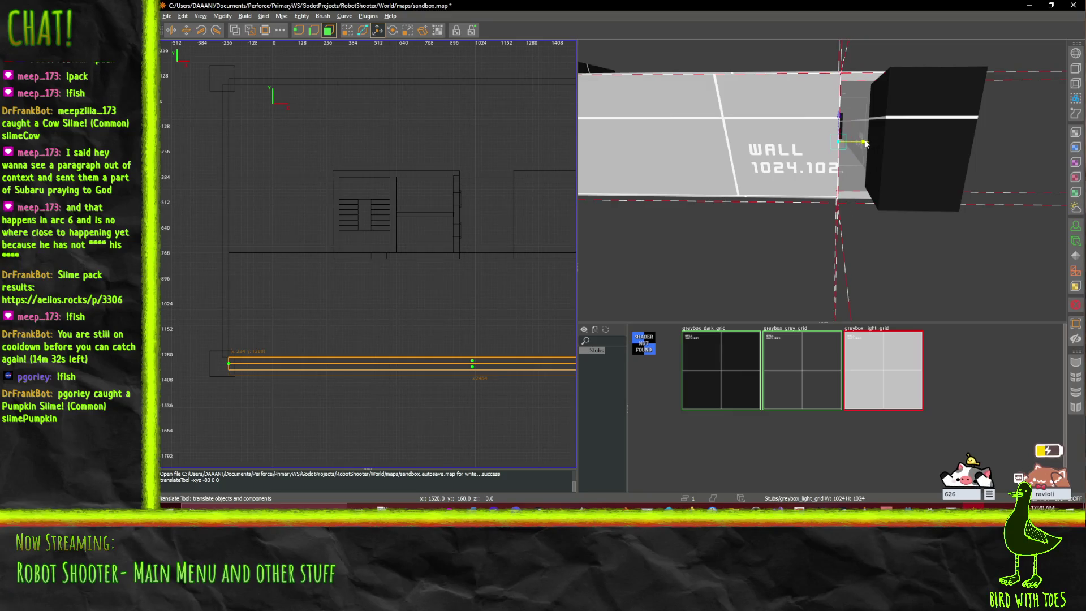
pyautogui.press('a')
pyautogui.press('a')
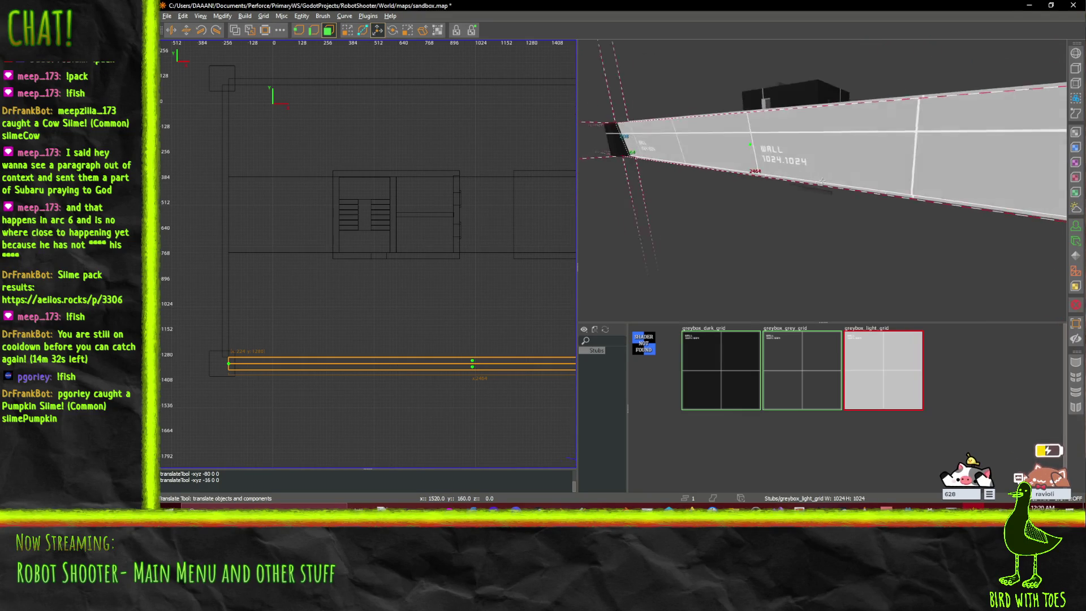
pyautogui.hotkey('ctrl', 'u')
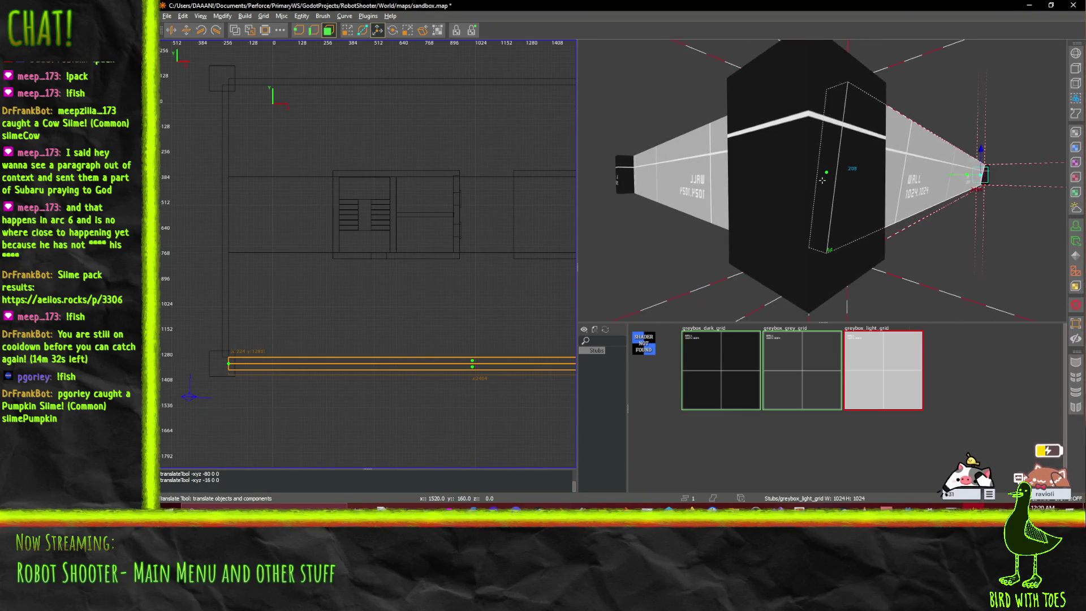
pyautogui.press('d')
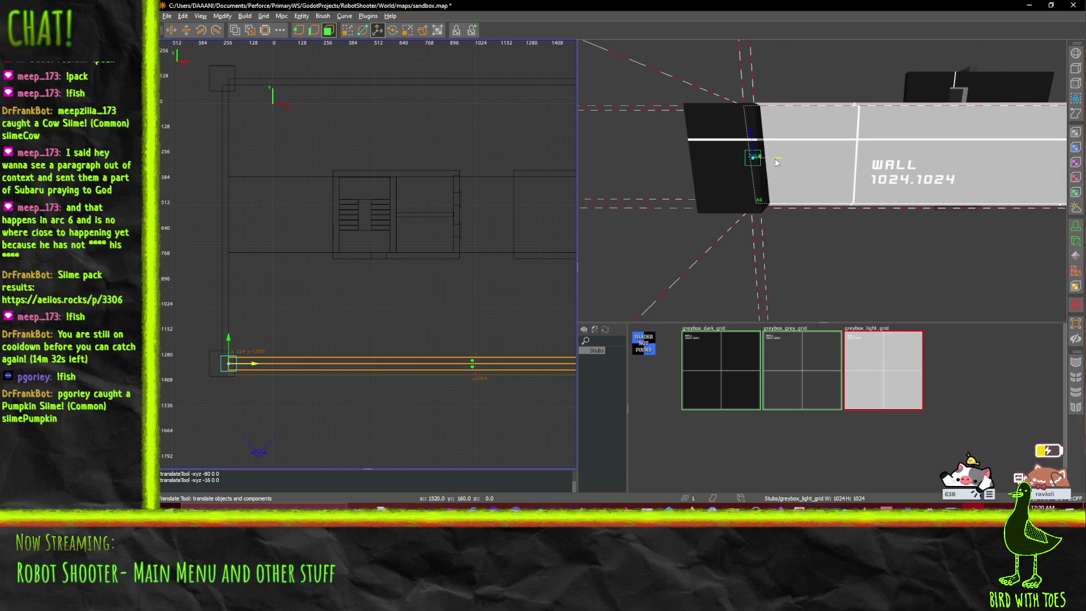
pyautogui.press('w')
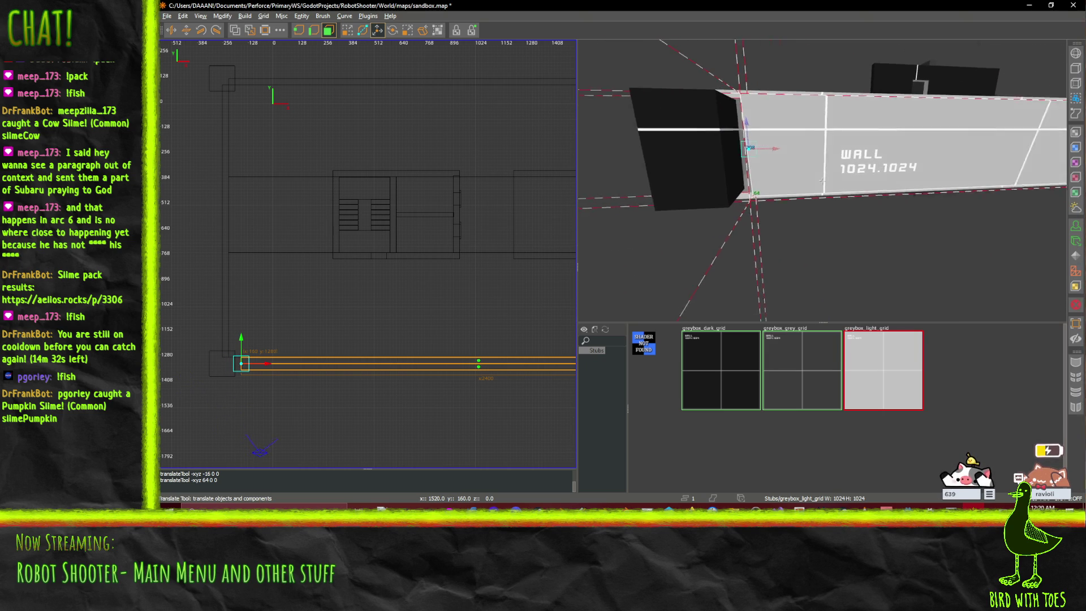
pyautogui.press('s')
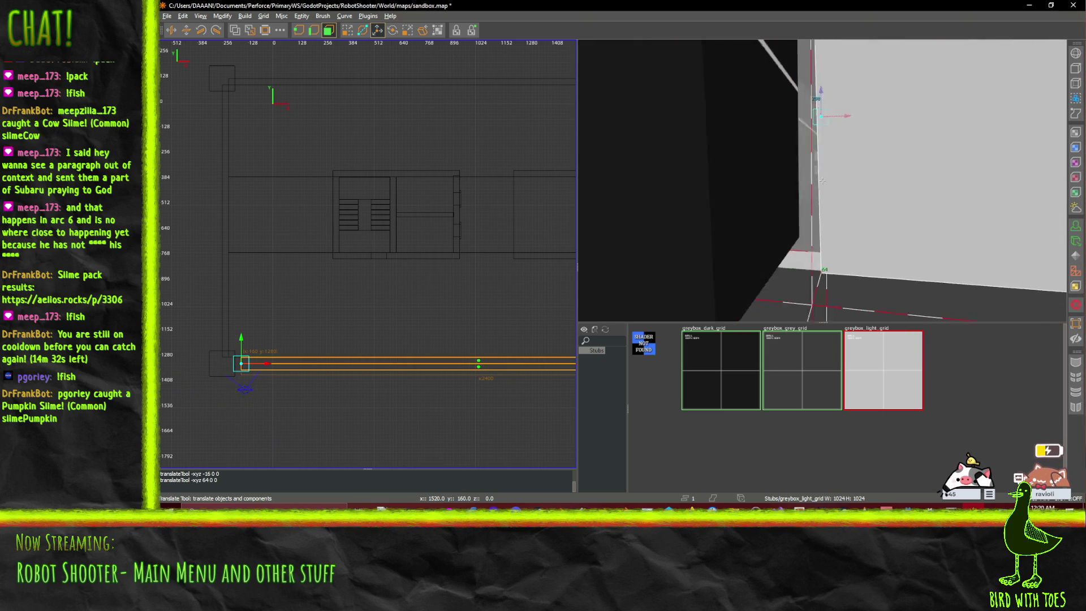
pyautogui.press('d')
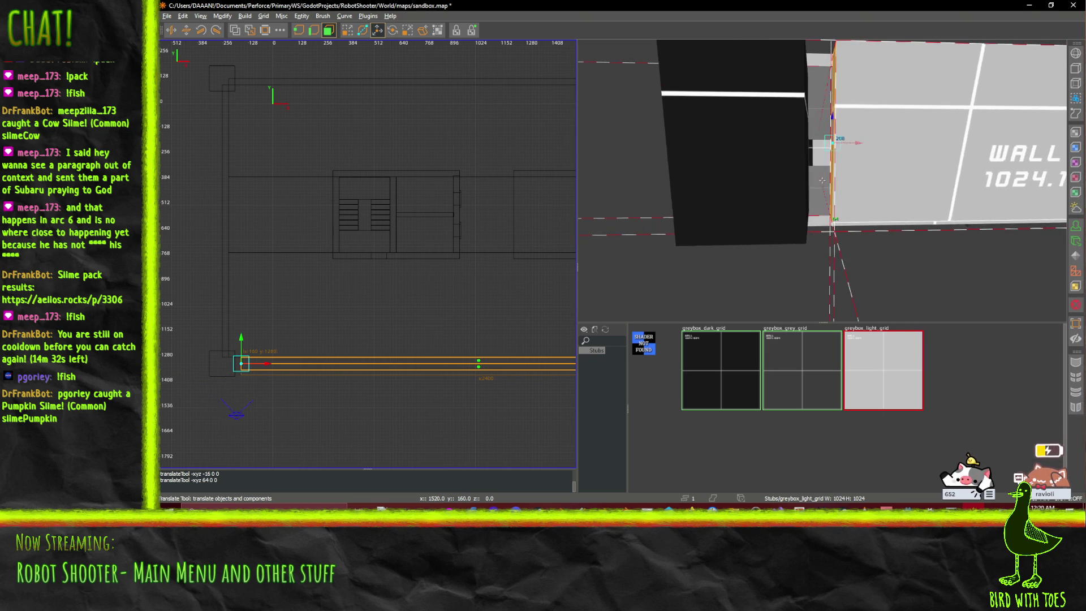
pyautogui.moveTo(813, 165)
pyautogui.mouseDown()
pyautogui.moveTo(776, 173)
pyautogui.moveTo(822, 180)
pyautogui.mouseUp()
pyautogui.press('s')
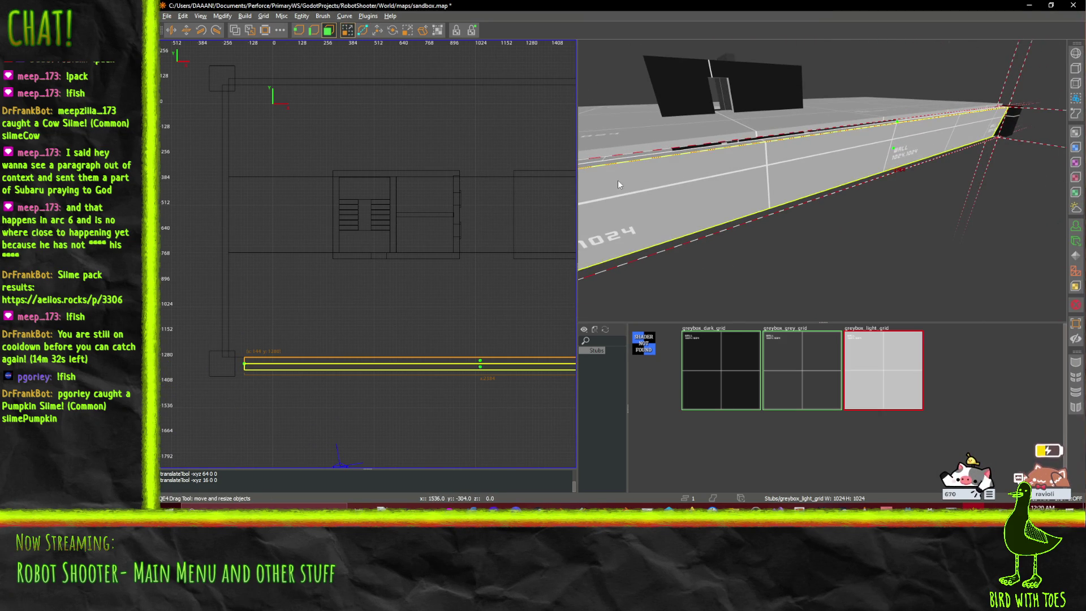
# - Nudge the long wall brush -32 along Y so it butts against the dark pillar block
pyautogui.click(656, 129)
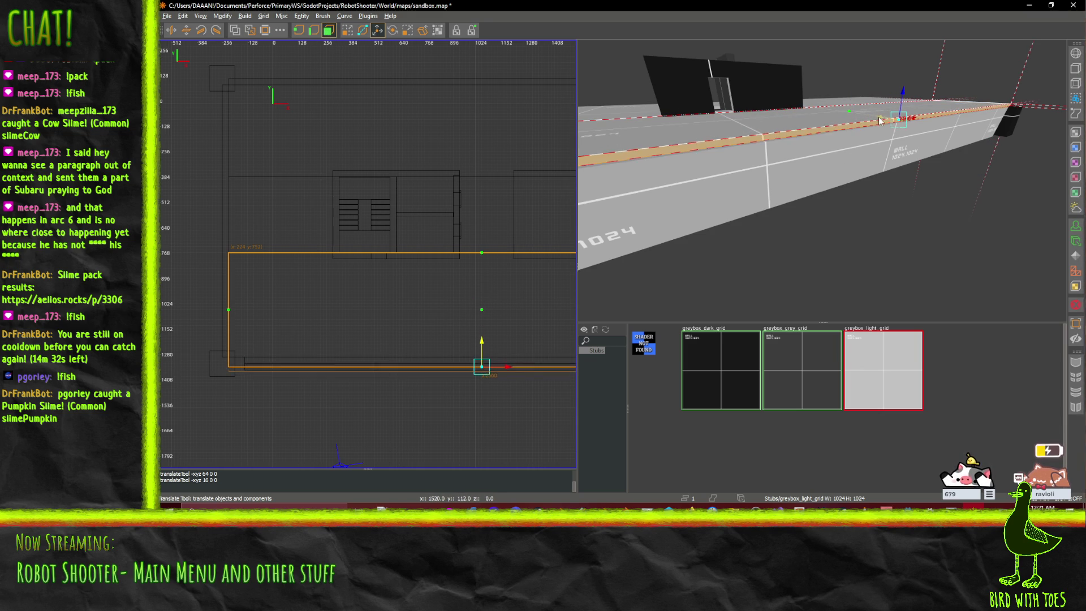
pyautogui.scroll(-10, 832, 147)
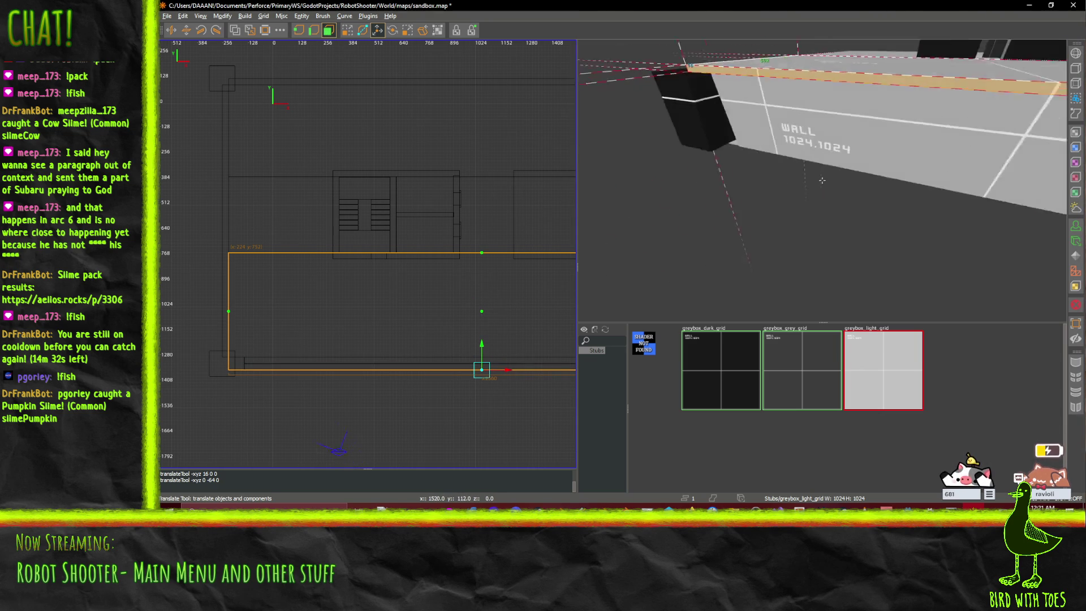
pyautogui.moveTo(822, 180); pyautogui.dragTo(823, 183)
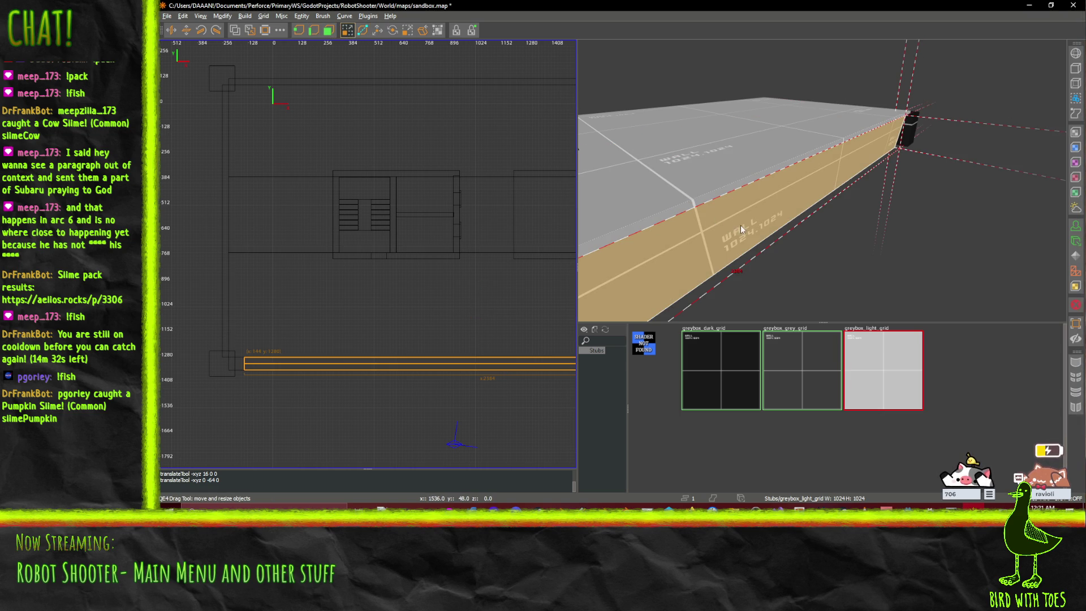
pyautogui.moveTo(890, 236); pyautogui.dragTo(661, 259)
pyautogui.moveTo(822, 181); pyautogui.dragTo(822, 180)
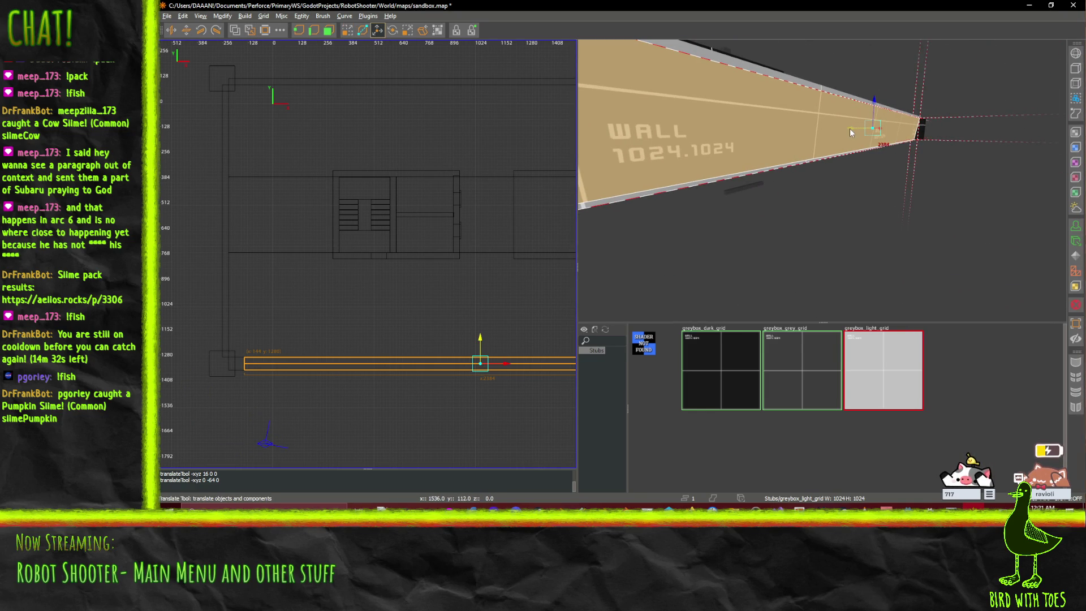
pyautogui.moveTo(849, 128); pyautogui.dragTo(852, 128)
pyautogui.rightClick(853, 129)
# - Deselect the wall brush and switch over to the Godot editor
pyautogui.moveTo(822, 181); pyautogui.dragTo(822, 180)
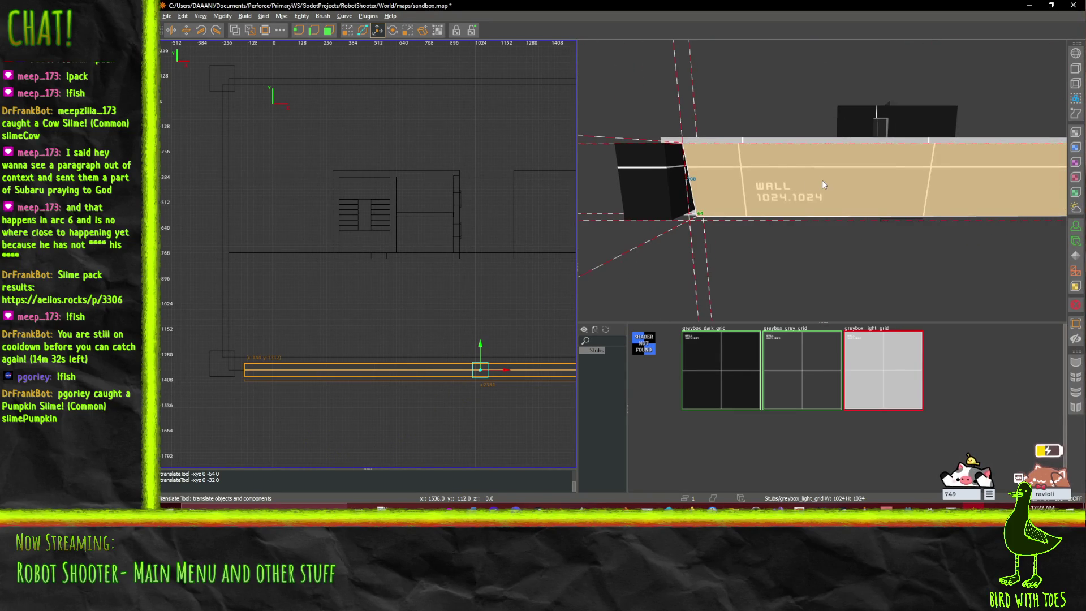
pyautogui.scroll(-1, 461, 260)
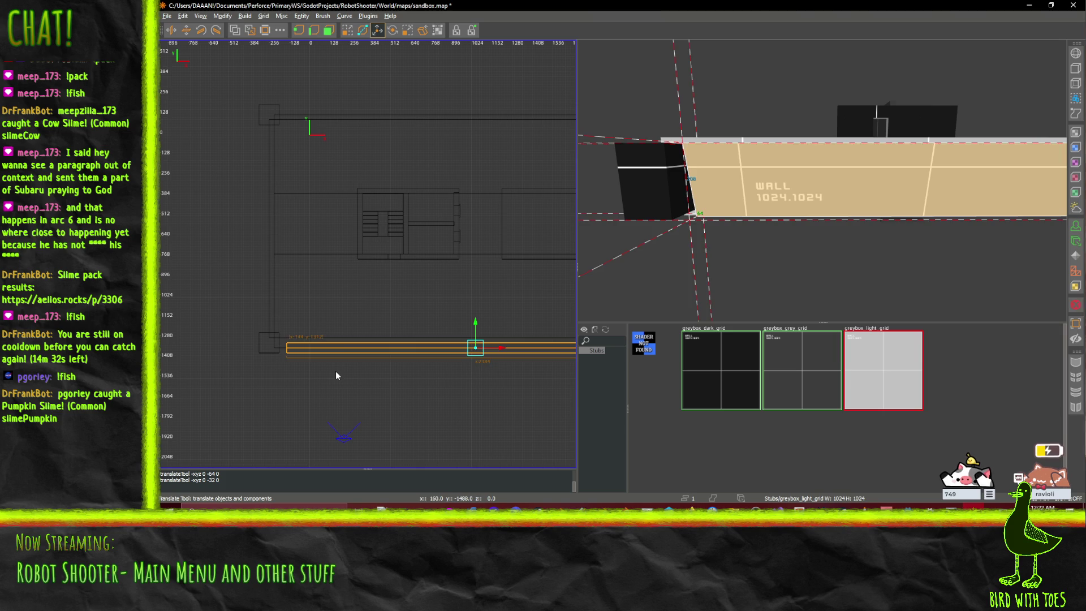
pyautogui.press('Escape')
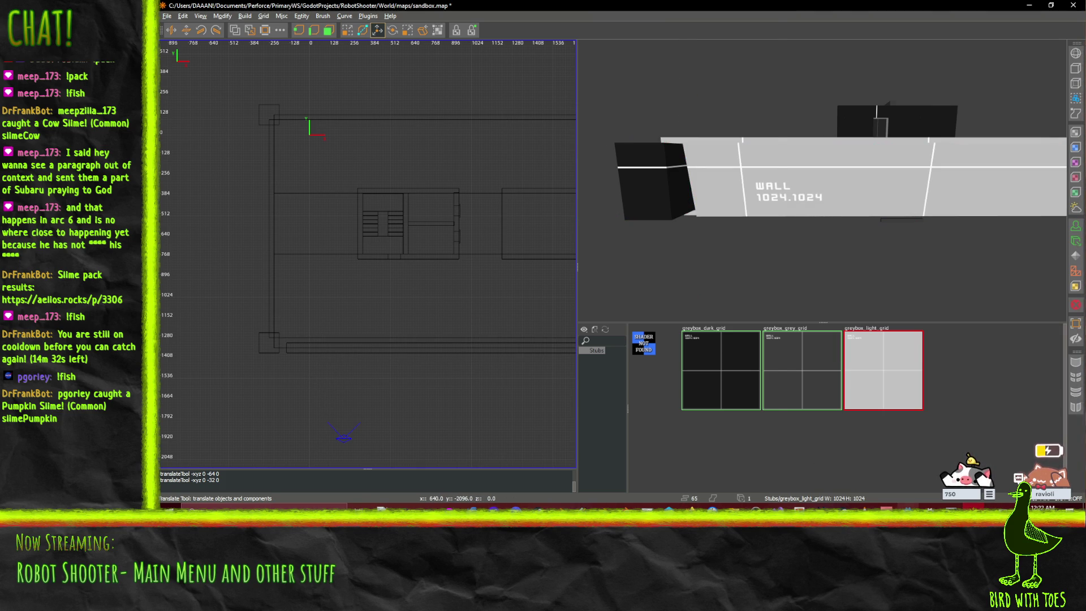
pyautogui.hotkey('alt', 'Tab')
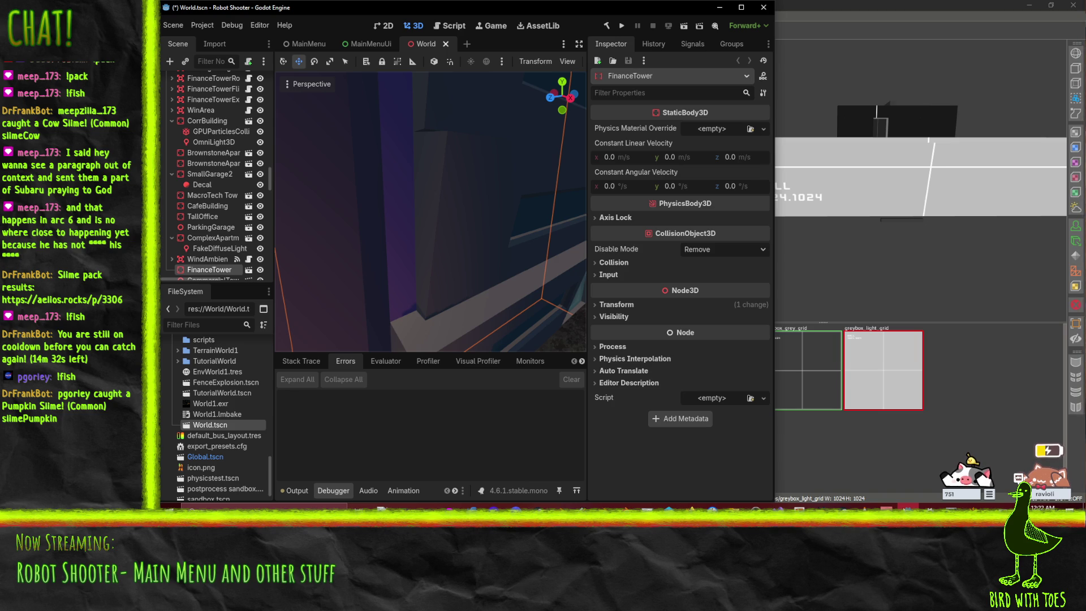
pyautogui.rightClick(497, 289)
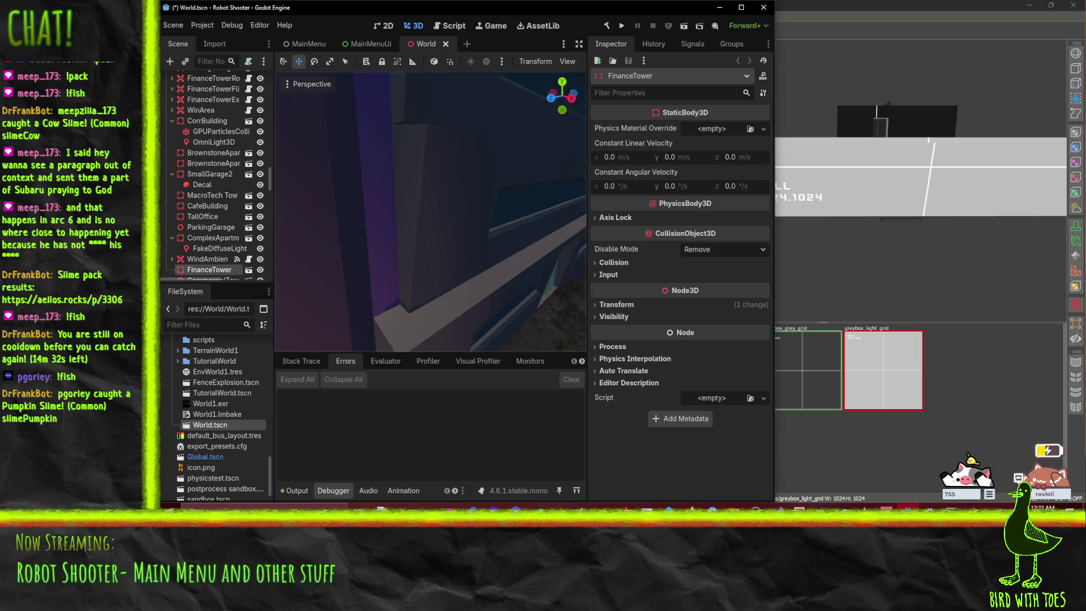
pyautogui.scroll(-5, 493, 263)
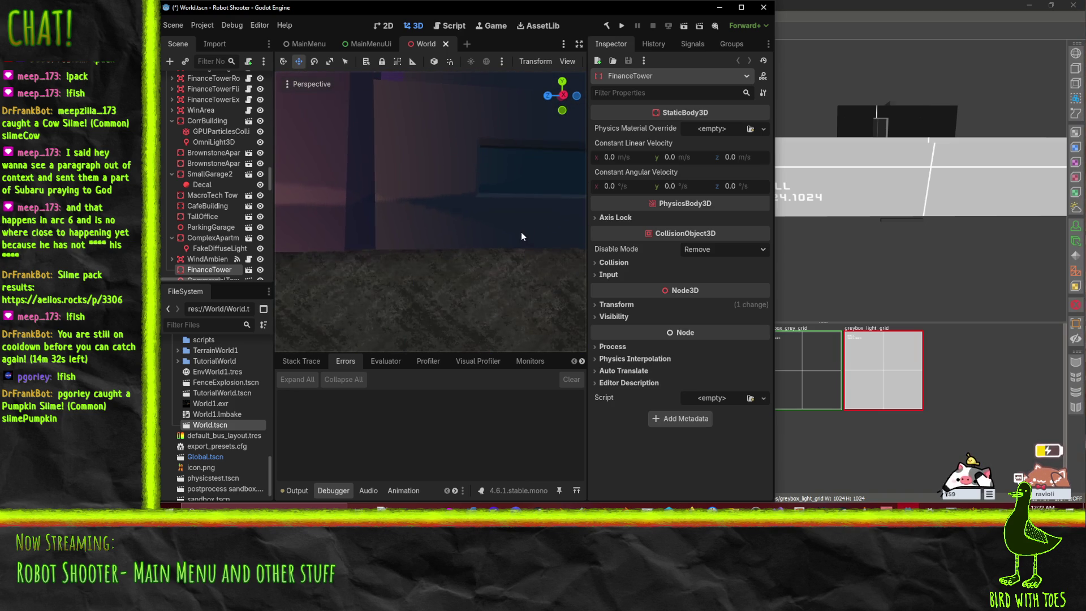
pyautogui.scroll(-8, 523, 232)
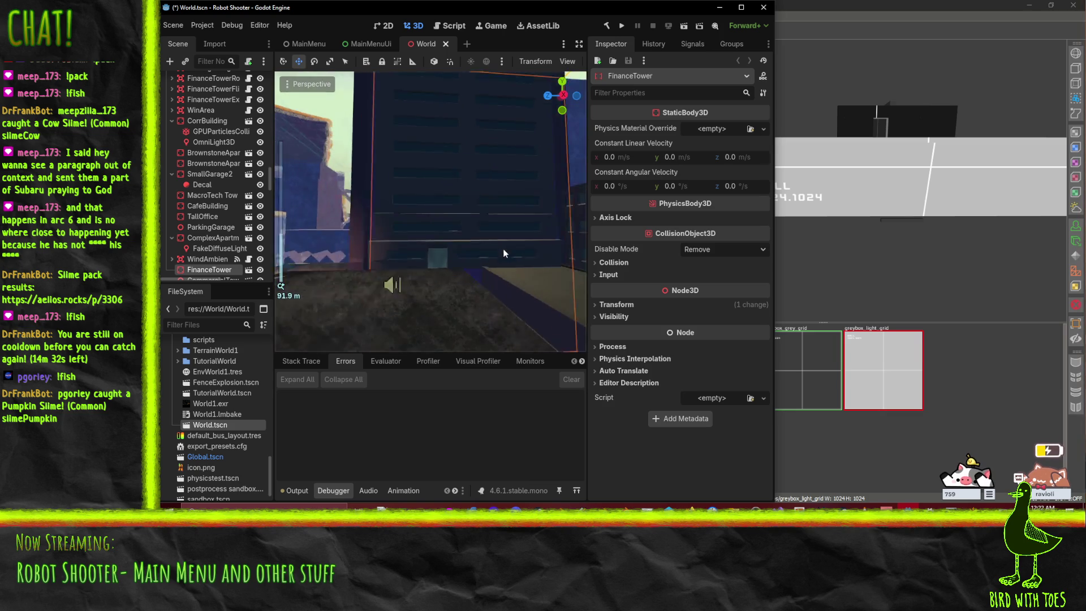
pyautogui.rightClick(501, 249)
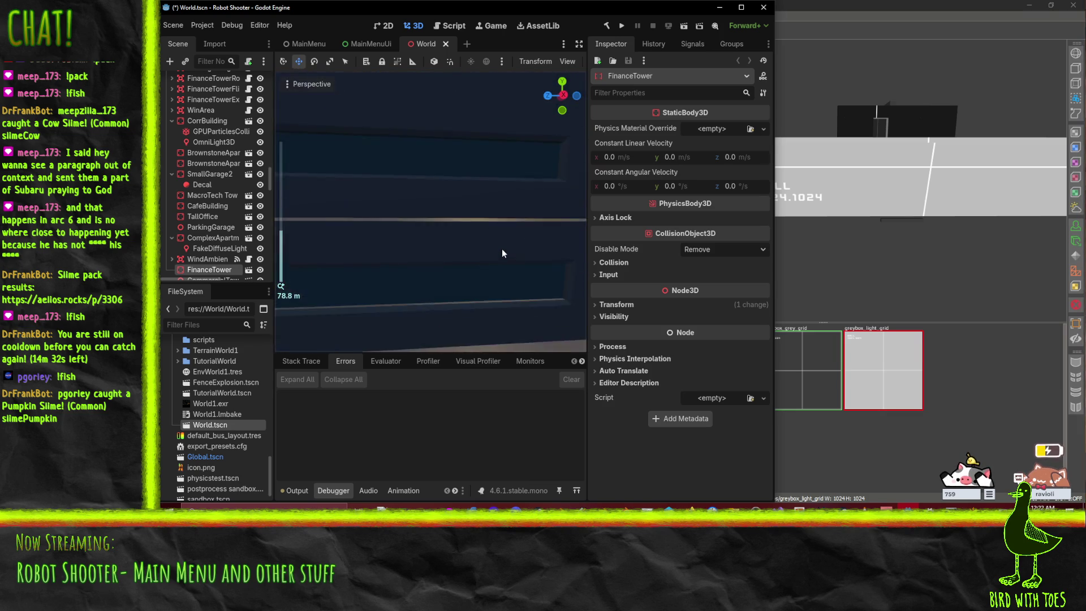
pyautogui.scroll(2, 492, 252)
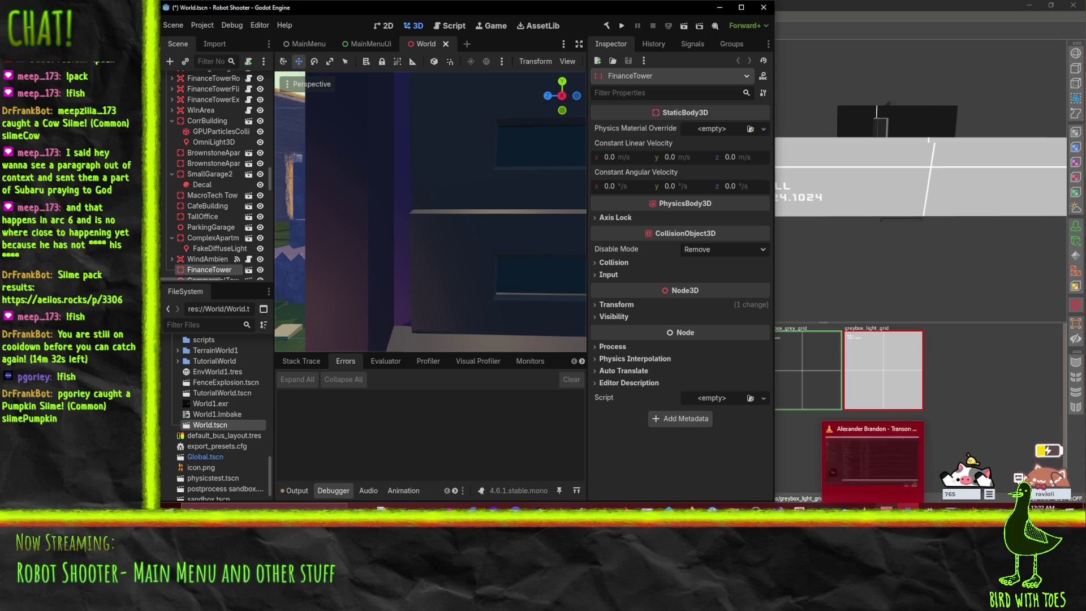
pyautogui.hotkey('alt', 'Tab')
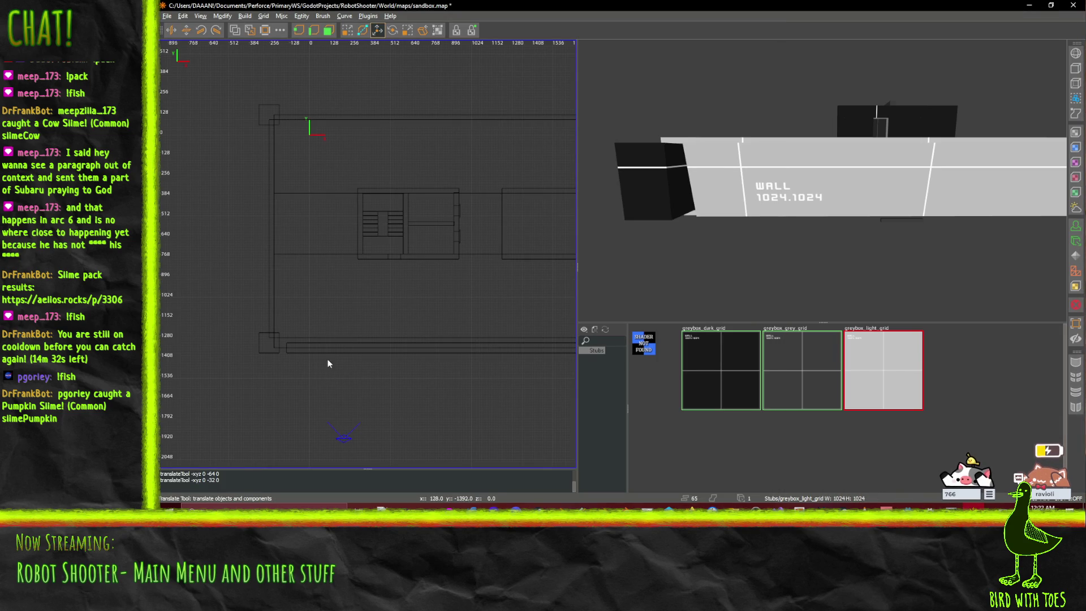
# - Set the grid to 128 units, draw a trial 128 by 128 brush below the wall, then undo it
pyautogui.scroll(3, 318, 388)
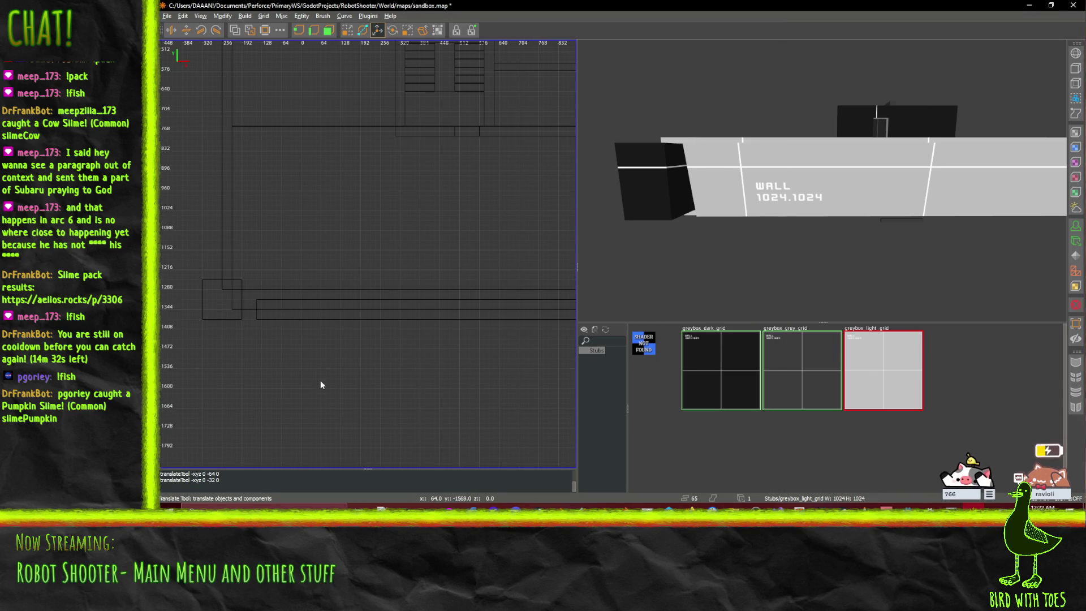
pyautogui.press('+')
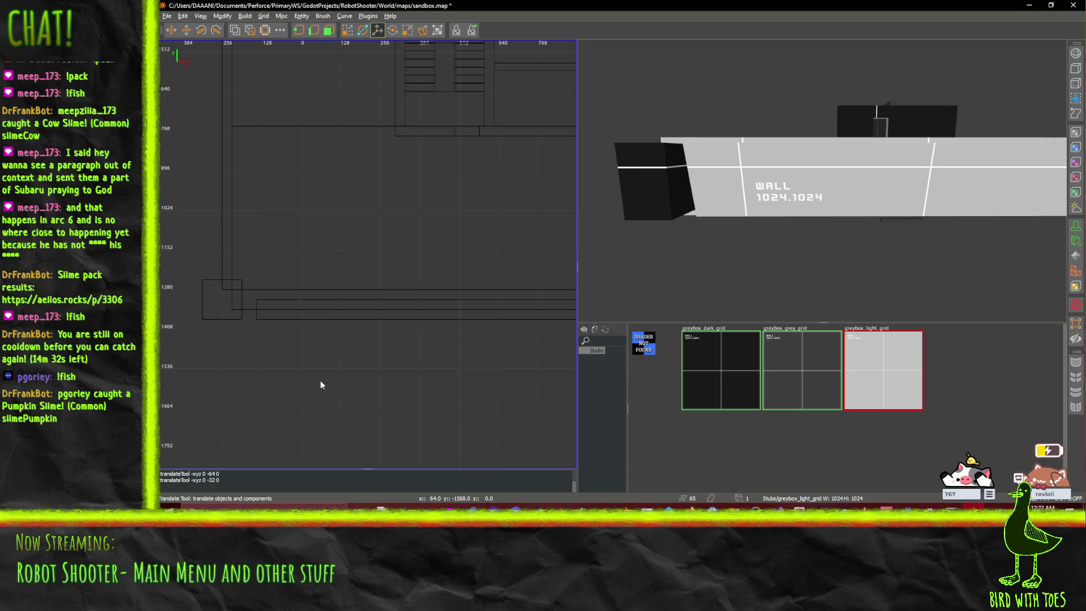
pyautogui.scroll(1, 292, 361)
pyautogui.scroll(1, 250, 338)
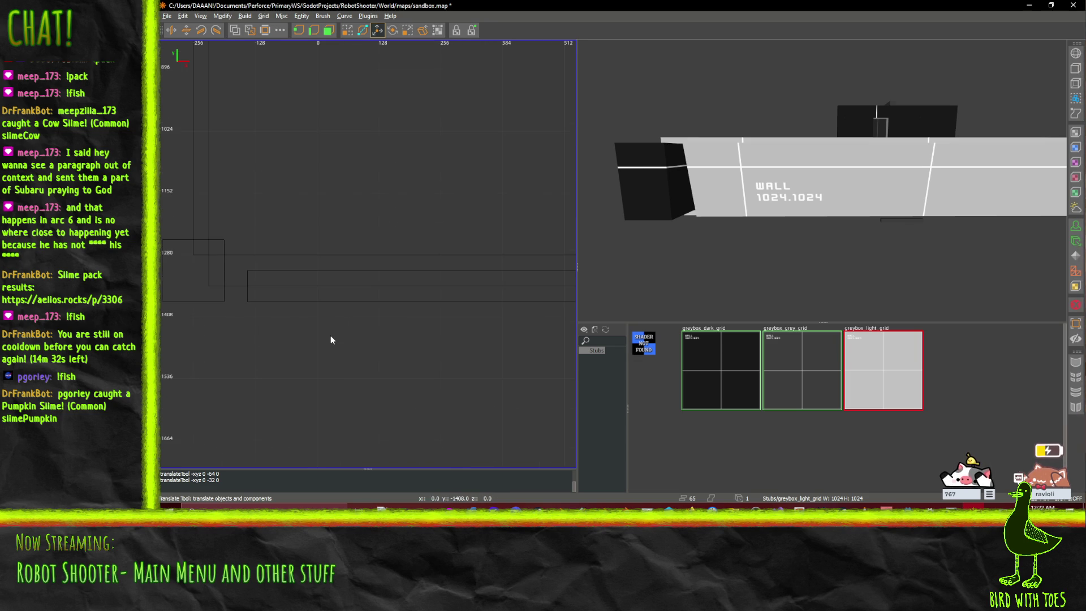
pyautogui.moveTo(346, 317)
pyautogui.mouseDown()
pyautogui.moveTo(354, 379)
pyautogui.moveTo(555, 368)
pyautogui.moveTo(256, 289)
pyautogui.moveTo(161, 286)
pyautogui.moveTo(557, 363)
pyautogui.moveTo(383, 352)
pyautogui.mouseUp()
pyautogui.scroll(-1, 554, 367)
pyautogui.scroll(-1, 554, 371)
pyautogui.moveTo(276, 330); pyautogui.dragTo(371, 341)
pyautogui.hotkey('ctrl', 'z')
# - Draw an 896-wide, 128-deep trim brush along the base of the long wall
pyautogui.moveTo(249, 270); pyautogui.dragTo(492, 286)
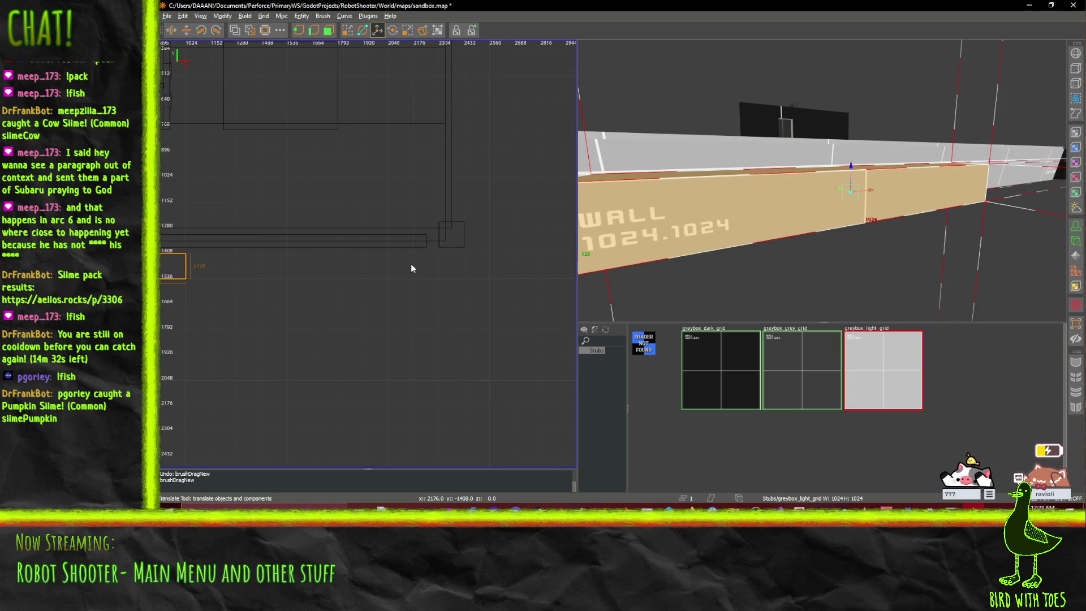
pyautogui.moveTo(418, 277)
pyautogui.mouseDown()
pyautogui.moveTo(363, 256)
pyautogui.moveTo(242, 264)
pyautogui.mouseUp()
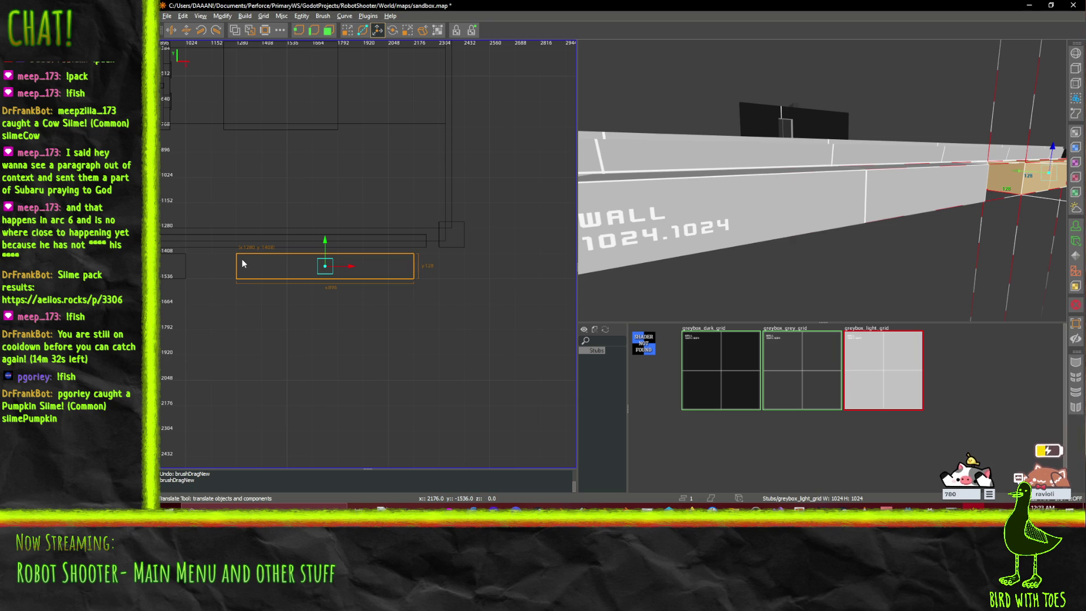
pyautogui.moveTo(242, 264); pyautogui.dragTo(565, 246)
pyautogui.moveTo(214, 277); pyautogui.dragTo(219, 275)
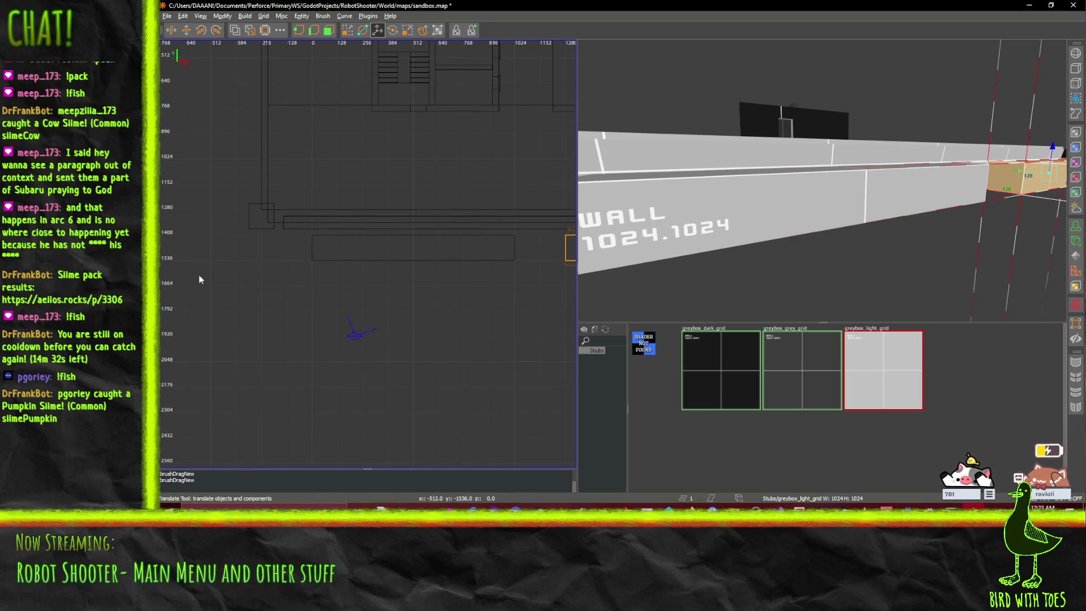
pyautogui.scroll(3, 302, 304)
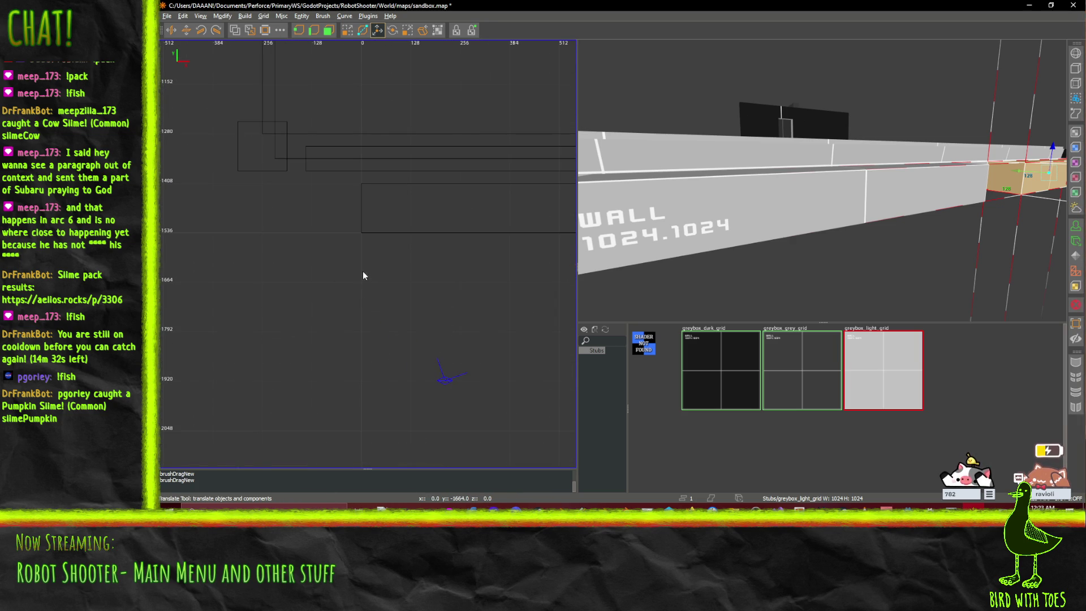
pyautogui.scroll(1, 368, 250)
# - In vertex mode, stretch the trim brush's left end to x -144 and extend its right end 64 units
pyautogui.click(424, 224)
pyautogui.click(328, 30)
pyautogui.click(359, 198)
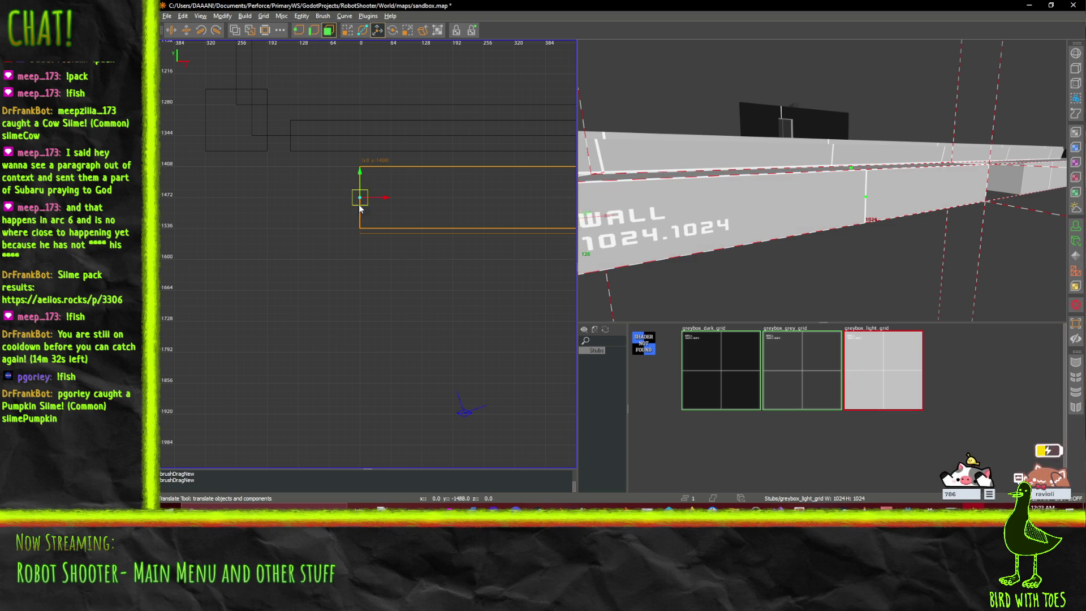
pyautogui.moveTo(387, 201)
pyautogui.mouseDown()
pyautogui.moveTo(320, 200)
pyautogui.moveTo(480, 188)
pyautogui.mouseUp()
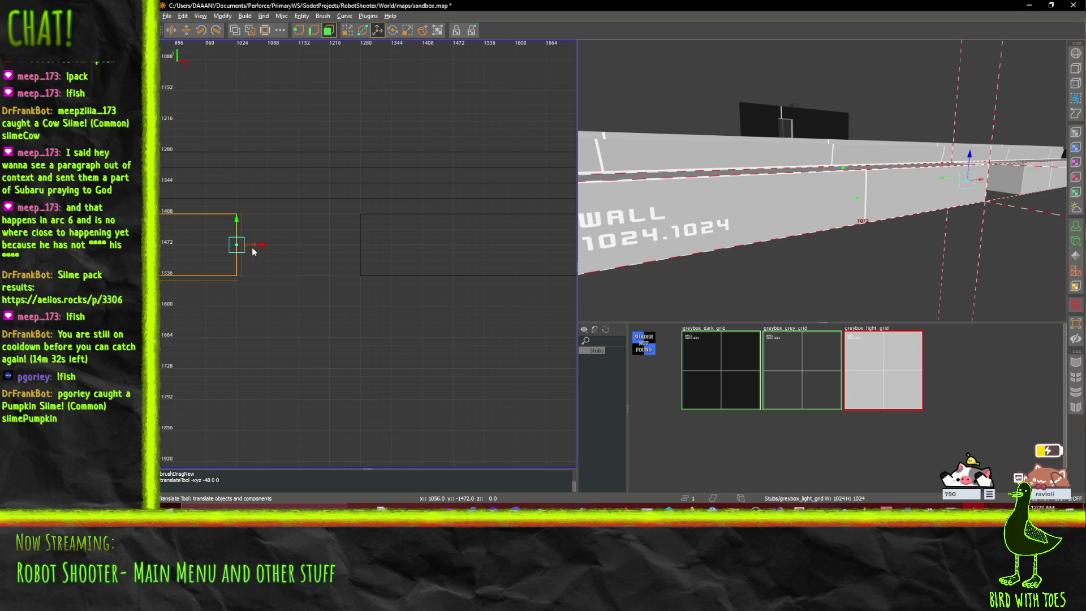
pyautogui.moveTo(267, 247); pyautogui.dragTo(309, 245)
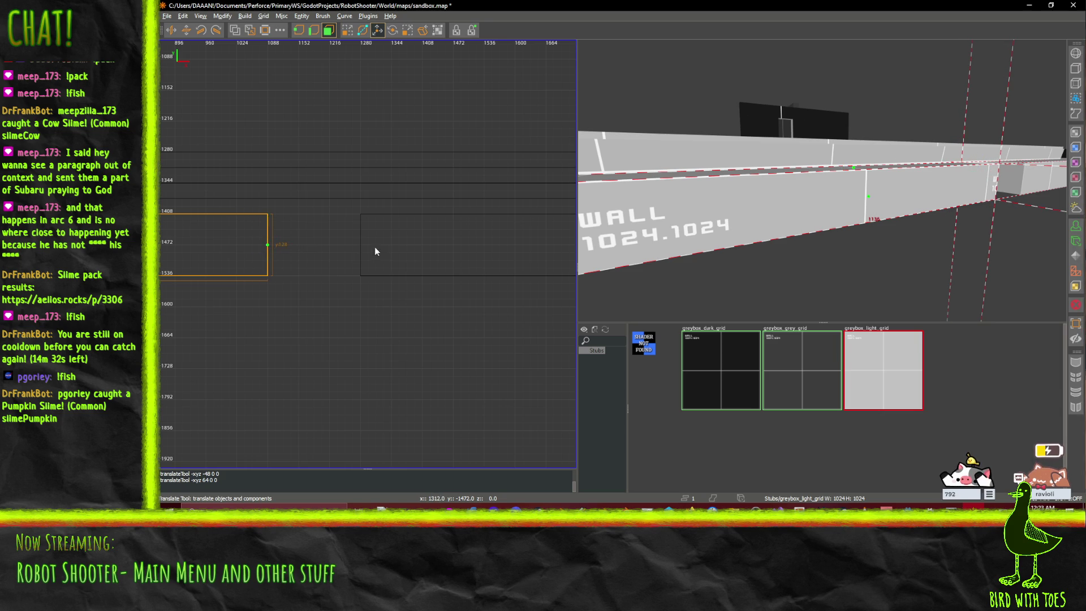
pyautogui.click(329, 33)
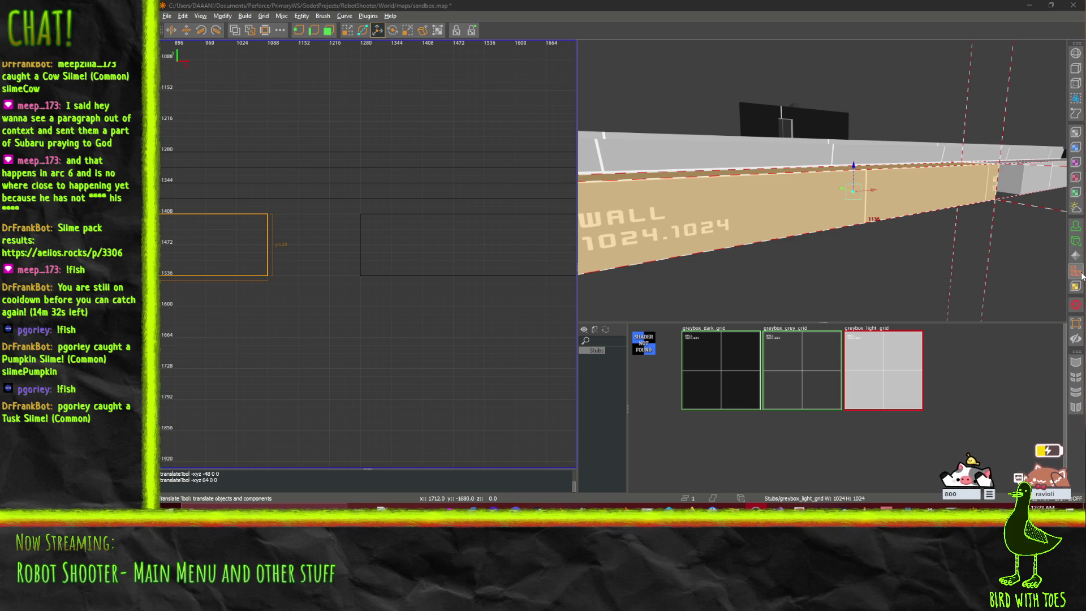
pyautogui.click(330, 28)
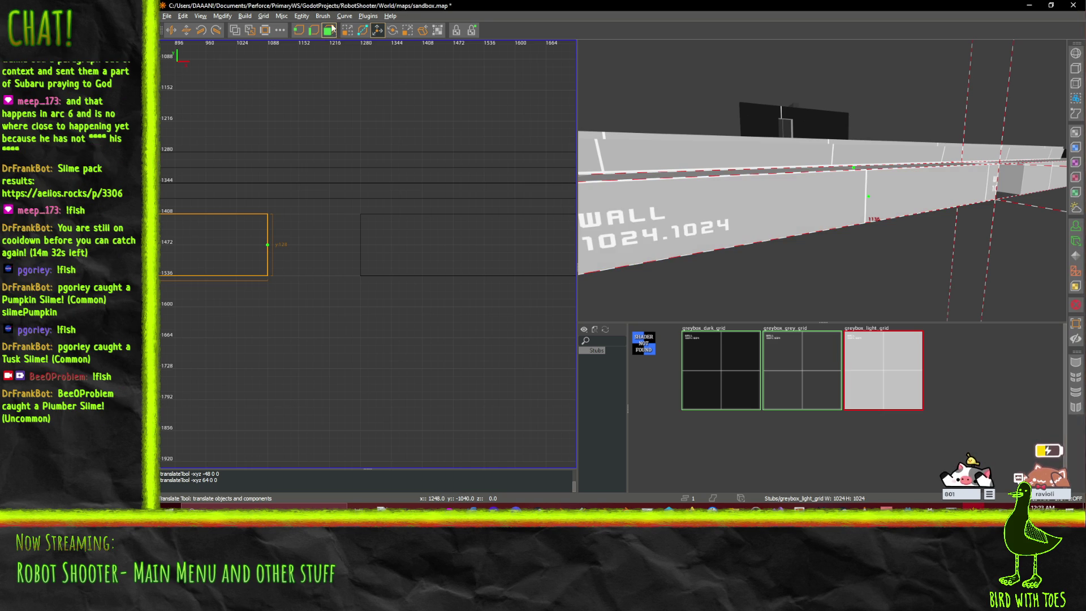
# - Move the first trim brush to x 1280, widen it left to x 1216, and slide it along the wall
pyautogui.click(347, 29)
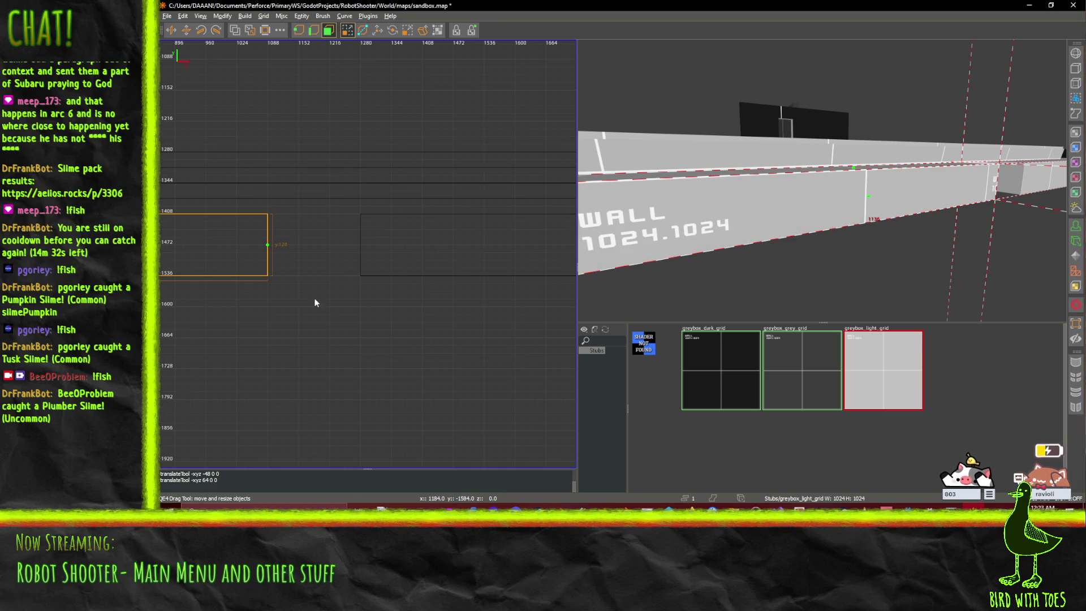
pyautogui.scroll(-3, 394, 393)
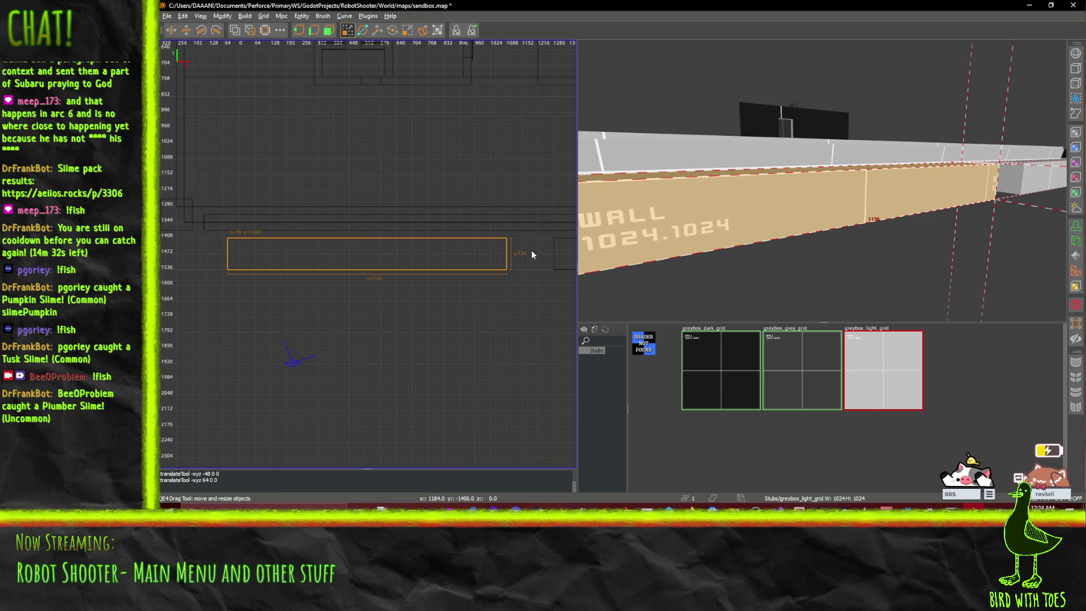
pyautogui.moveTo(531, 253)
pyautogui.mouseDown()
pyautogui.moveTo(563, 257)
pyautogui.moveTo(550, 259)
pyautogui.mouseUp()
pyautogui.scroll(2, 396, 263)
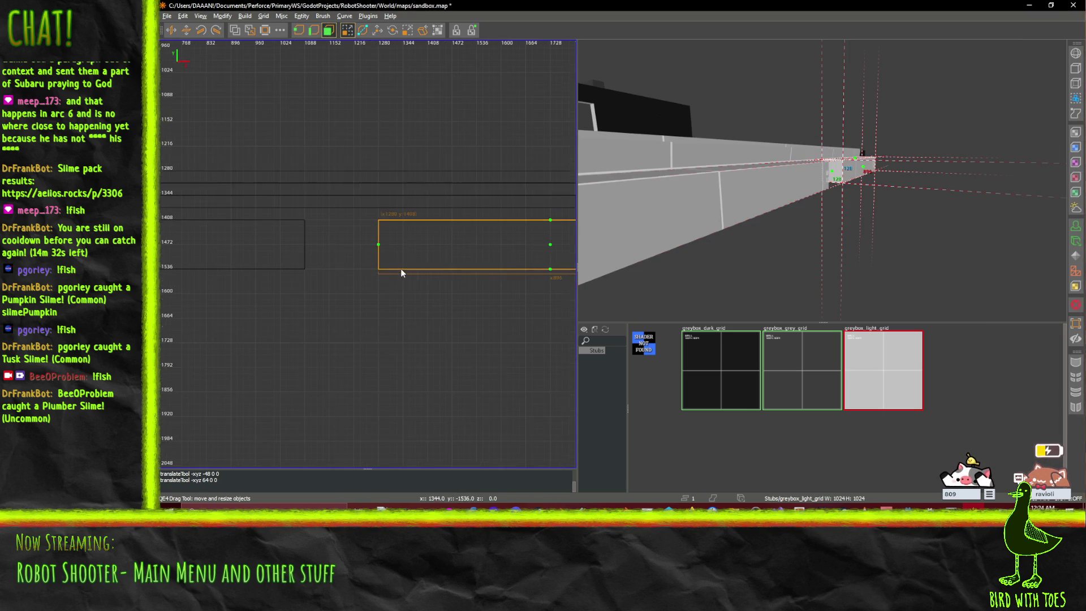
pyautogui.moveTo(379, 245); pyautogui.dragTo(355, 245)
pyautogui.hscroll(10, 452, 243)
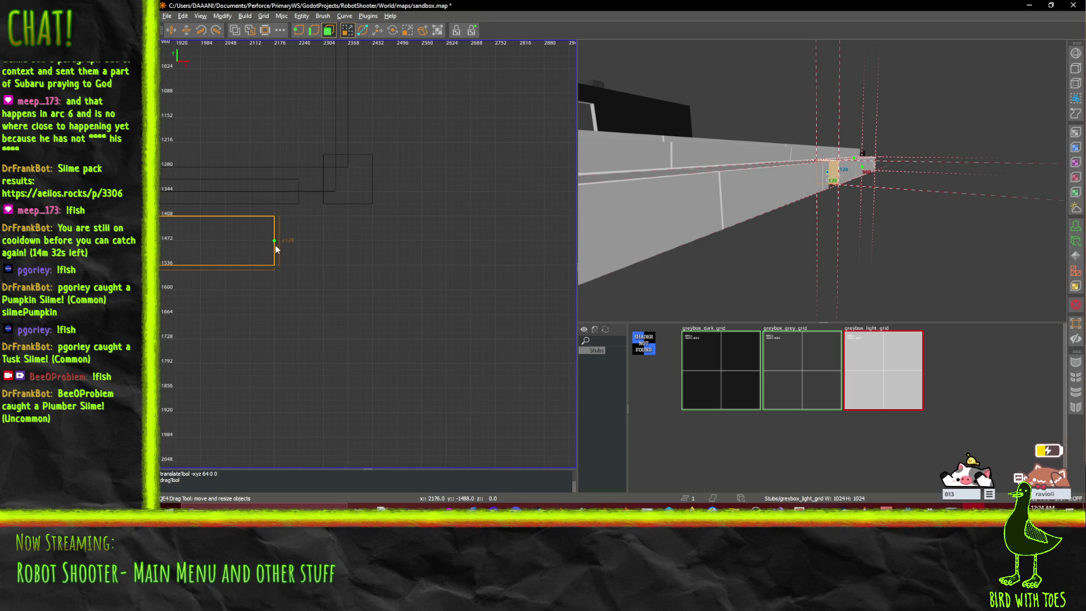
pyautogui.moveTo(276, 243)
pyautogui.mouseDown()
pyautogui.moveTo(300, 240)
pyautogui.moveTo(222, 239)
pyautogui.mouseUp()
pyautogui.hscroll(-1, 221, 239)
pyautogui.scroll(-3, 214, 242)
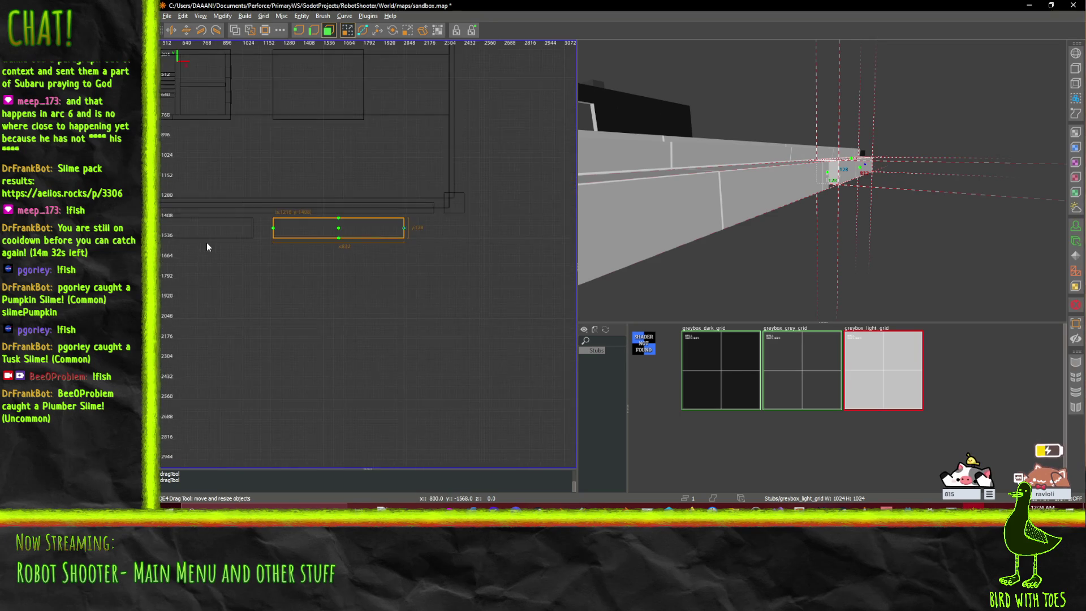
pyautogui.hscroll(-3, 185, 228)
pyautogui.scroll(-1, 223, 123)
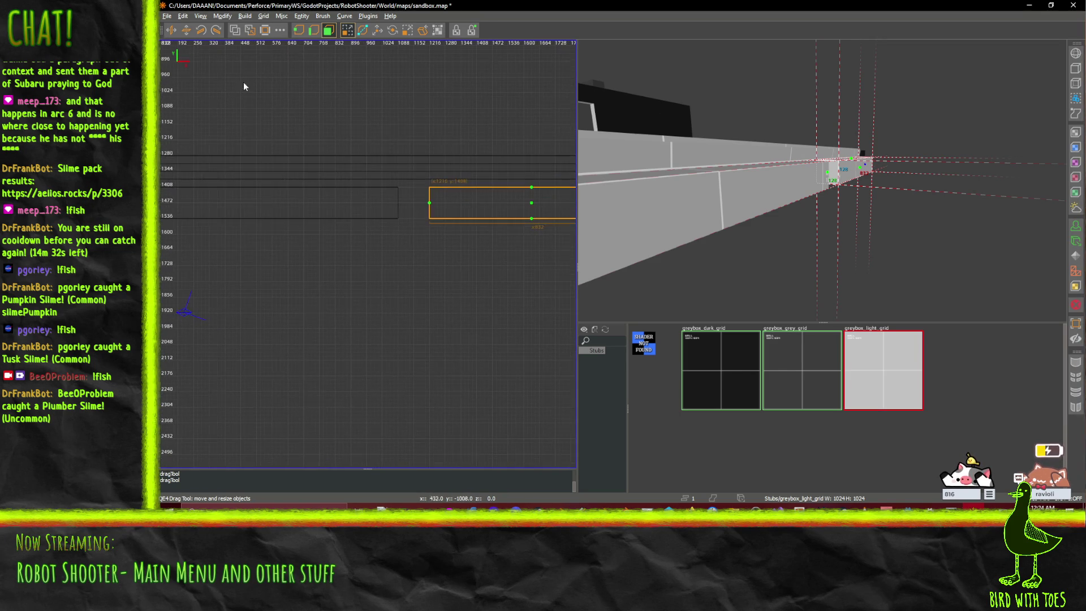
pyautogui.scroll(-4, 341, 137)
pyautogui.scroll(3, 324, 155)
pyautogui.moveTo(433, 171); pyautogui.dragTo(238, 174)
pyautogui.scroll(3, 317, 172)
# - Shorten the neighbouring brush, drop it 128 units, and trim both brushes' right ends
pyautogui.keyDown('shift'); pyautogui.click(423, 152); pyautogui.keyUp('shift')
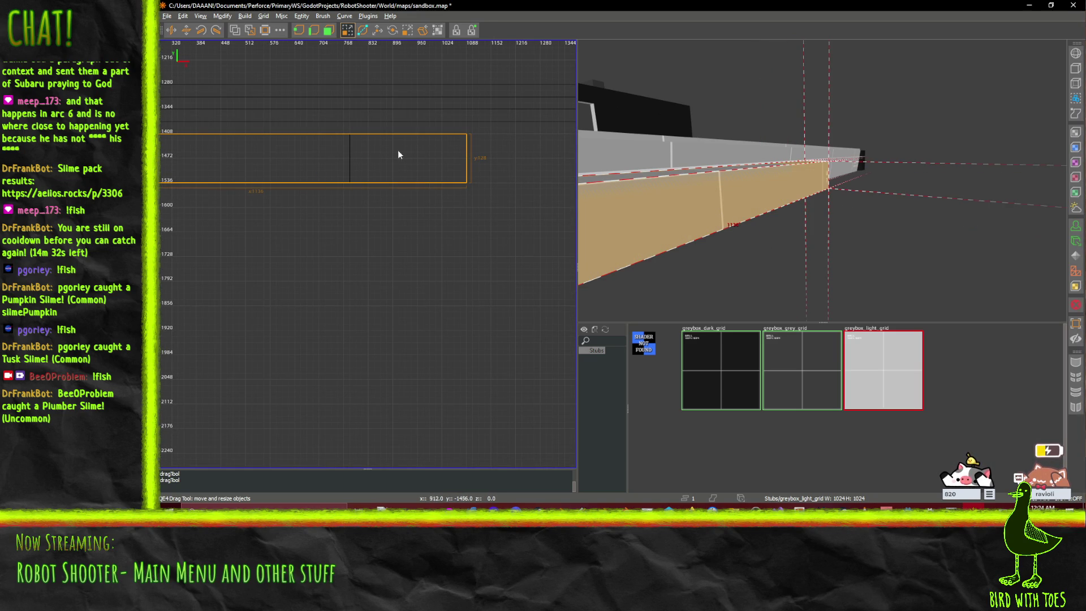
pyautogui.moveTo(466, 158); pyautogui.dragTo(419, 159)
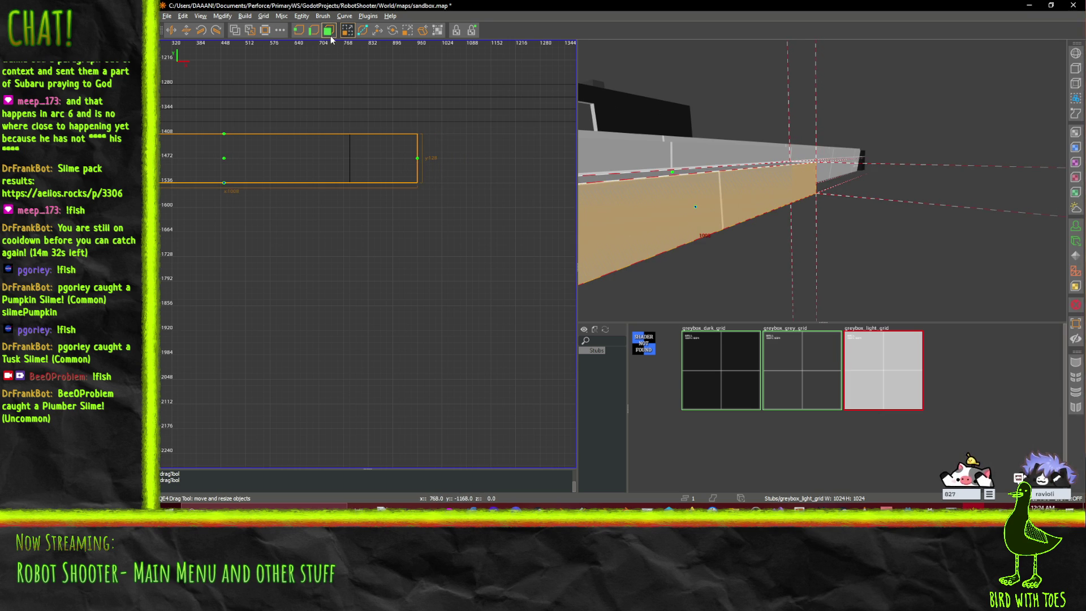
pyautogui.moveTo(345, 152)
pyautogui.mouseDown()
pyautogui.moveTo(412, 189)
pyautogui.moveTo(409, 212)
pyautogui.mouseUp()
pyautogui.click(311, 150)
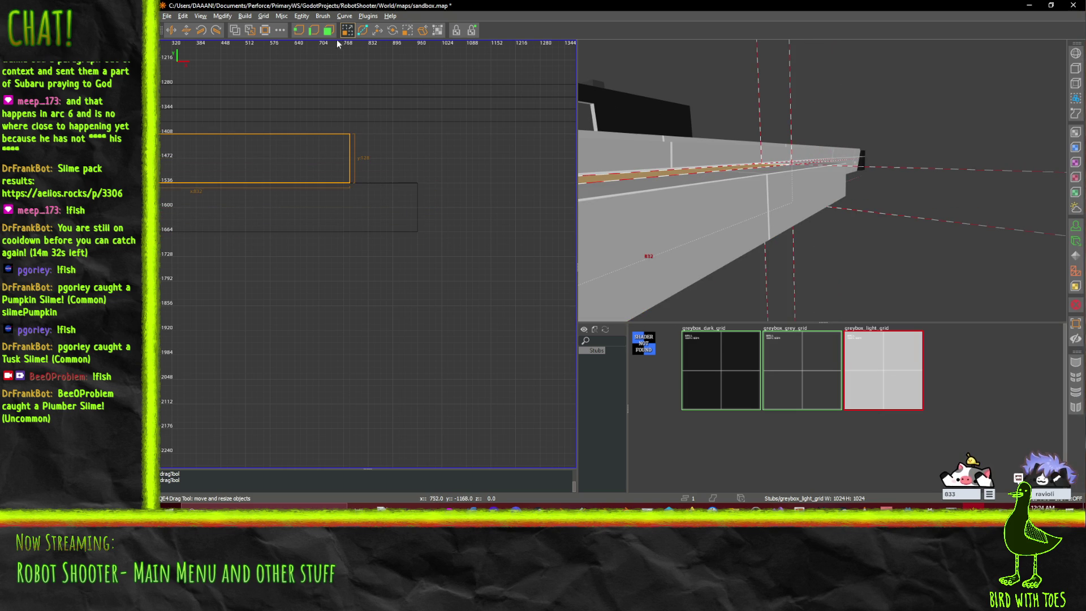
pyautogui.moveTo(350, 159); pyautogui.dragTo(406, 160)
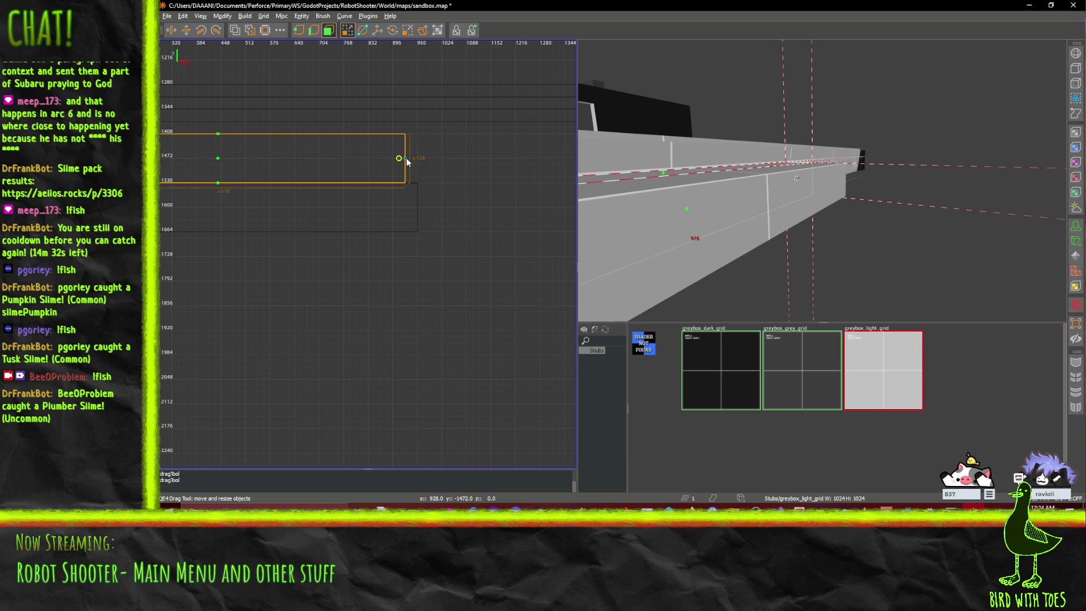
pyautogui.click(365, 199)
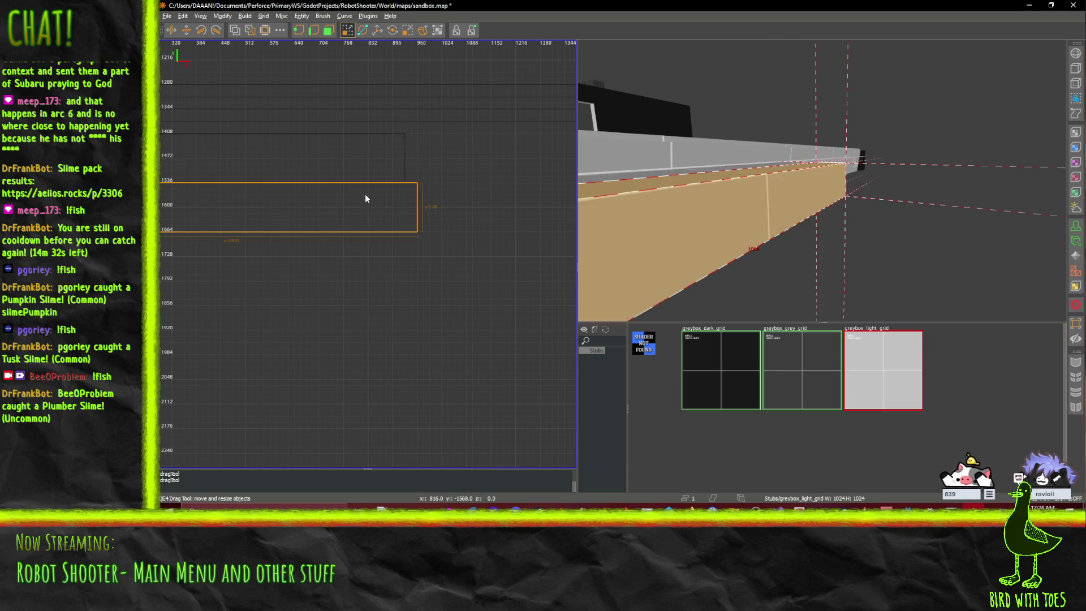
pyautogui.click(329, 31)
pyautogui.moveTo(417, 207); pyautogui.dragTo(403, 211)
pyautogui.scroll(-5, 441, 189)
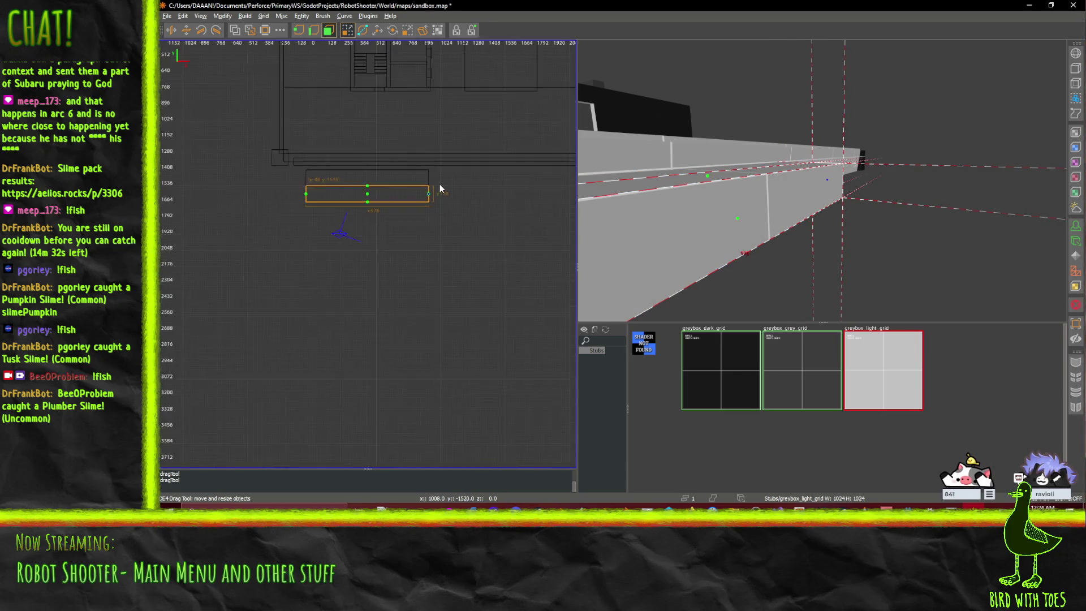
pyautogui.click(328, 31)
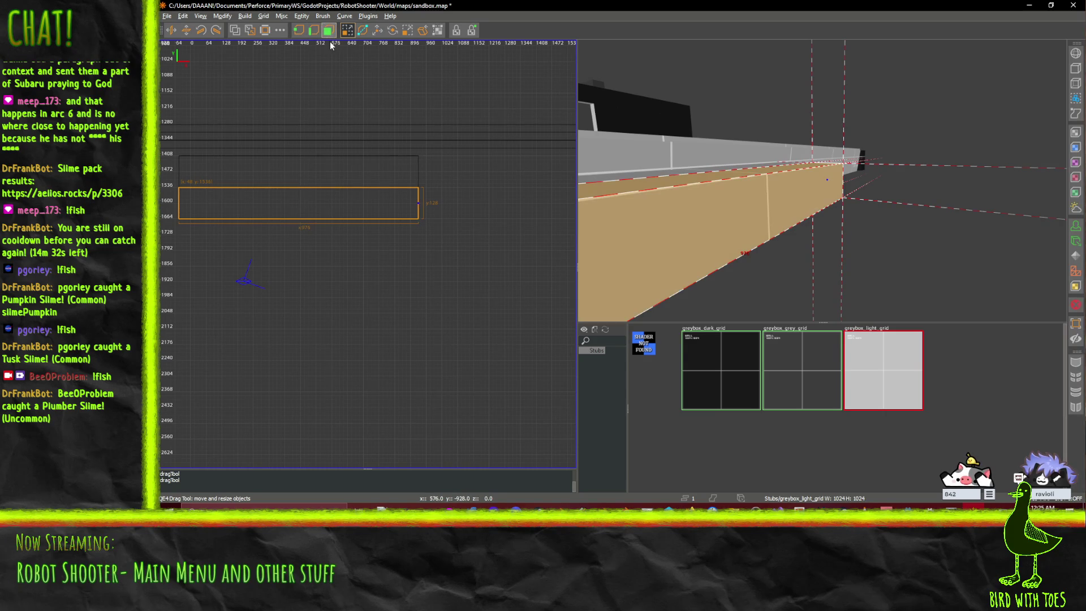
# - Slide the lower trim brush right to x 976, then raise both trim brushes one grid step
pyautogui.scroll(-2, 355, 230)
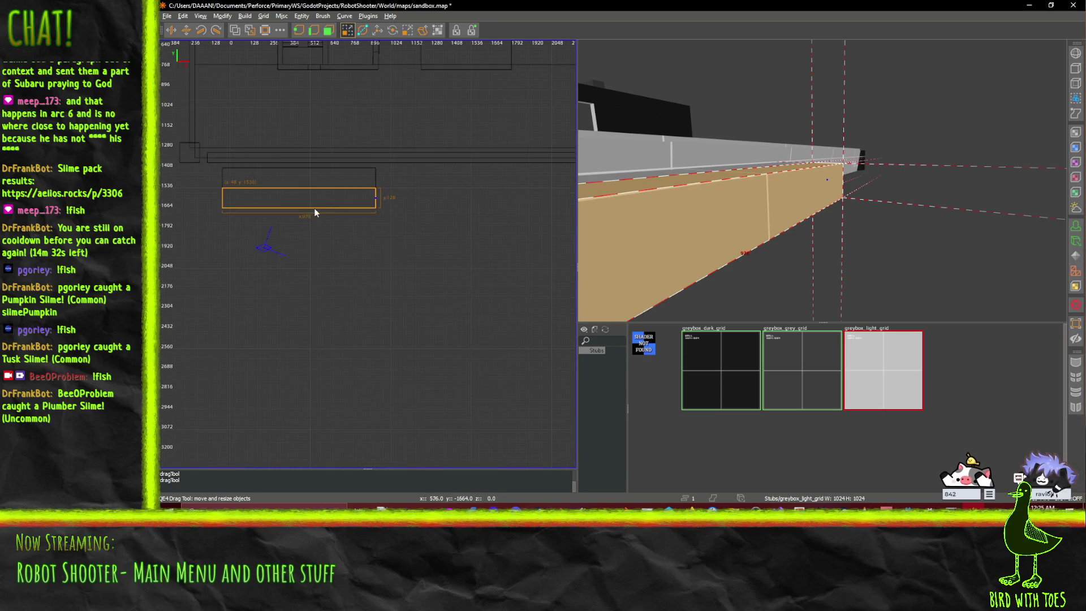
pyautogui.moveTo(276, 205)
pyautogui.mouseDown()
pyautogui.moveTo(400, 197)
pyautogui.moveTo(430, 178)
pyautogui.mouseUp()
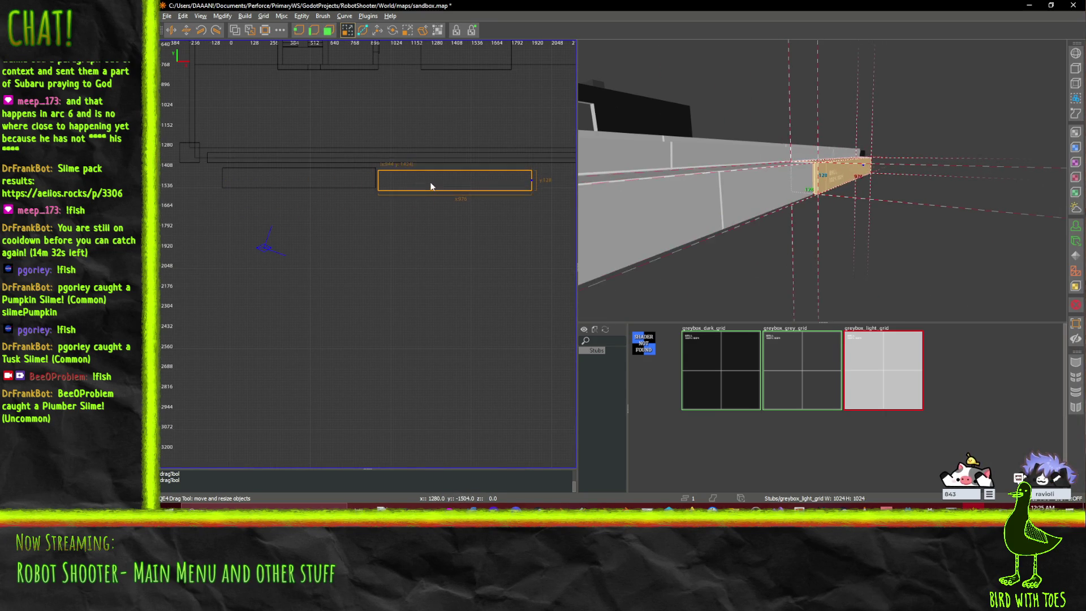
pyautogui.scroll(4, 427, 179)
pyautogui.scroll(-1, 309, 189)
pyautogui.moveTo(309, 189); pyautogui.dragTo(378, 190)
pyautogui.scroll(-5, 378, 189)
pyautogui.scroll(1, 368, 185)
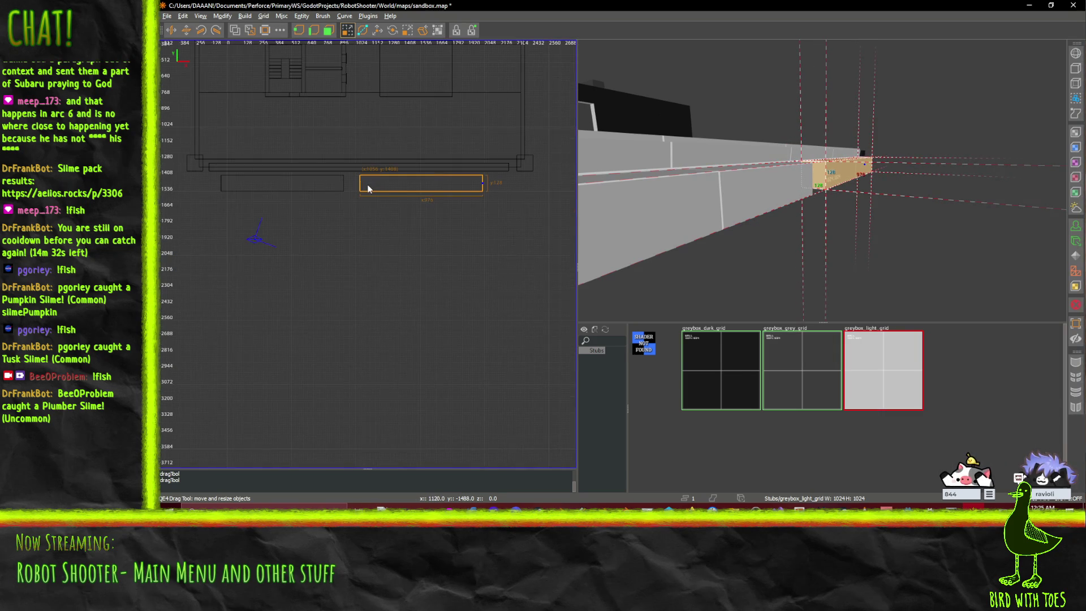
pyautogui.keyDown('ctrl'); pyautogui.click(283, 188); pyautogui.keyUp('ctrl')
pyautogui.scroll(2, 290, 187)
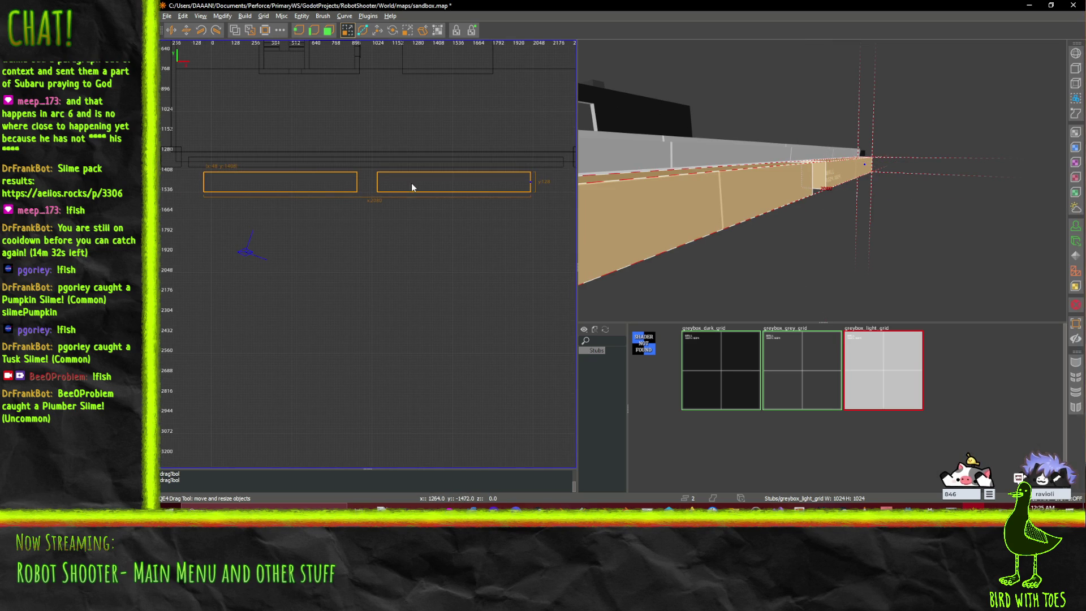
pyautogui.moveTo(426, 184); pyautogui.dragTo(434, 166)
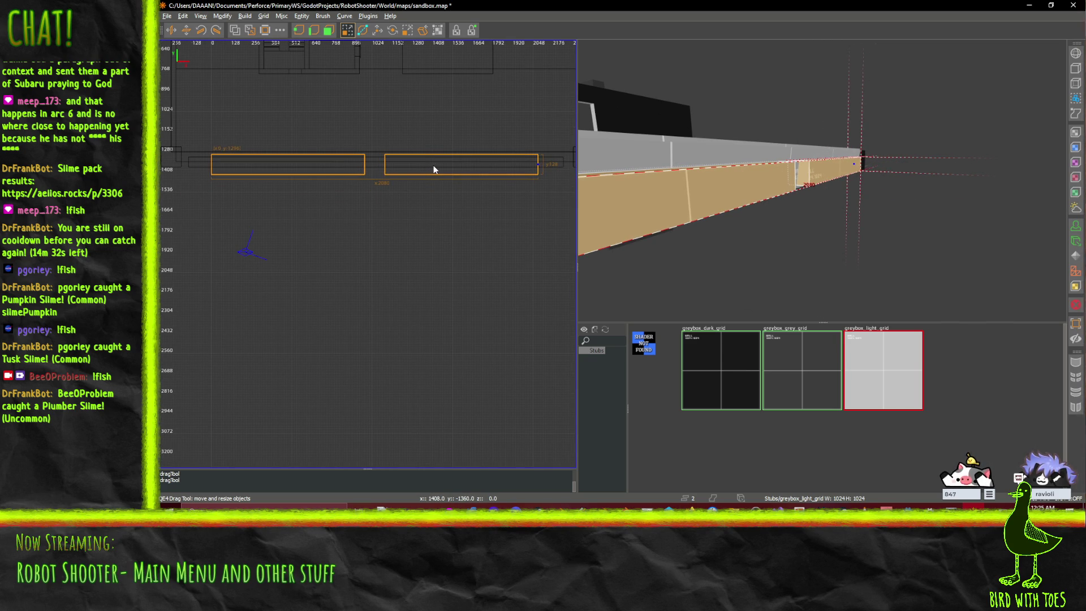
pyautogui.scroll(4, 437, 165)
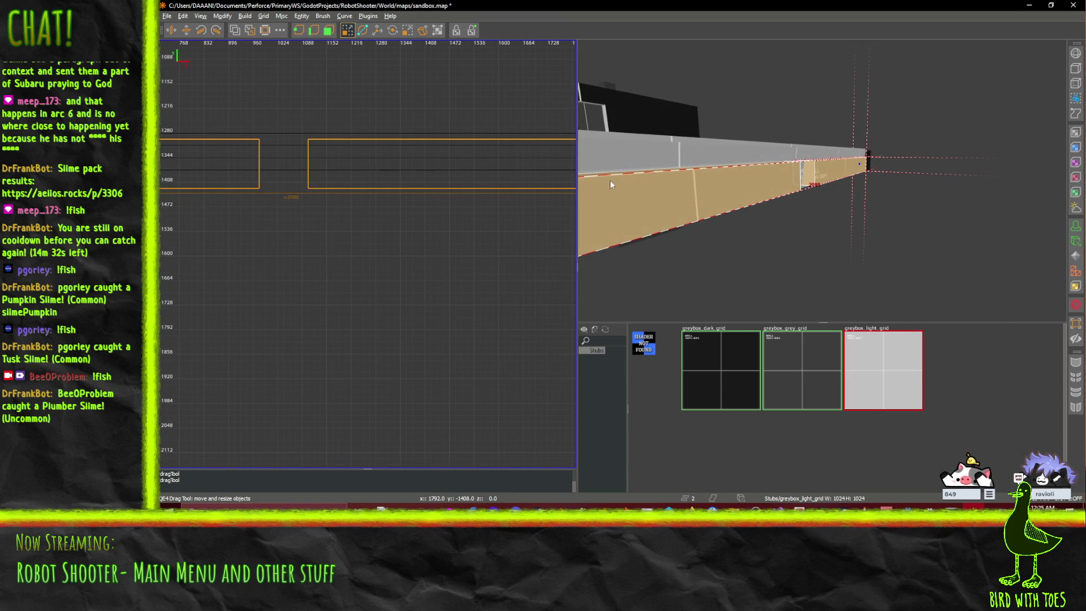
pyautogui.scroll(1, 752, 186)
# - Face the 3D view toward the WALL 1024.1024 surface and switch the 2D view to side
pyautogui.moveTo(794, 188); pyautogui.dragTo(821, 181)
pyautogui.scroll(-4, 385, 190)
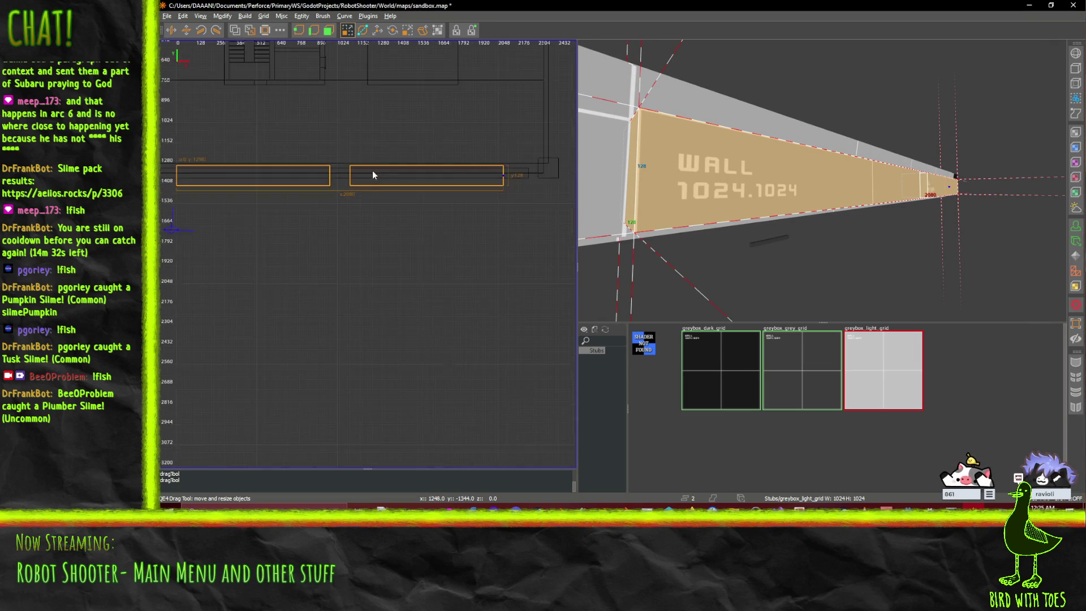
pyautogui.hotkey('ctrl', 'Tab')
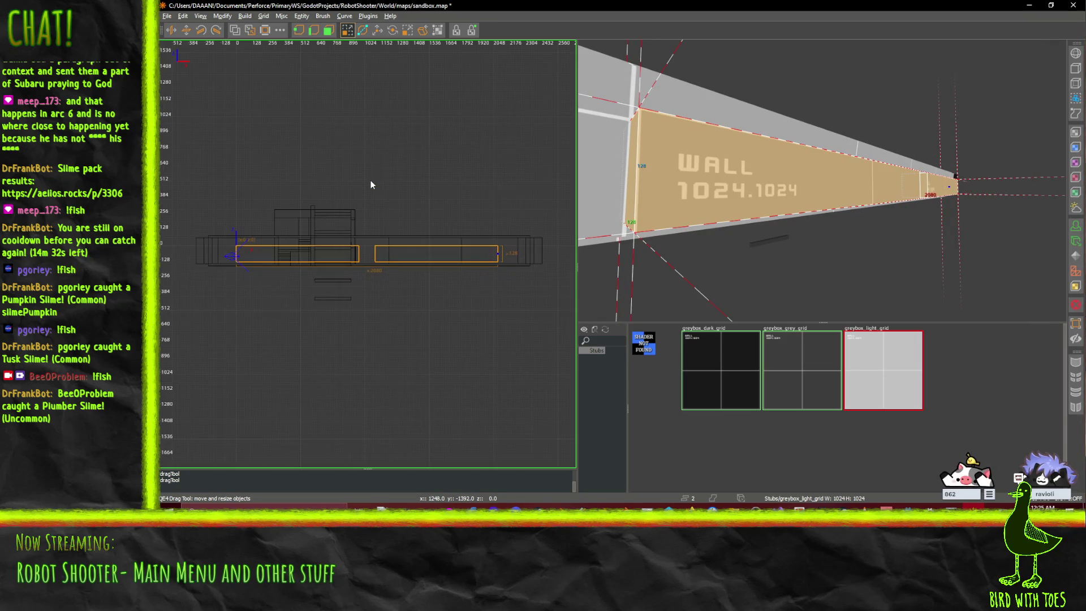
# - In the side view, lower both selected trim brushes down to the wall base
pyautogui.scroll(3, 369, 180)
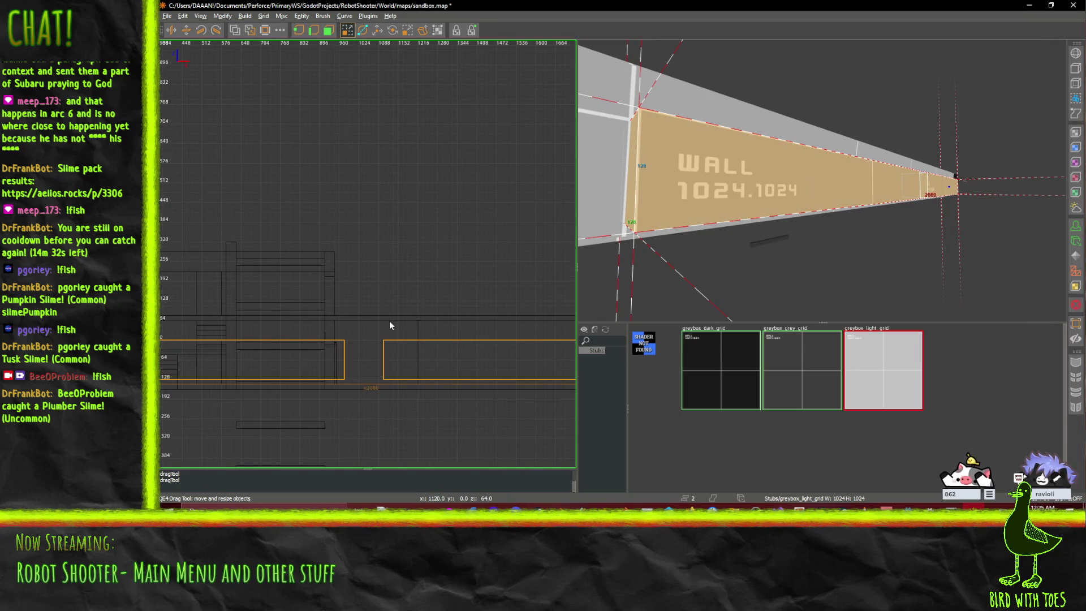
pyautogui.rightClick(389, 321)
pyautogui.moveTo(333, 300); pyautogui.dragTo(361, 276)
pyautogui.moveTo(451, 254); pyautogui.dragTo(452, 250)
pyautogui.scroll(2, 447, 255)
pyautogui.moveTo(453, 240); pyautogui.dragTo(454, 235)
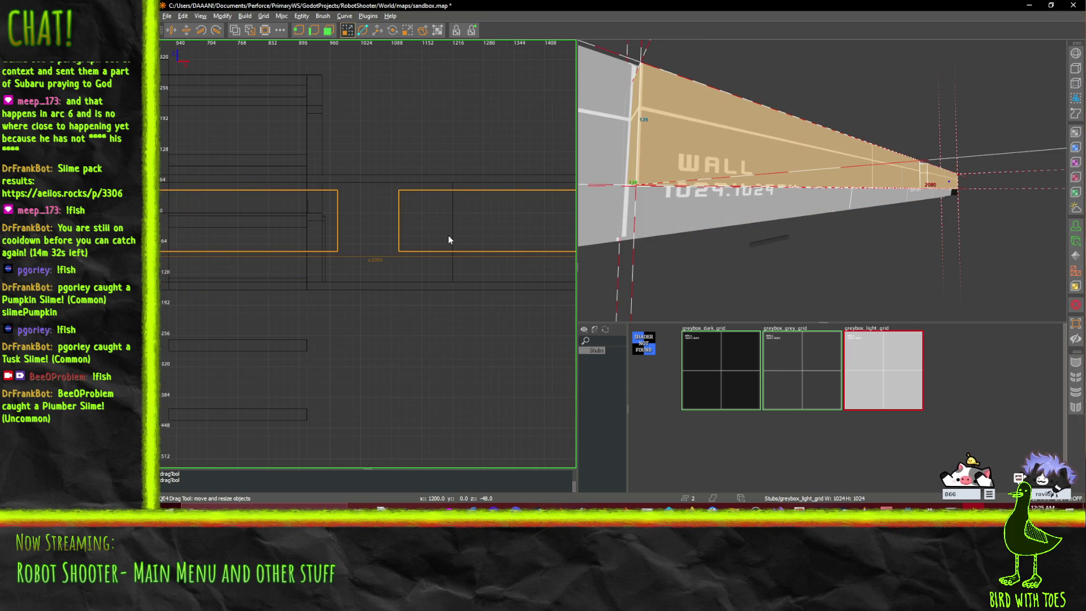
pyautogui.moveTo(448, 233)
pyautogui.mouseDown()
pyautogui.moveTo(448, 263)
pyautogui.moveTo(450, 233)
pyautogui.mouseUp()
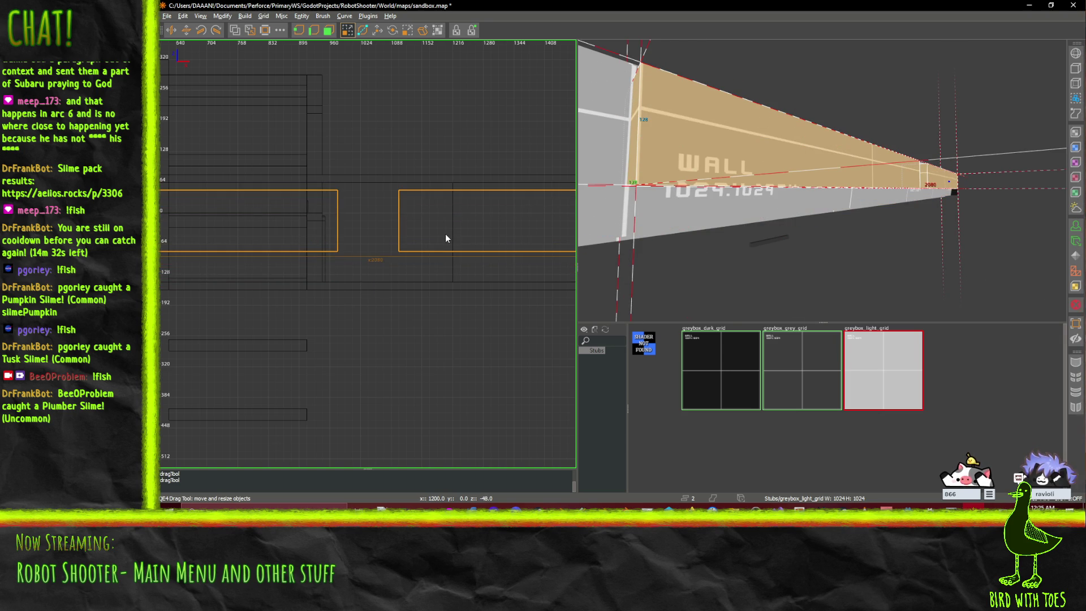
# - Flatten both trim brushes into thin strips by lowering their top edge
pyautogui.scroll(-2, 444, 234)
pyautogui.press('e')
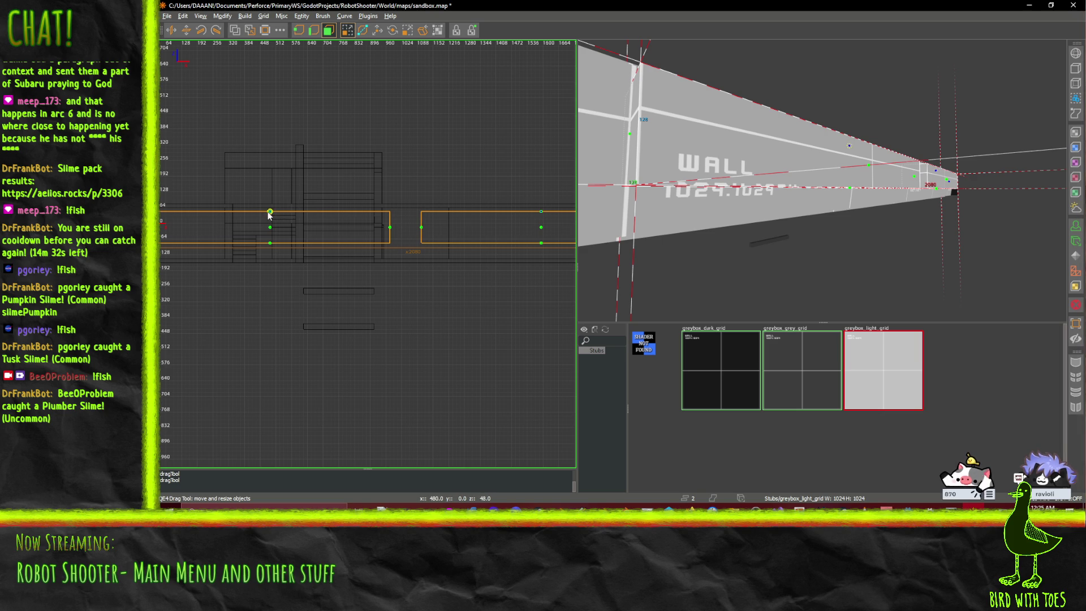
pyautogui.scroll(1, 523, 243)
pyautogui.moveTo(546, 207)
pyautogui.mouseDown()
pyautogui.moveTo(547, 242)
pyautogui.moveTo(547, 224)
pyautogui.mouseUp()
pyautogui.rightClick(667, 191)
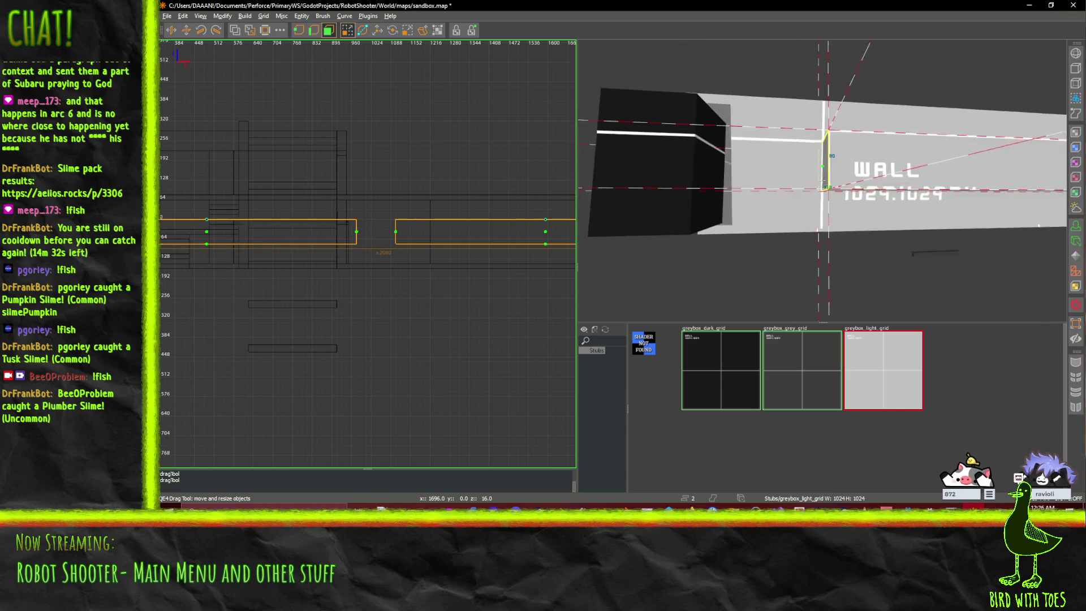
# - Fly the 3D camera along the wall slab to its WALL lettering and deselect the trim brush
pyautogui.press('Down')
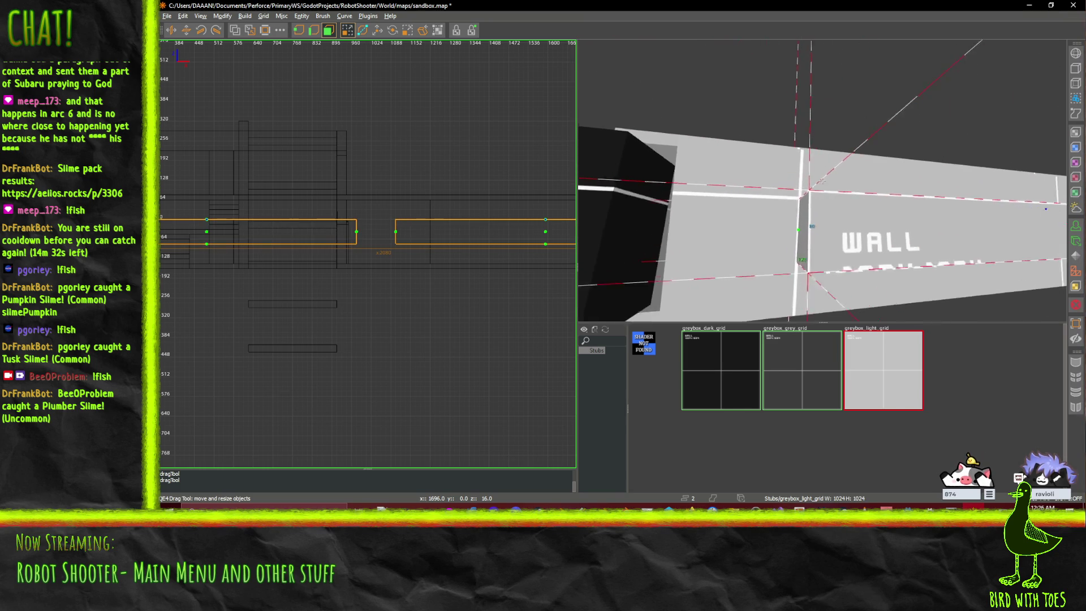
pyautogui.press('Up')
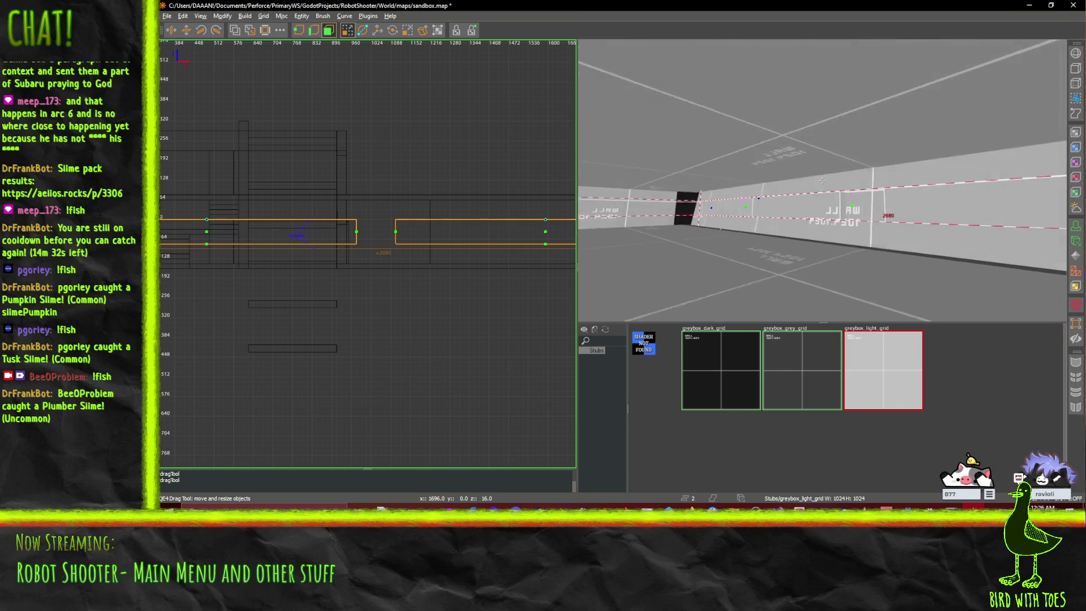
pyautogui.press('Down')
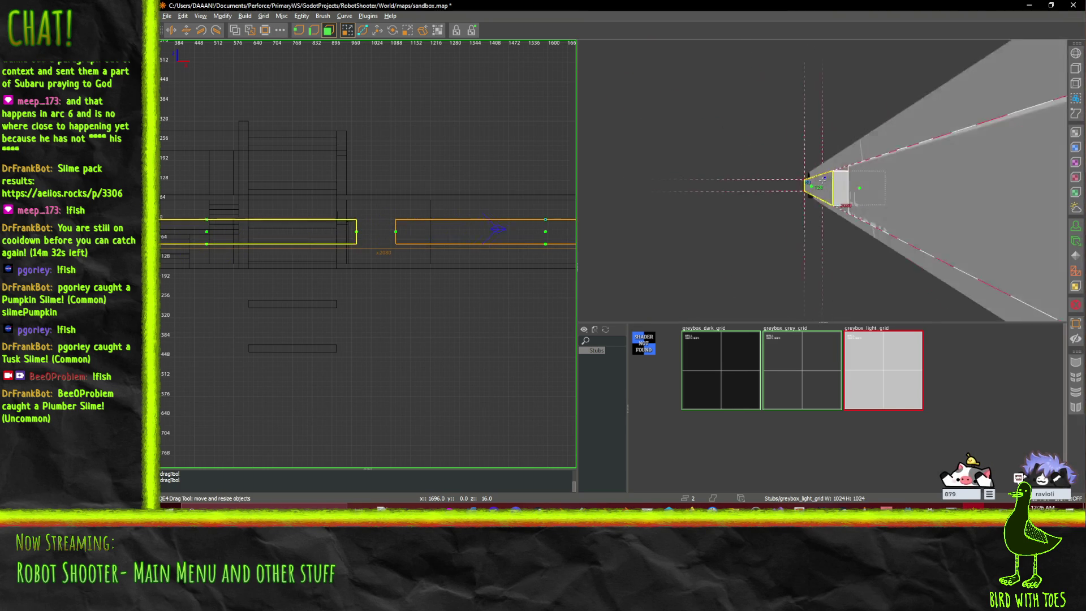
pyautogui.press('Right')
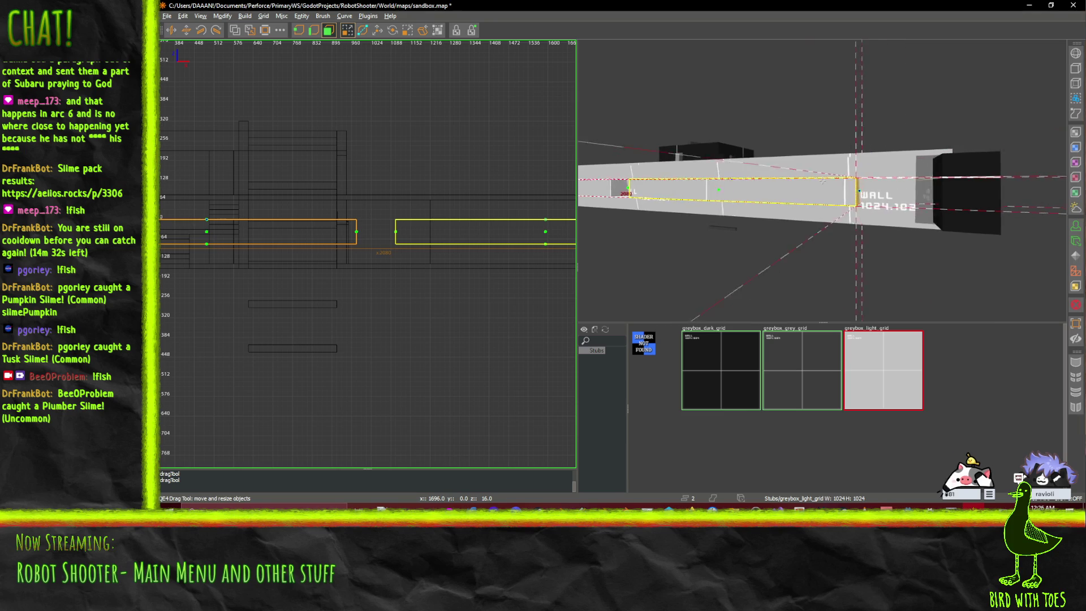
pyautogui.press('Left')
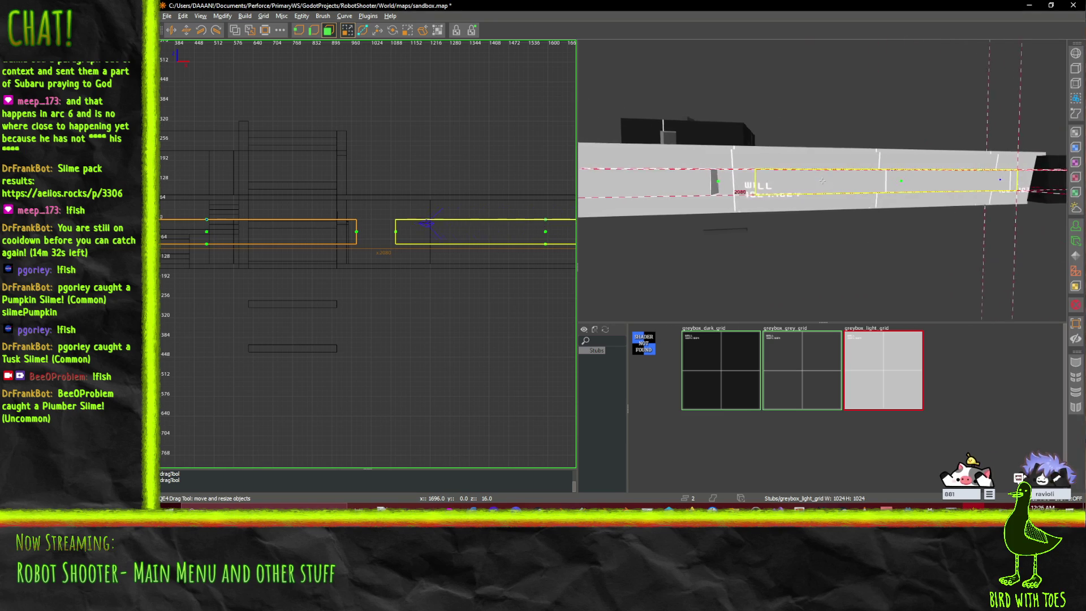
pyautogui.press('Left')
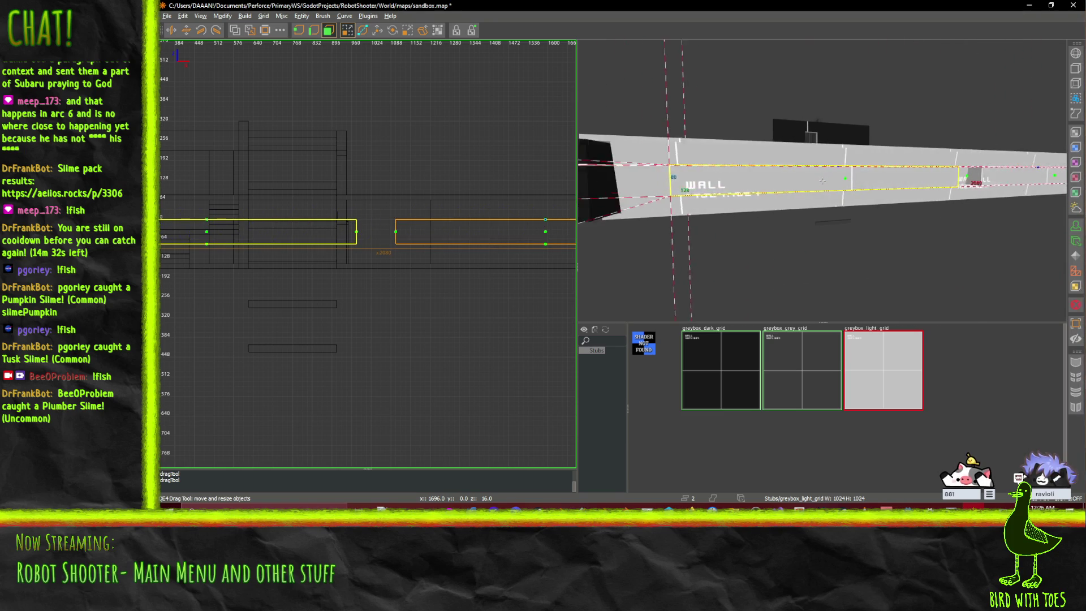
pyautogui.click(414, 95)
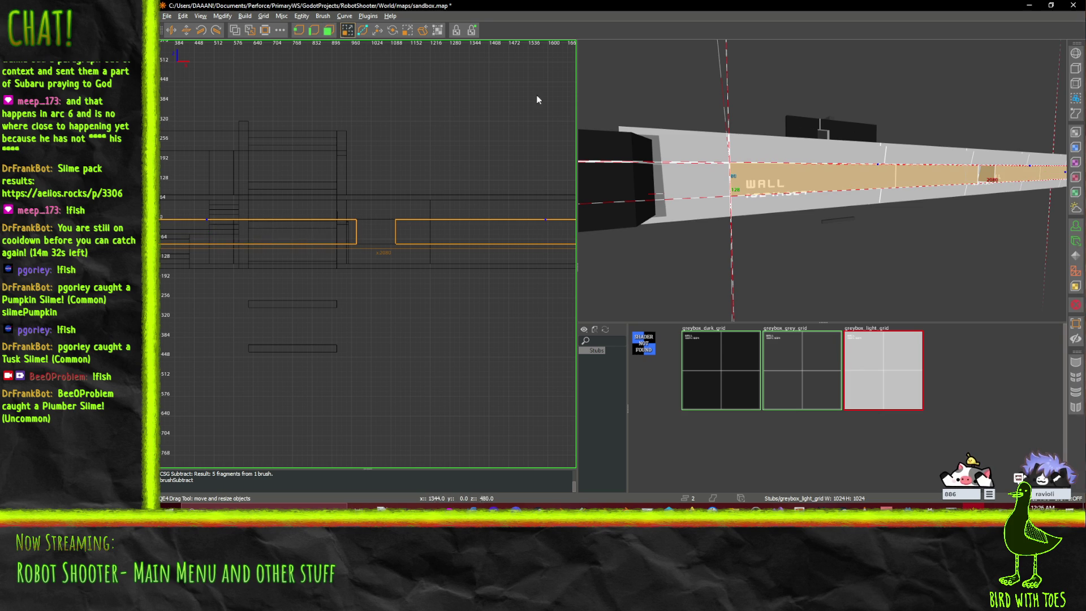
# - Bring the camera in close to the corridor wall and delete the selected wall brush
pyautogui.press('Right')
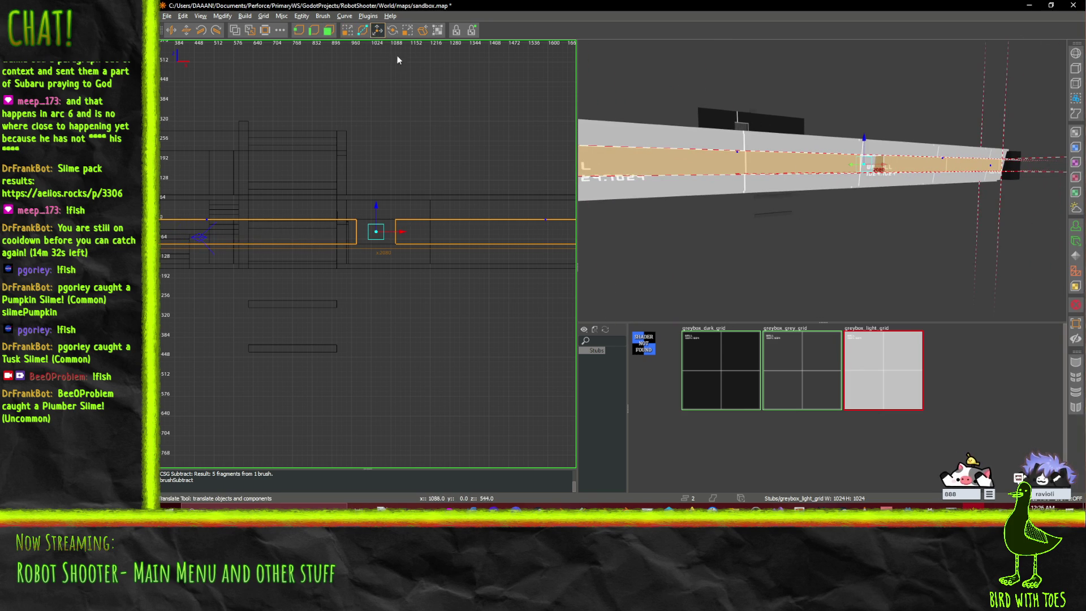
pyautogui.press('Up')
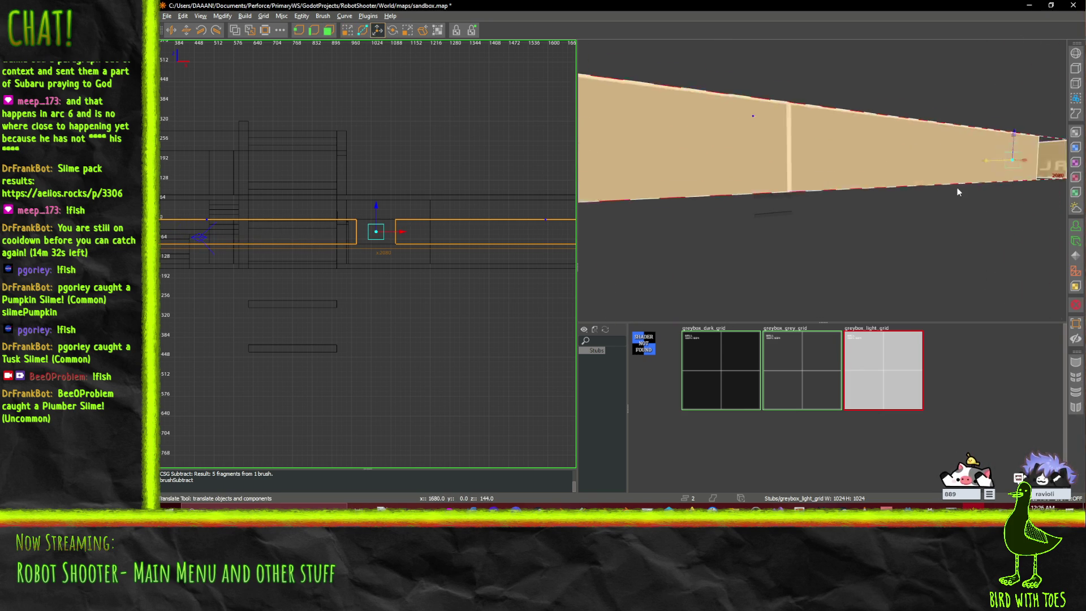
pyautogui.press('Up')
pyautogui.press('Up')
pyautogui.press('Up')
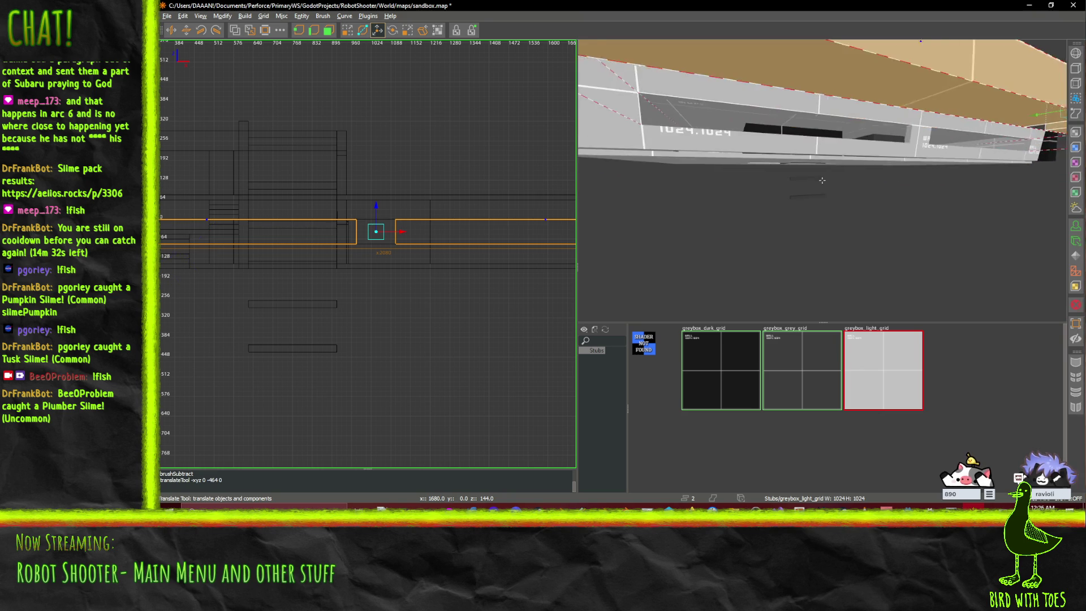
pyautogui.press('Up')
pyautogui.press('q')
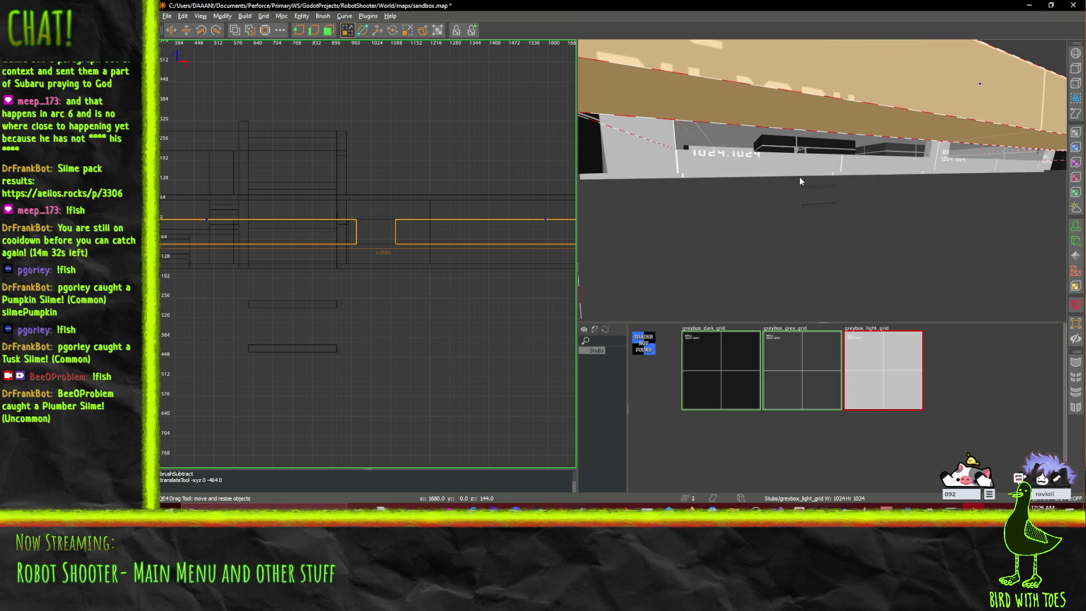
pyautogui.press('Down')
pyautogui.press('Down')
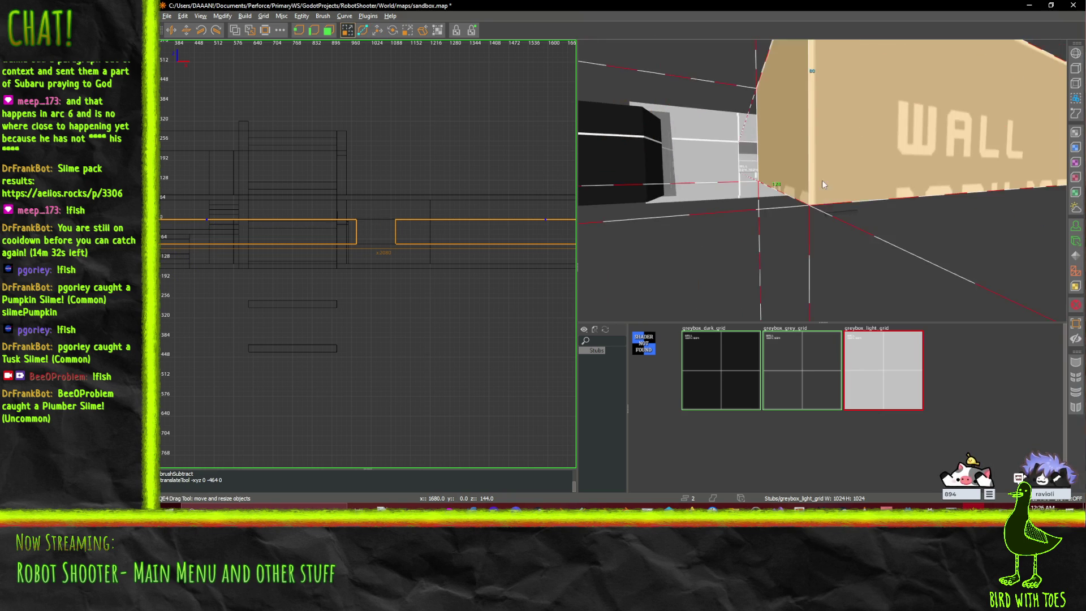
pyautogui.press('Delete')
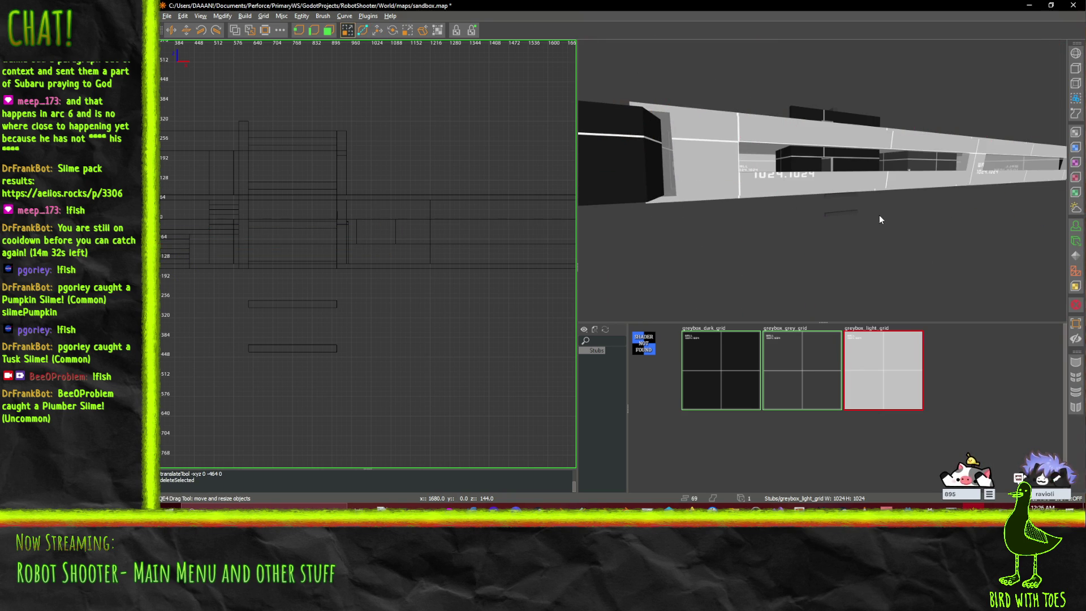
# - Fly along the corridor and delete another corridor wall brush
pyautogui.press('Up')
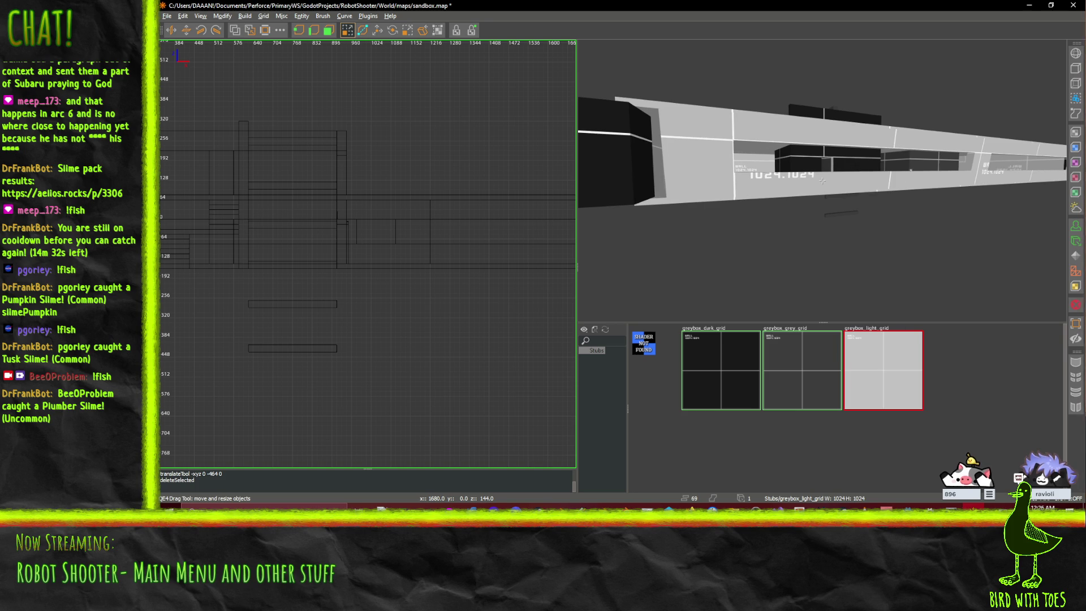
pyautogui.press('Up')
pyautogui.press('Up')
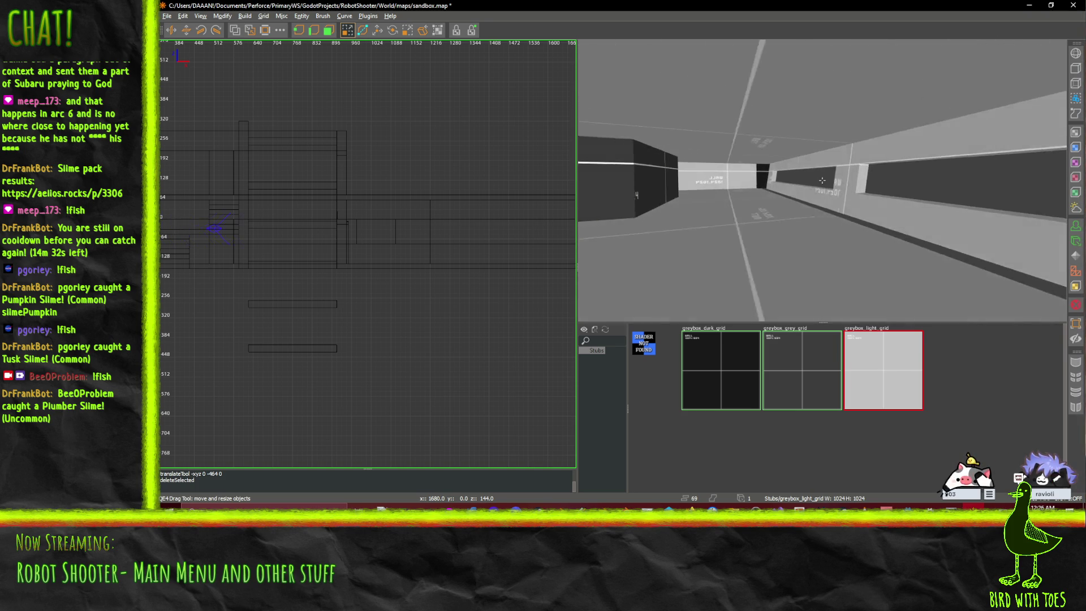
pyautogui.press('Up')
pyautogui.press('Up')
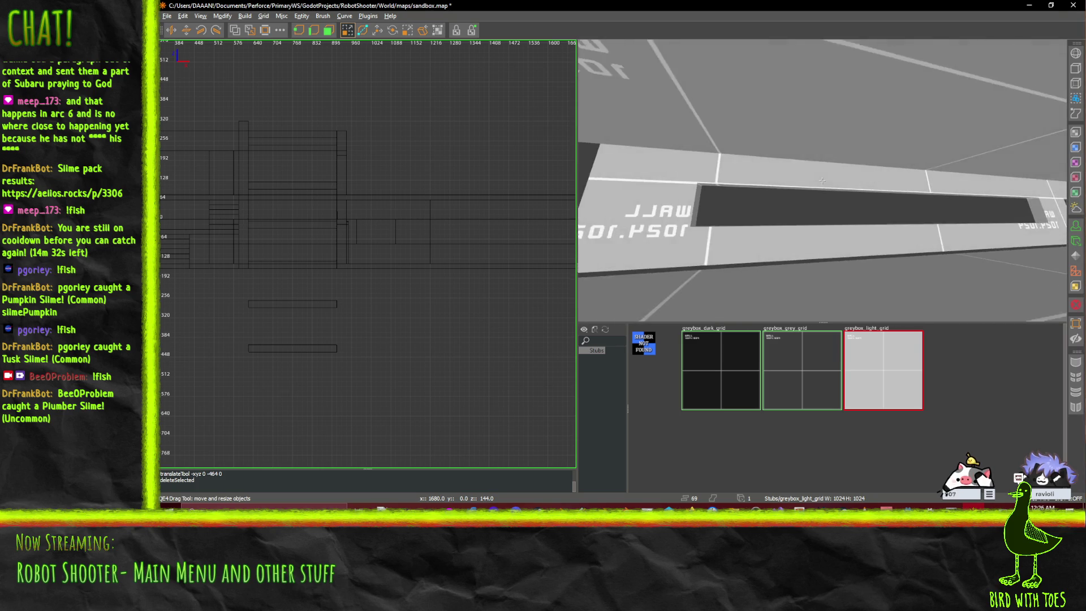
pyautogui.press('Up')
pyautogui.press('Up')
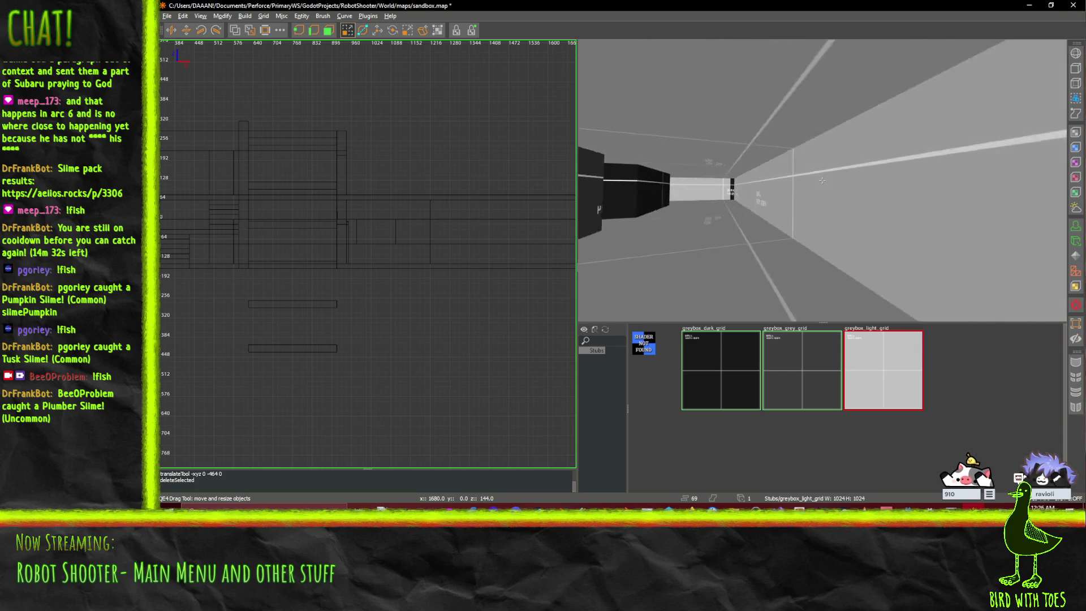
pyautogui.keyDown('shift'); pyautogui.click(789, 186); pyautogui.keyUp('shift')
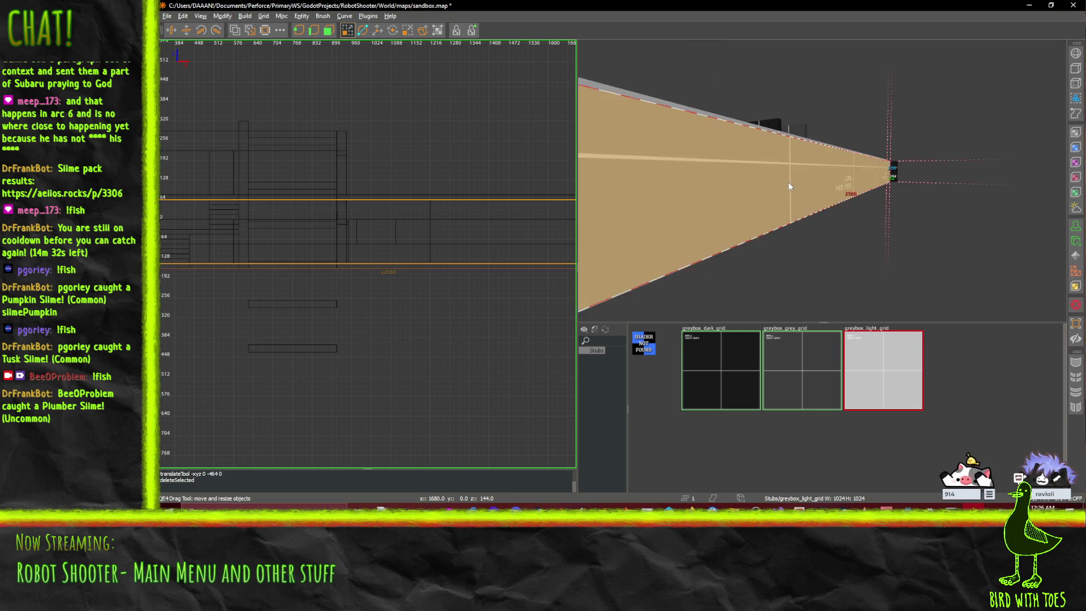
pyautogui.press('Delete')
# - Fly the 3D camera west through the corridor to inspect the remaining walls
pyautogui.rightClick(801, 187)
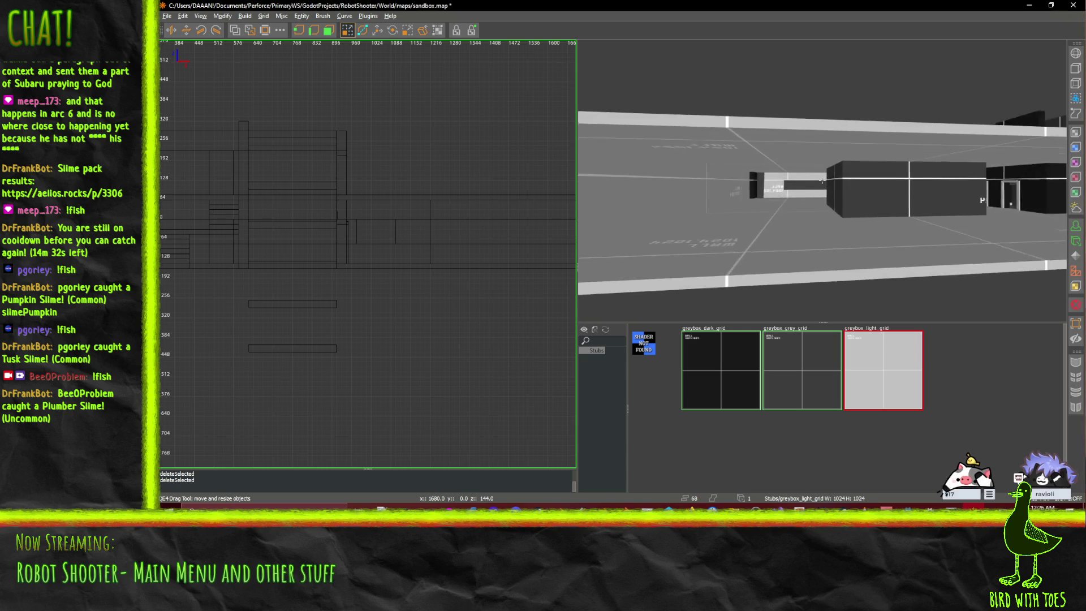
pyautogui.press('Up')
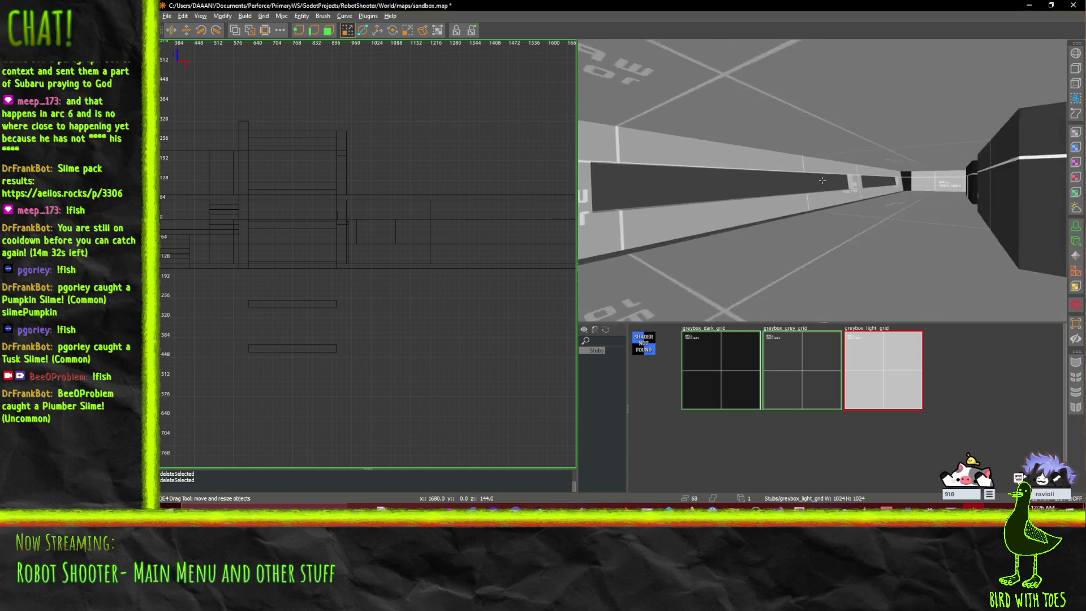
pyautogui.press('Right')
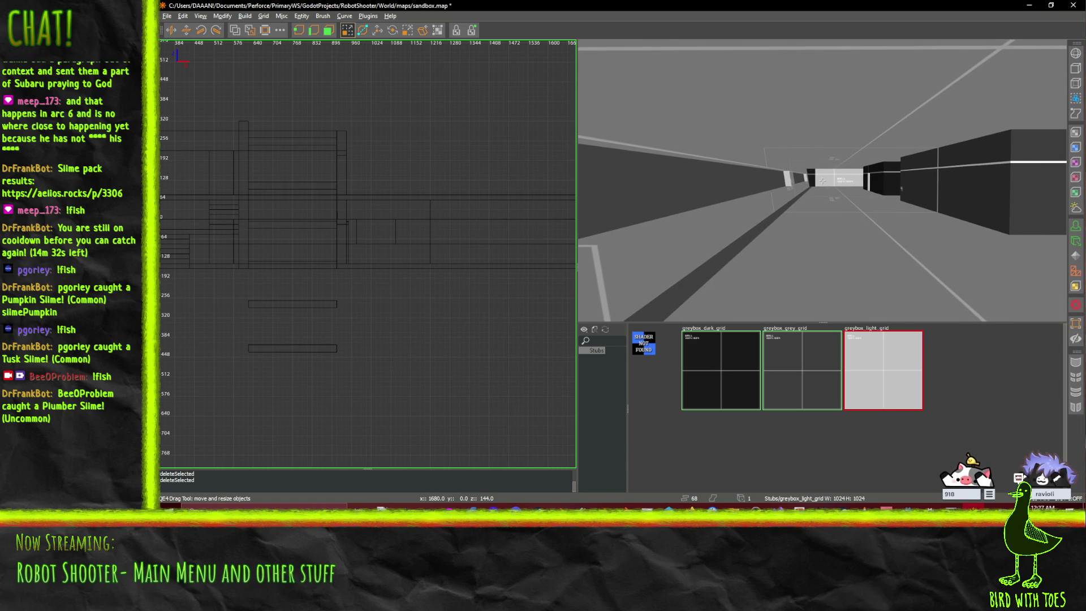
pyautogui.press('Up')
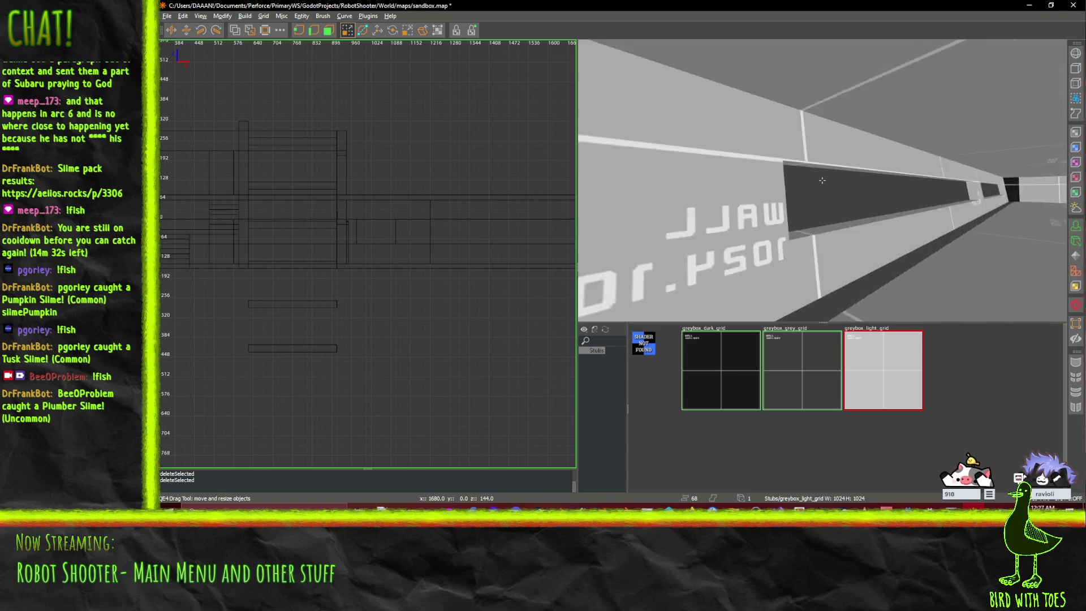
pyautogui.press('Up')
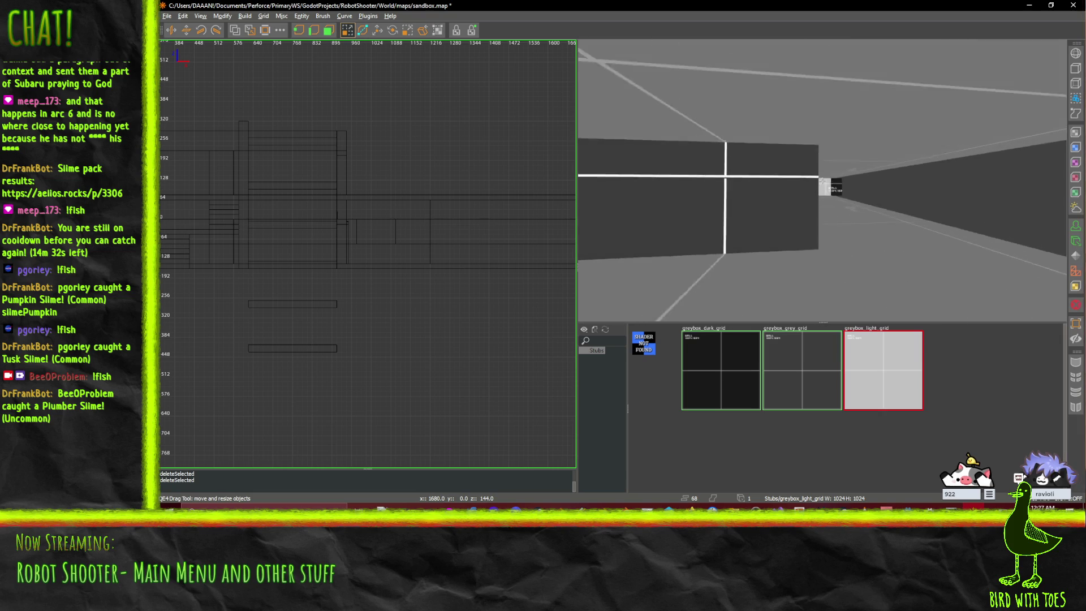
pyautogui.press('Down')
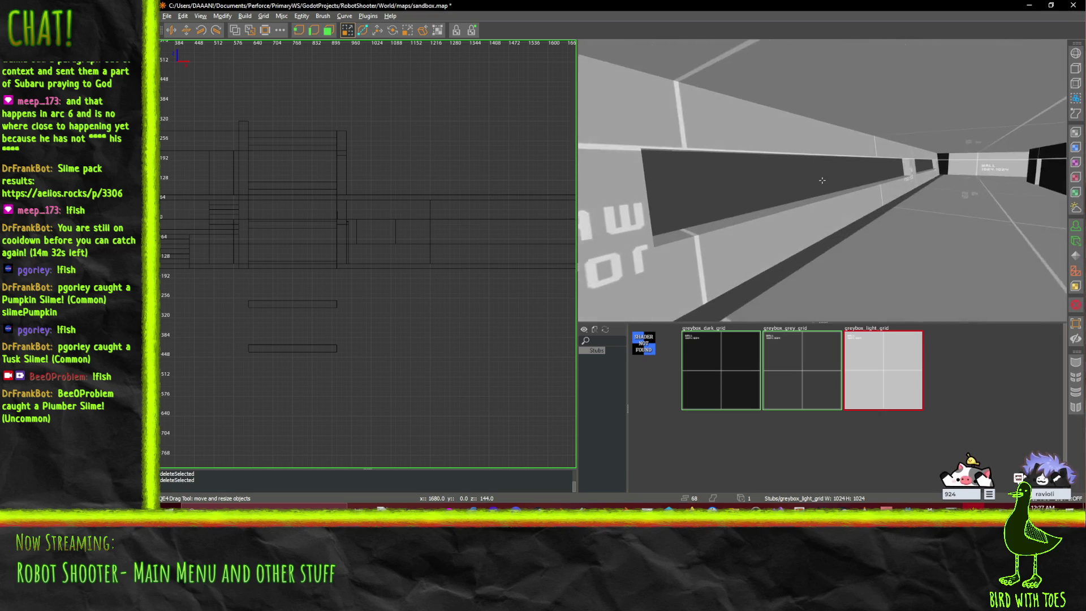
pyautogui.press('Up')
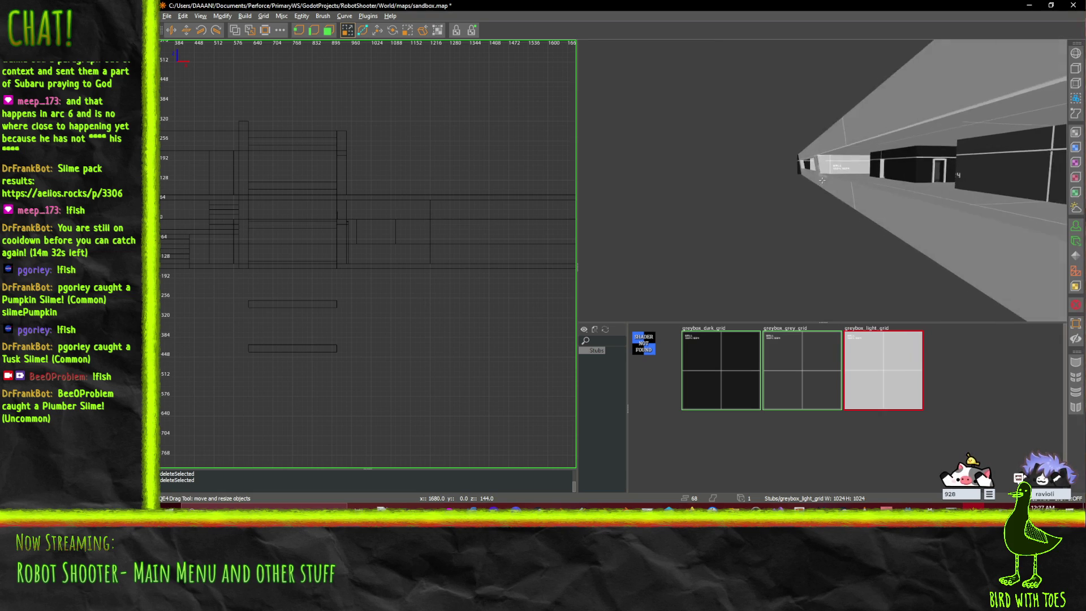
pyautogui.press('Up')
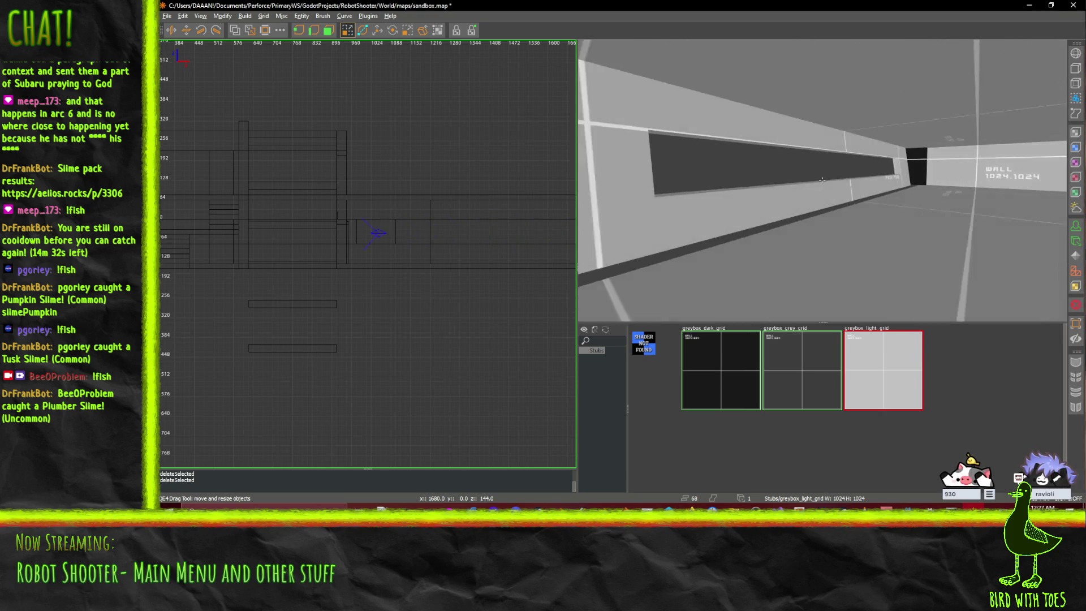
pyautogui.press('Up')
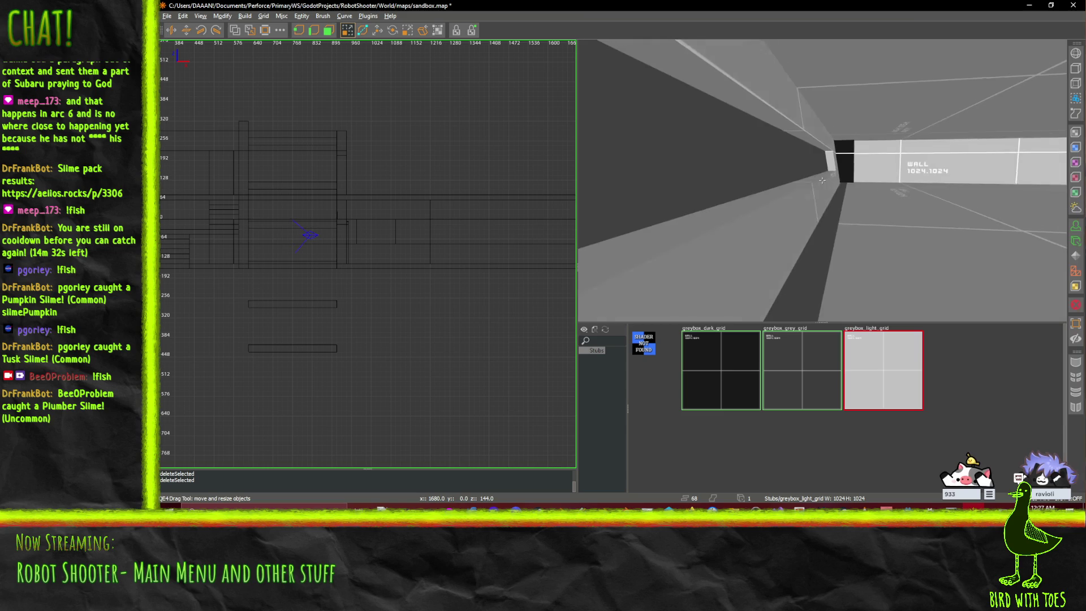
pyautogui.rightClick(822, 180)
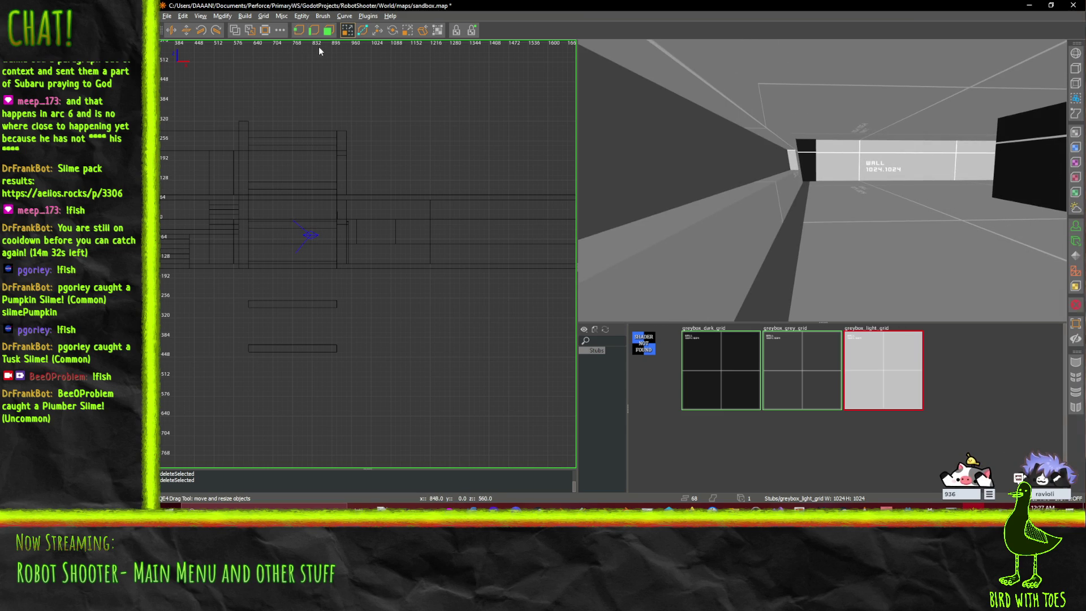
# - Pan to the map's west end in the 2D view and draw a new long, thin brush below the walls
pyautogui.scroll(-2, 389, 294)
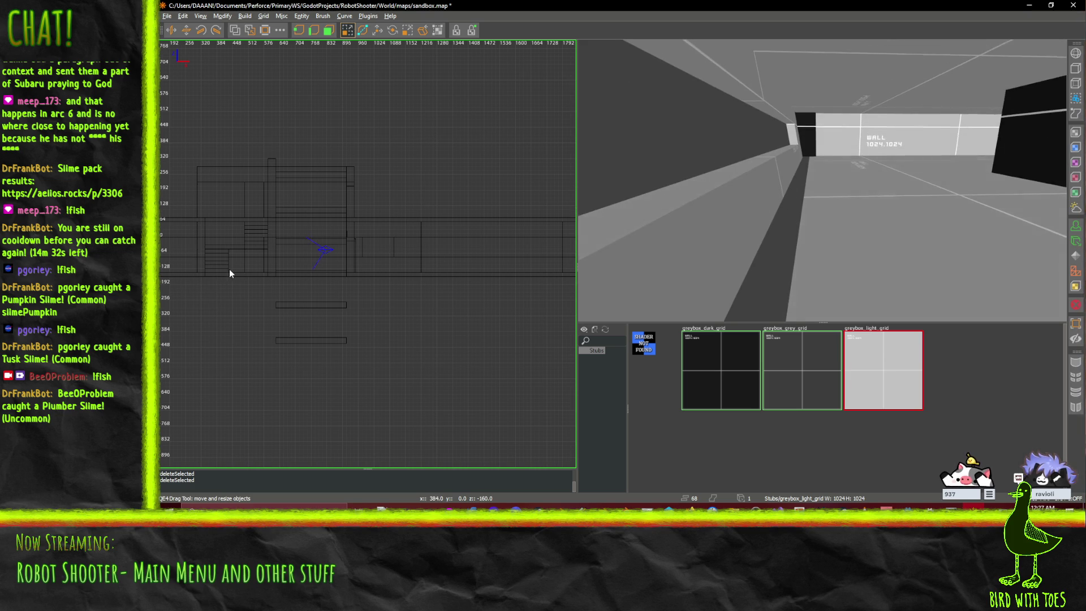
pyautogui.rightClick(234, 274)
pyautogui.rightClick(416, 102)
pyautogui.rightClick(370, 168)
pyautogui.press('Escape')
pyautogui.moveTo(225, 299)
pyautogui.mouseDown()
pyautogui.moveTo(405, 279)
pyautogui.moveTo(387, 285)
pyautogui.mouseUp()
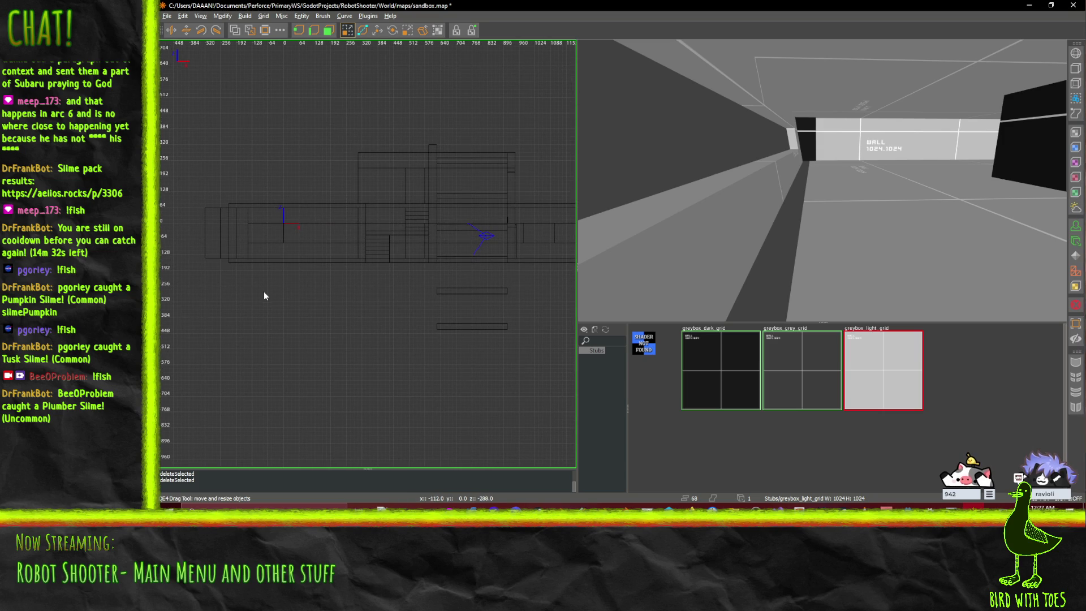
pyautogui.moveTo(231, 271)
pyautogui.mouseDown()
pyautogui.moveTo(610, 270)
pyautogui.moveTo(507, 283)
pyautogui.moveTo(419, 277)
pyautogui.moveTo(444, 268)
pyautogui.mouseUp()
# - Raise the new thin brush, then move it onto the corridor wall line in the top view
pyautogui.moveTo(830, 236); pyautogui.dragTo(822, 180)
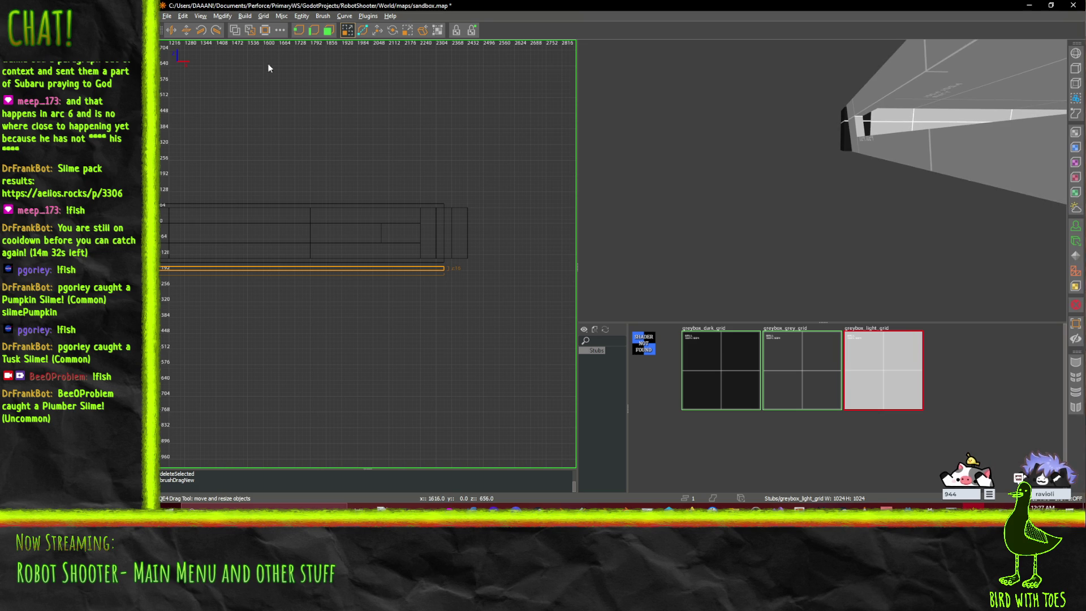
pyautogui.moveTo(382, 267); pyautogui.dragTo(378, 163)
pyautogui.hotkey('ctrl', 'Tab')
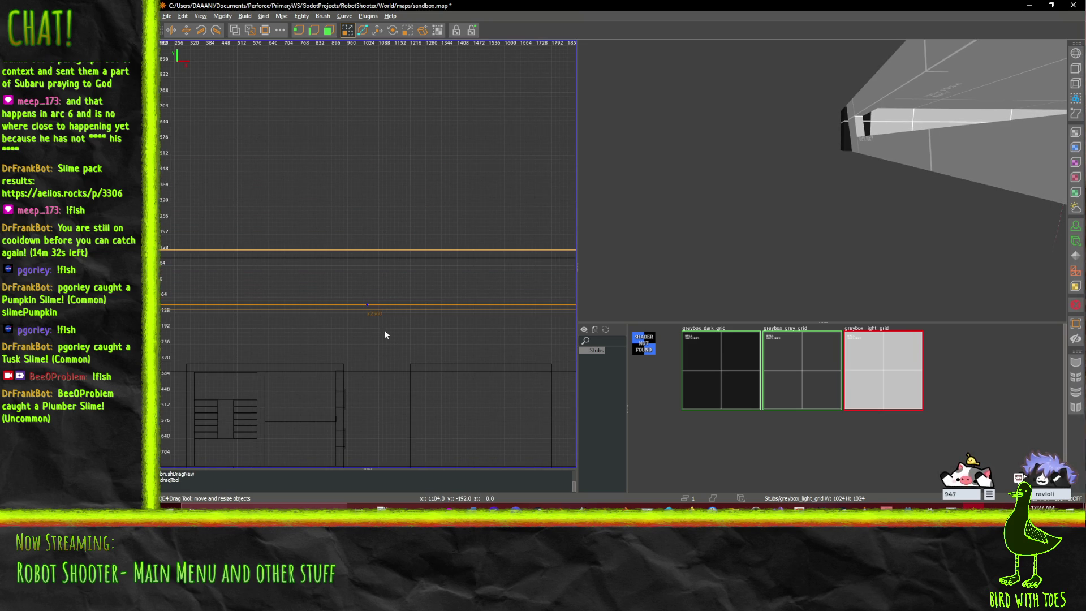
pyautogui.scroll(-3, 450, 293)
pyautogui.moveTo(417, 298)
pyautogui.mouseDown()
pyautogui.moveTo(400, 289)
pyautogui.moveTo(417, 237)
pyautogui.moveTo(436, 323)
pyautogui.moveTo(406, 416)
pyautogui.mouseUp()
pyautogui.scroll(3, 416, 411)
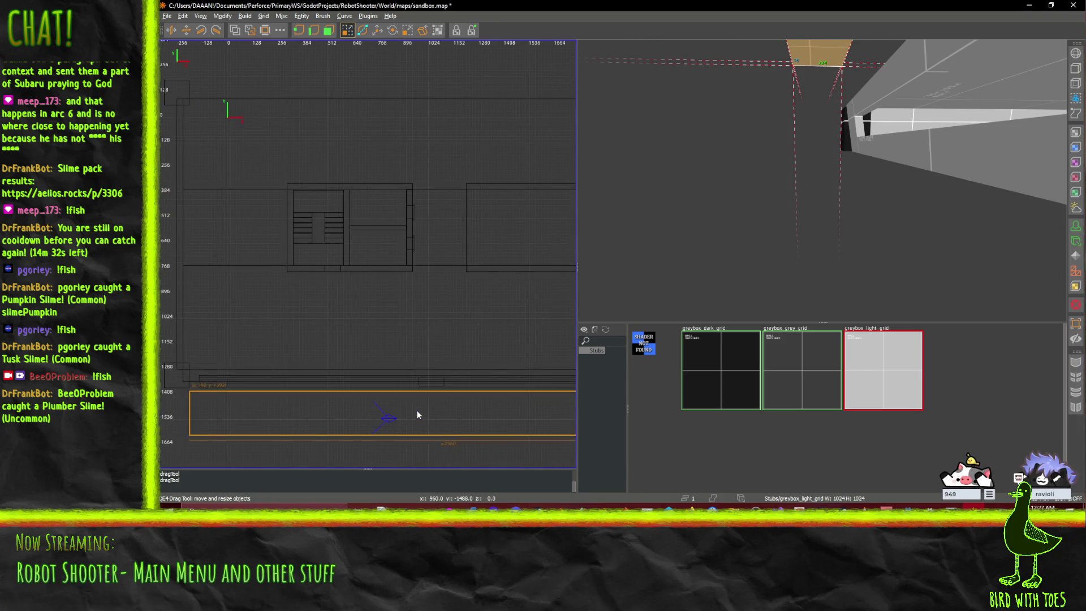
# - Resize the new brush in the 3D view and lower it to floor level in the side view
pyautogui.moveTo(823, 67); pyautogui.dragTo(819, 59)
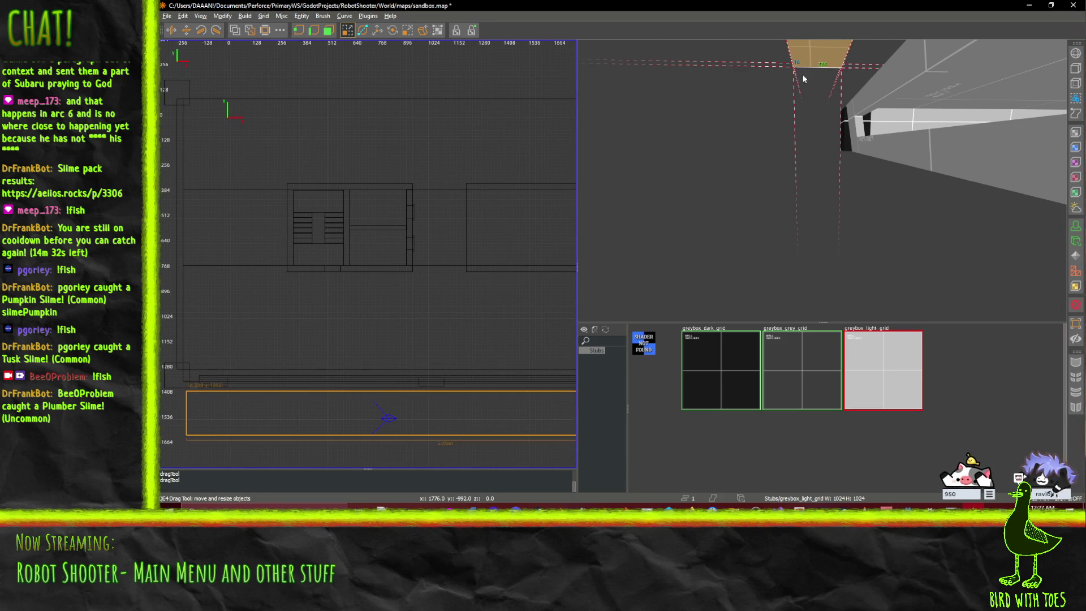
pyautogui.scroll(-3, 809, 103)
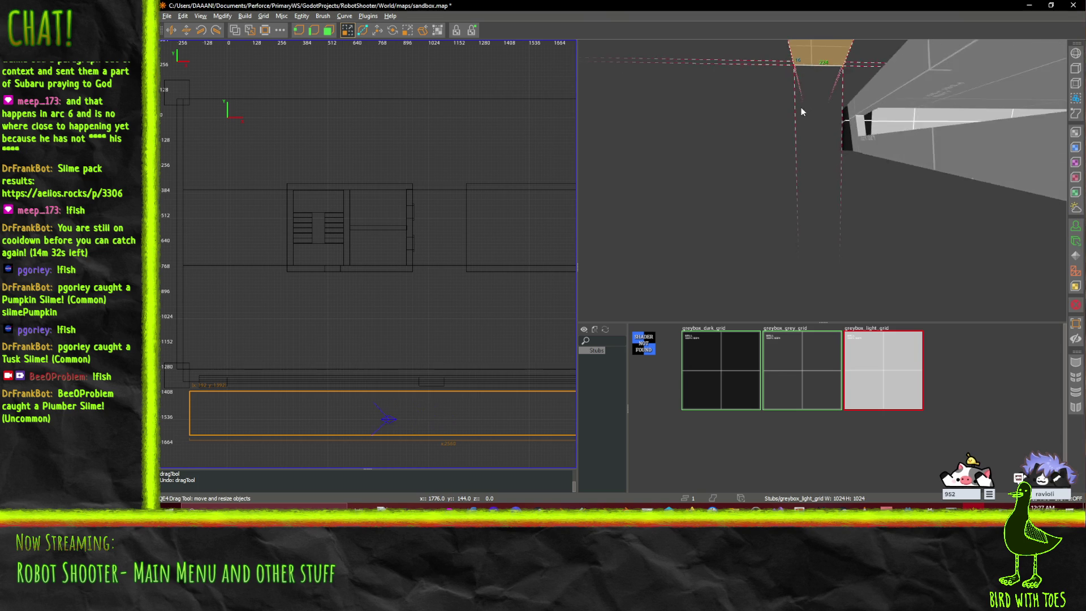
pyautogui.scroll(2, 822, 180)
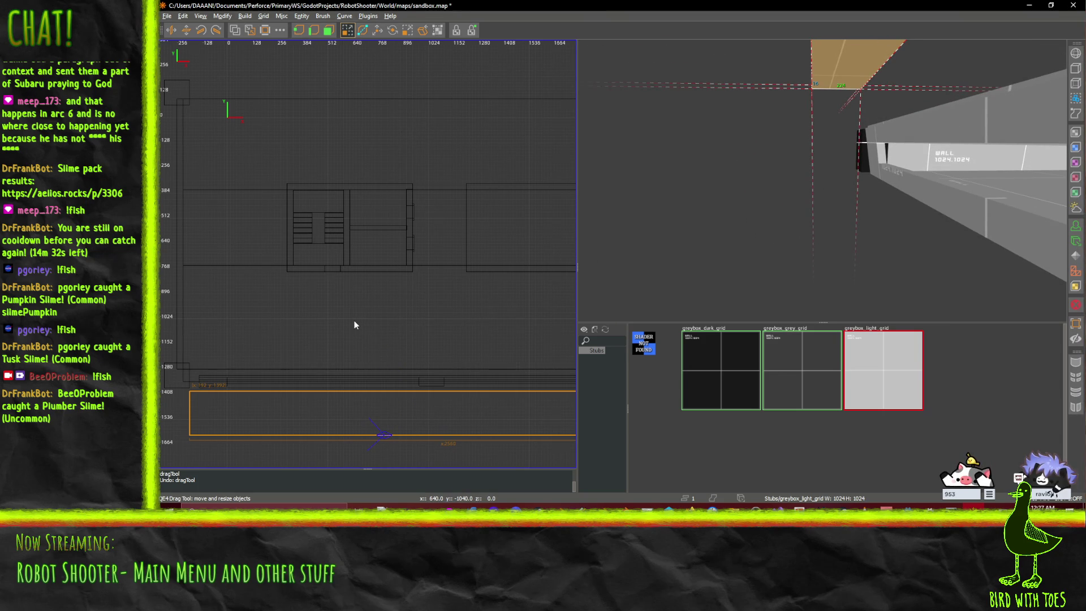
pyautogui.hotkey('ctrl', 'Tab')
pyautogui.moveTo(345, 253)
pyautogui.mouseDown()
pyautogui.moveTo(338, 337)
pyautogui.moveTo(342, 328)
pyautogui.mouseUp()
pyautogui.scroll(6, 342, 328)
pyautogui.moveTo(465, 289)
pyautogui.mouseDown()
pyautogui.moveTo(394, 283)
pyautogui.moveTo(411, 292)
pyautogui.moveTo(409, 273)
pyautogui.moveTo(401, 281)
pyautogui.moveTo(419, 279)
pyautogui.moveTo(317, 281)
pyautogui.moveTo(411, 263)
pyautogui.mouseUp()
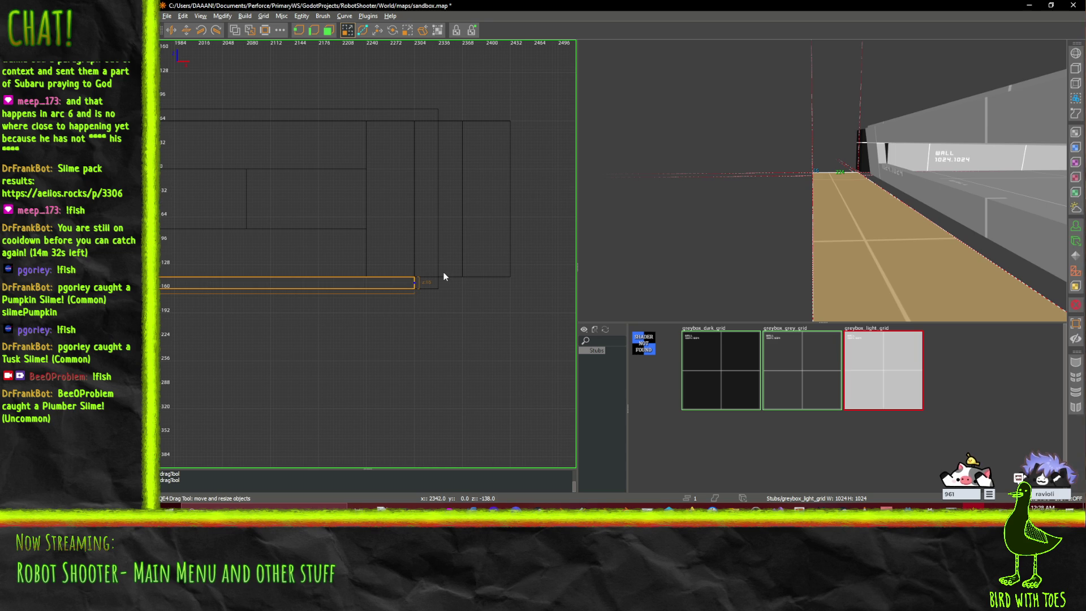
# - Move the trim brush up toward the wall line in the XY top view
pyautogui.scroll(5, 444, 276)
pyautogui.scroll(-6, 442, 276)
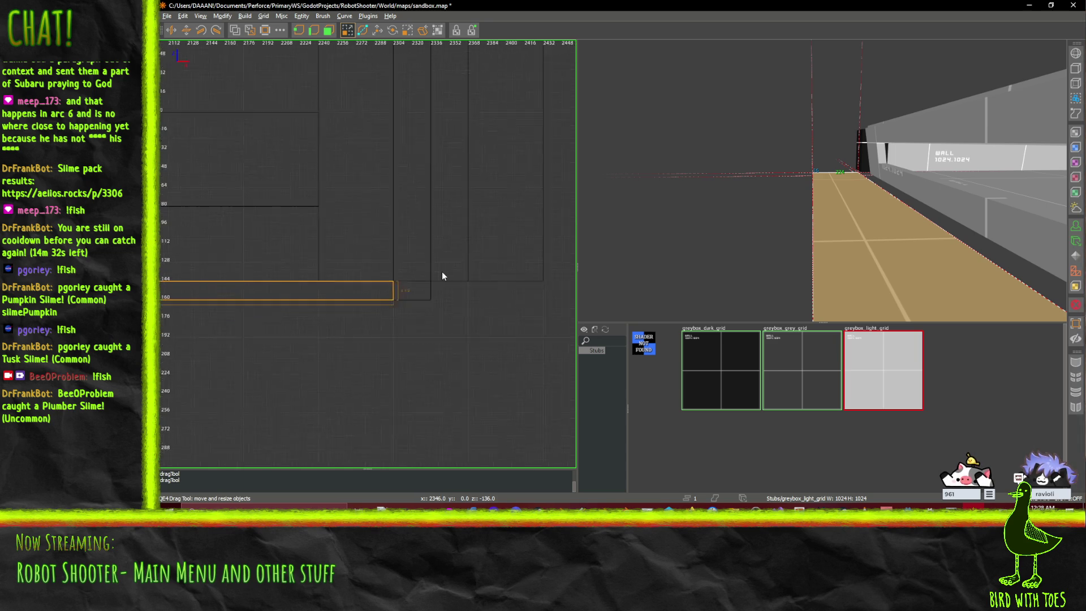
pyautogui.moveTo(422, 261); pyautogui.dragTo(305, 244)
pyautogui.scroll(7, 335, 230)
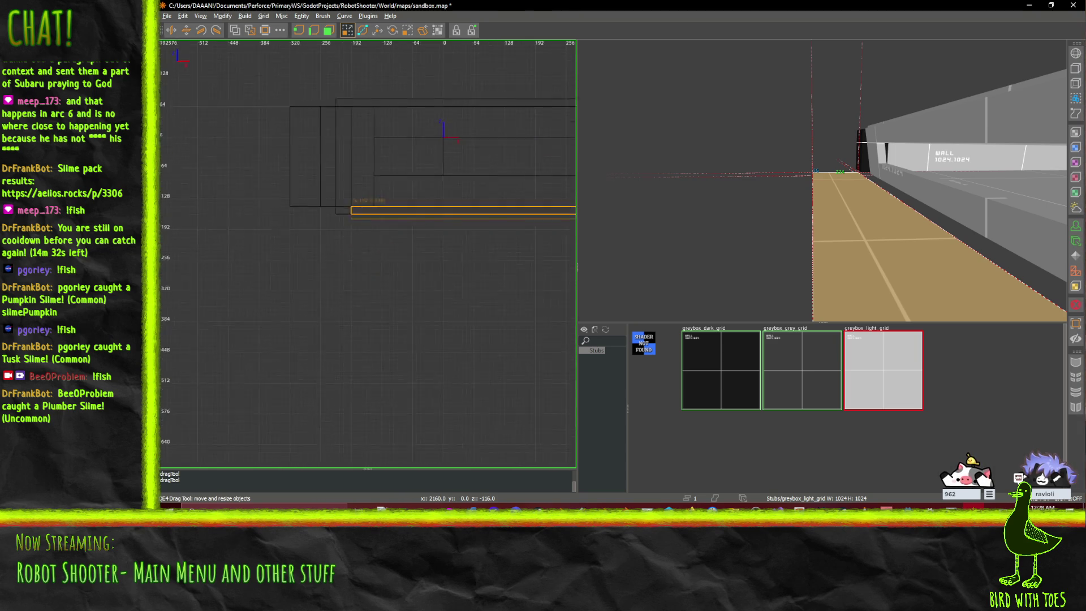
pyautogui.scroll(-2, 334, 231)
pyautogui.press('a')
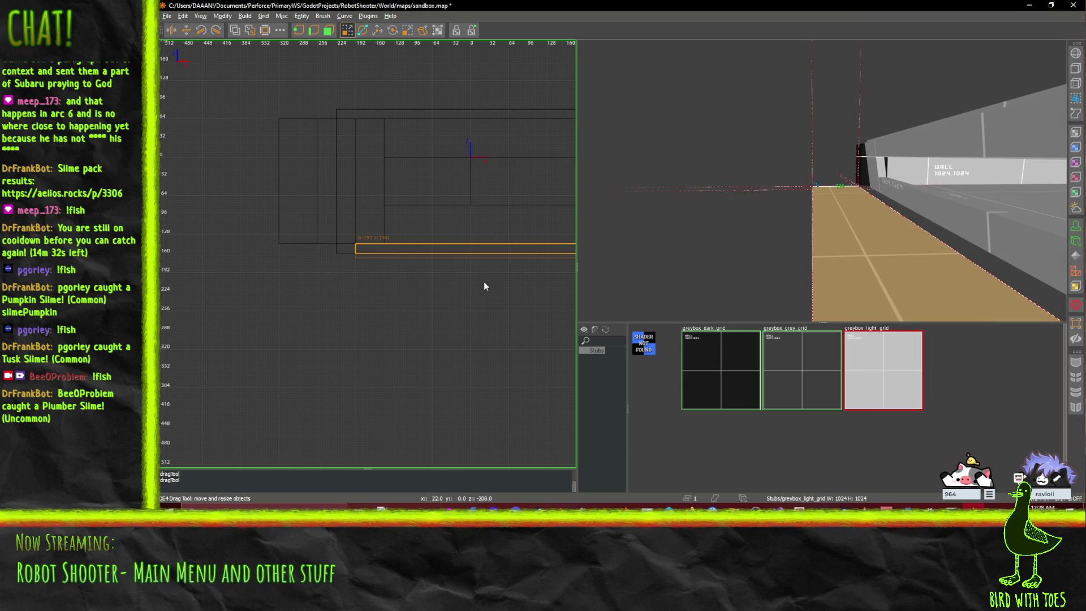
pyautogui.hotkey('ctrl', 'Tab')
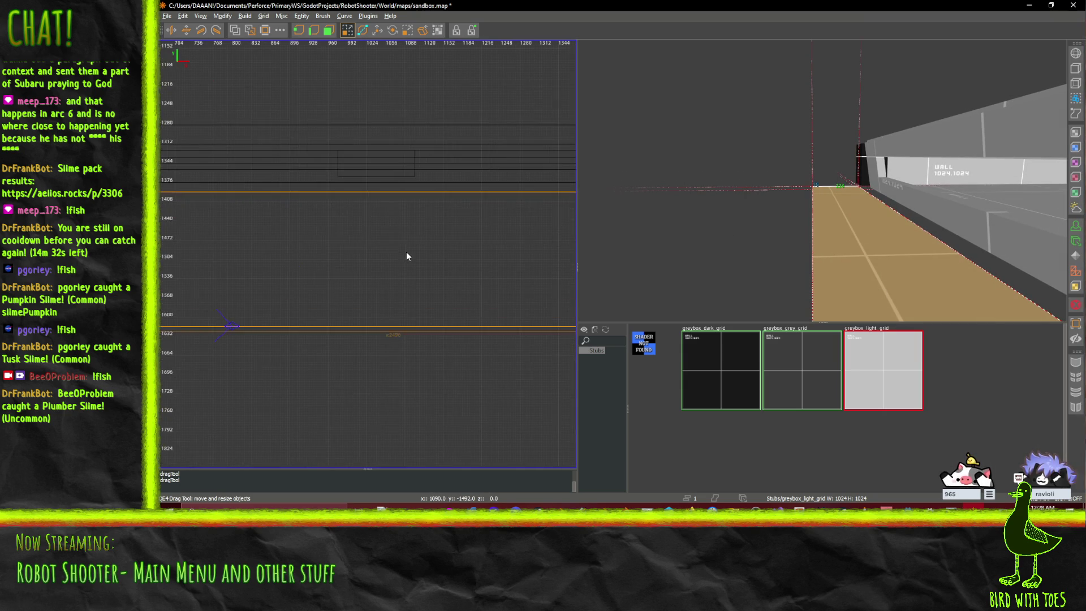
pyautogui.moveTo(409, 253); pyautogui.dragTo(431, 187)
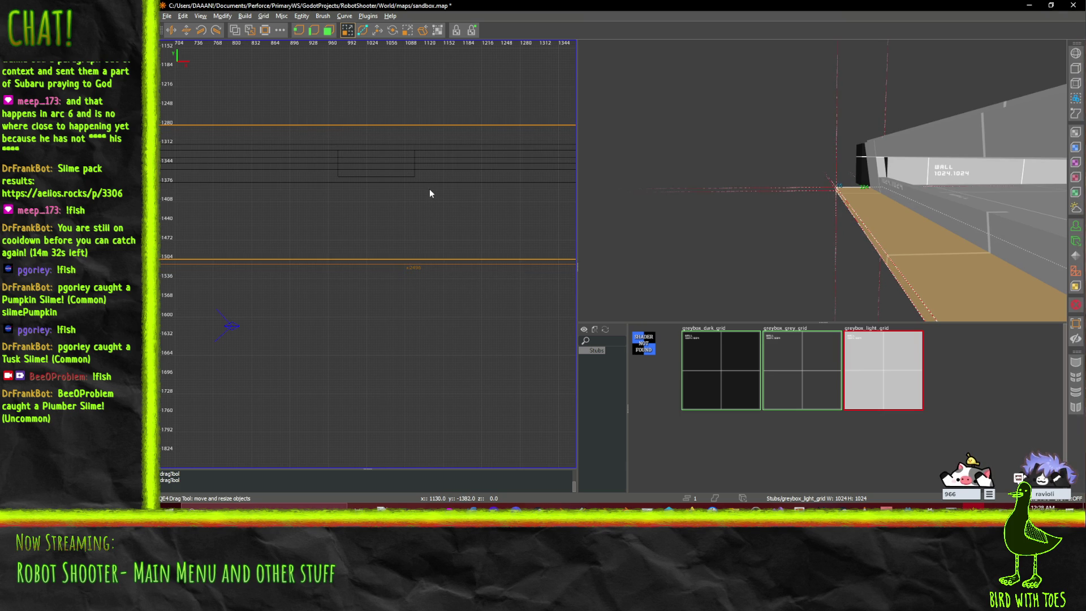
# - Pull the trim brush's lower edge up to thin it, then nudge that edge down slightly
pyautogui.moveTo(405, 315)
pyautogui.mouseDown()
pyautogui.moveTo(421, 221)
pyautogui.moveTo(420, 231)
pyautogui.moveTo(753, 246)
pyautogui.mouseUp()
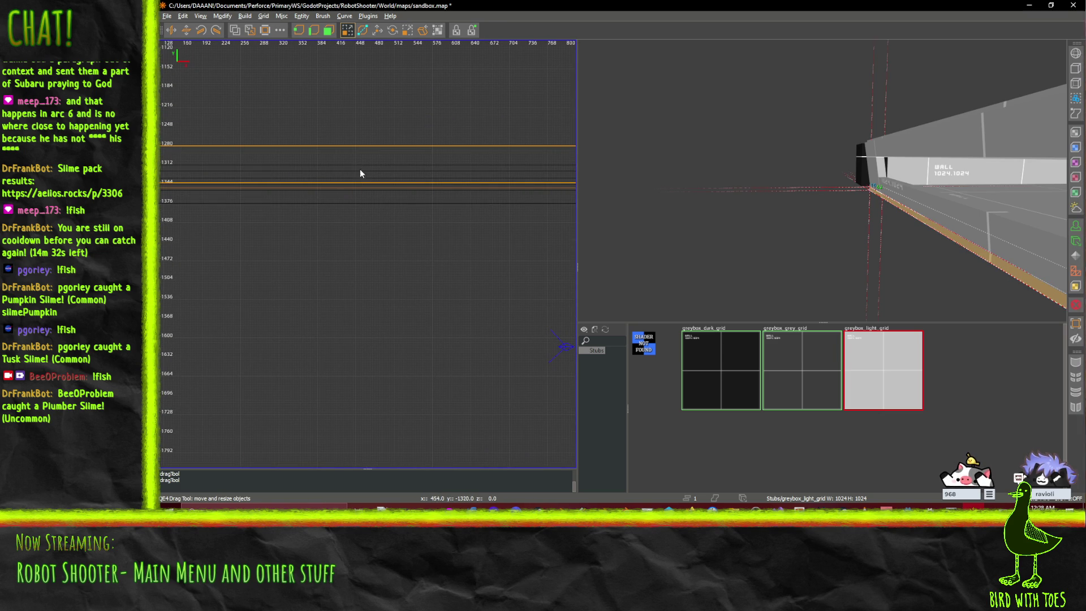
pyautogui.press('Escape')
pyautogui.scroll(2, 448, 134)
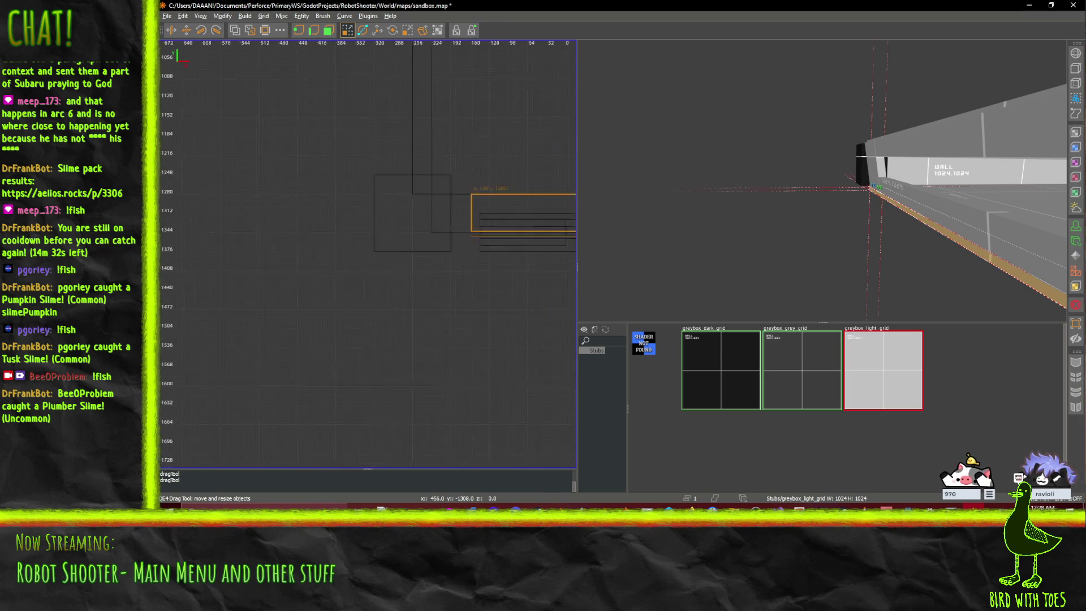
pyautogui.scroll(1, 450, 167)
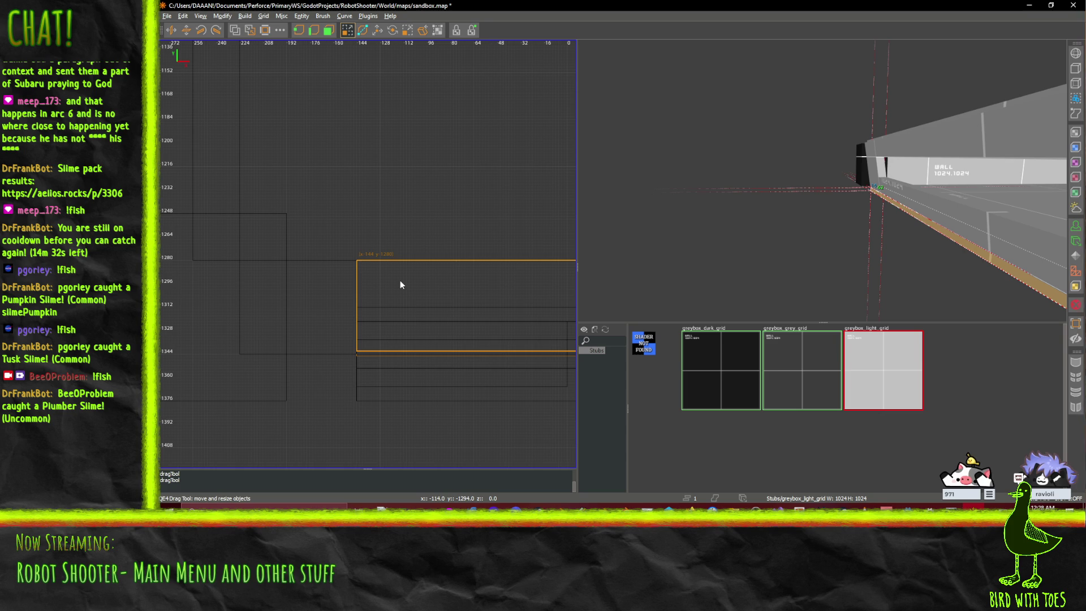
pyautogui.scroll(6, 873, 197)
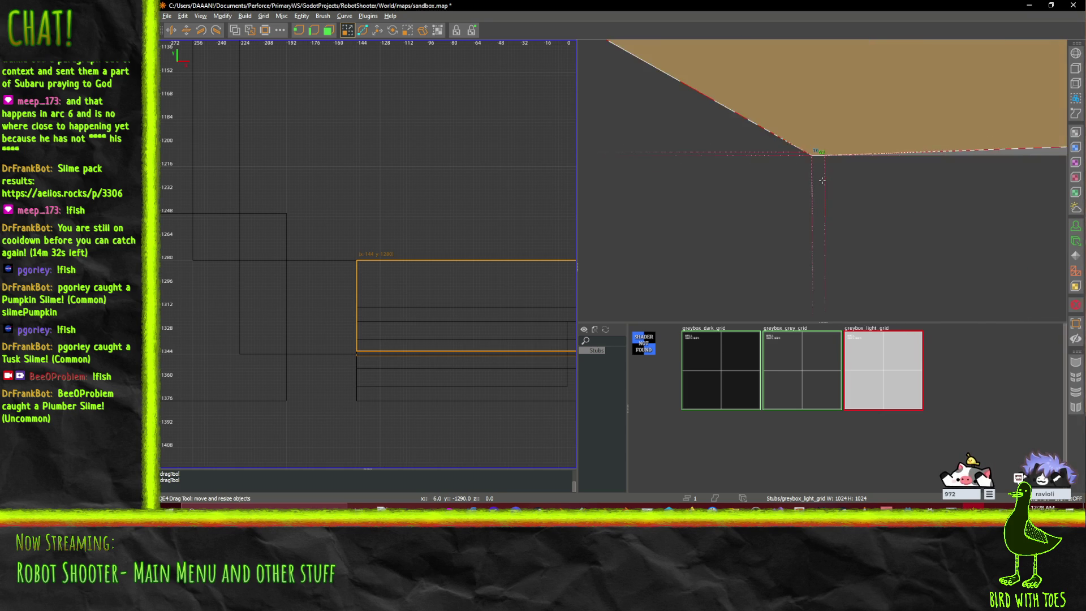
pyautogui.scroll(2, 822, 179)
pyautogui.scroll(1, 822, 180)
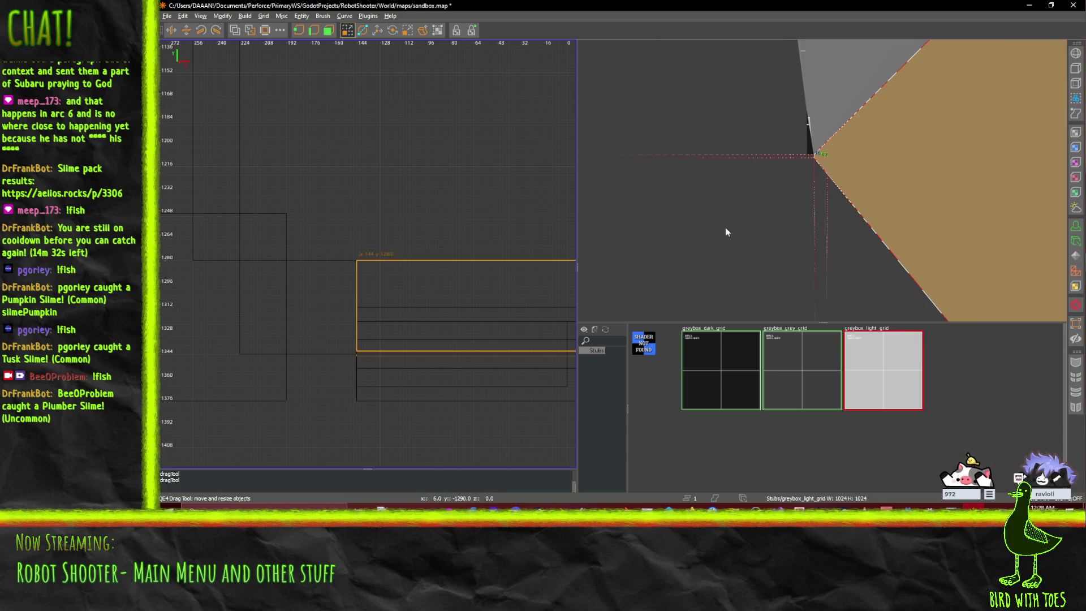
pyautogui.moveTo(405, 374); pyautogui.dragTo(405, 377)
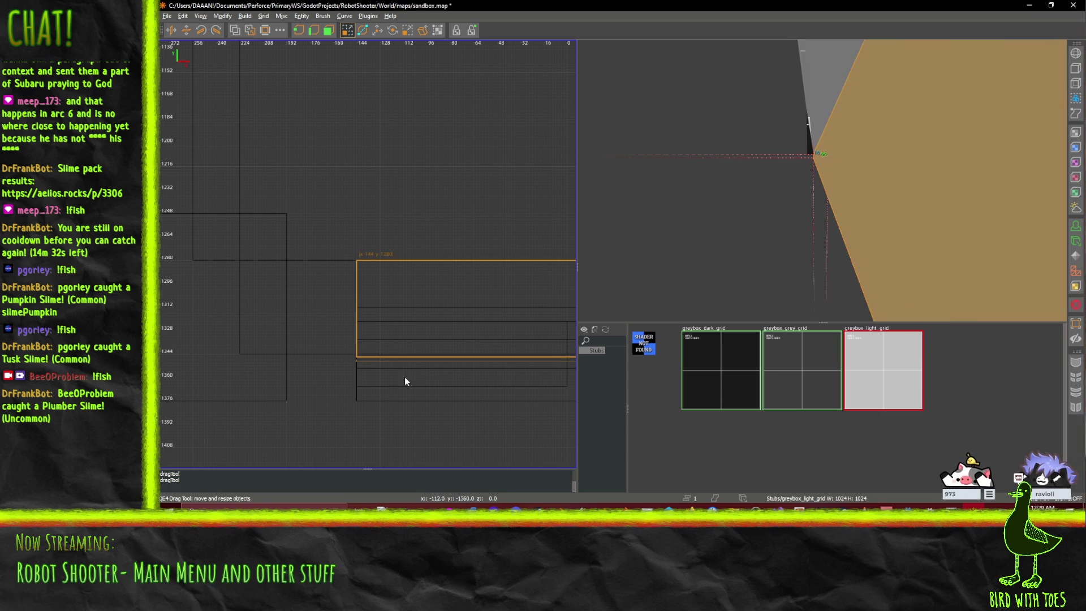
pyautogui.scroll(3, 400, 233)
pyautogui.scroll(-1, 399, 243)
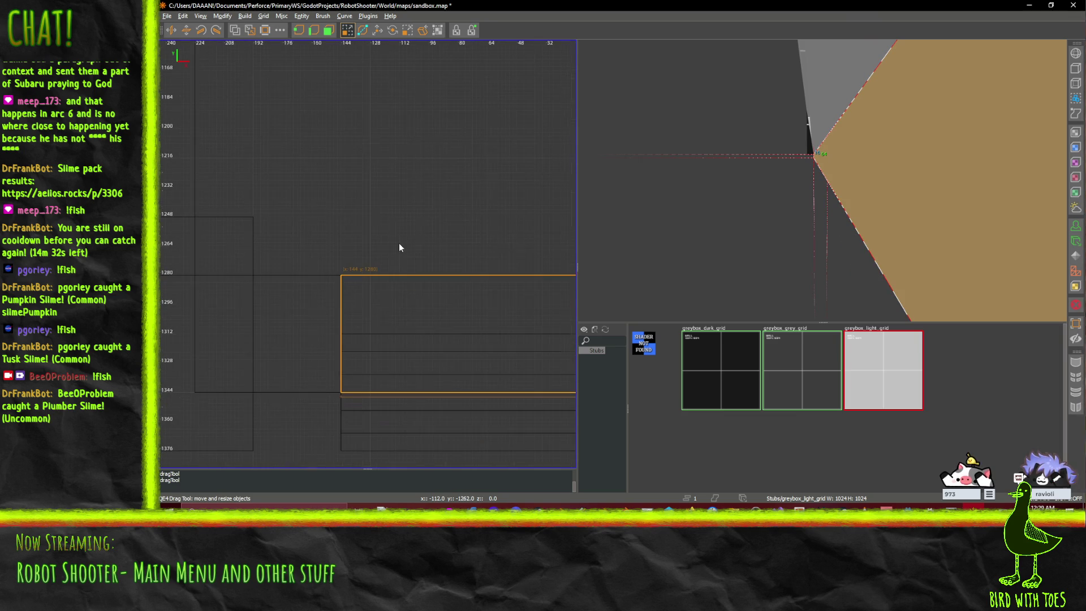
pyautogui.scroll(-3, 822, 180)
pyautogui.scroll(8, 822, 180)
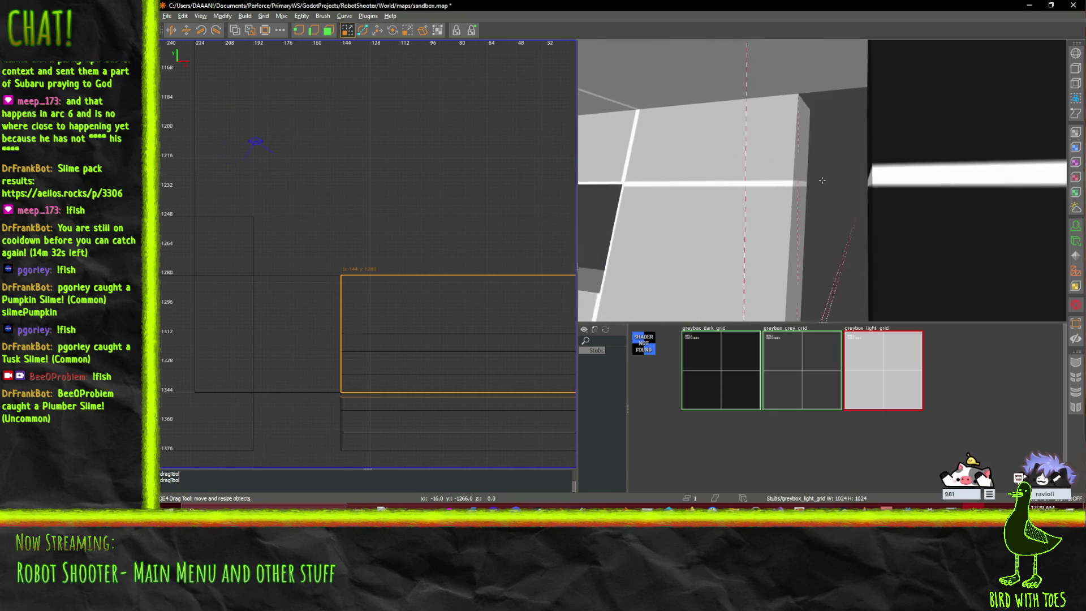
# - Shorten the trim brush's far end by 16 units so it stops at the dark pillar
pyautogui.moveTo(822, 180); pyautogui.dragTo(822, 181)
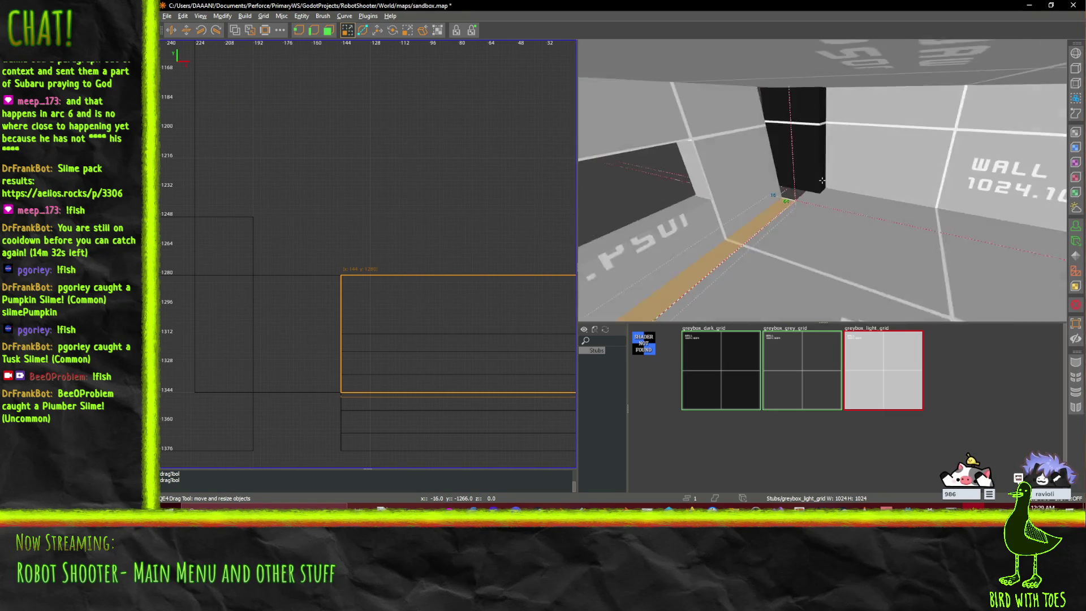
pyautogui.moveTo(822, 181); pyautogui.dragTo(821, 181)
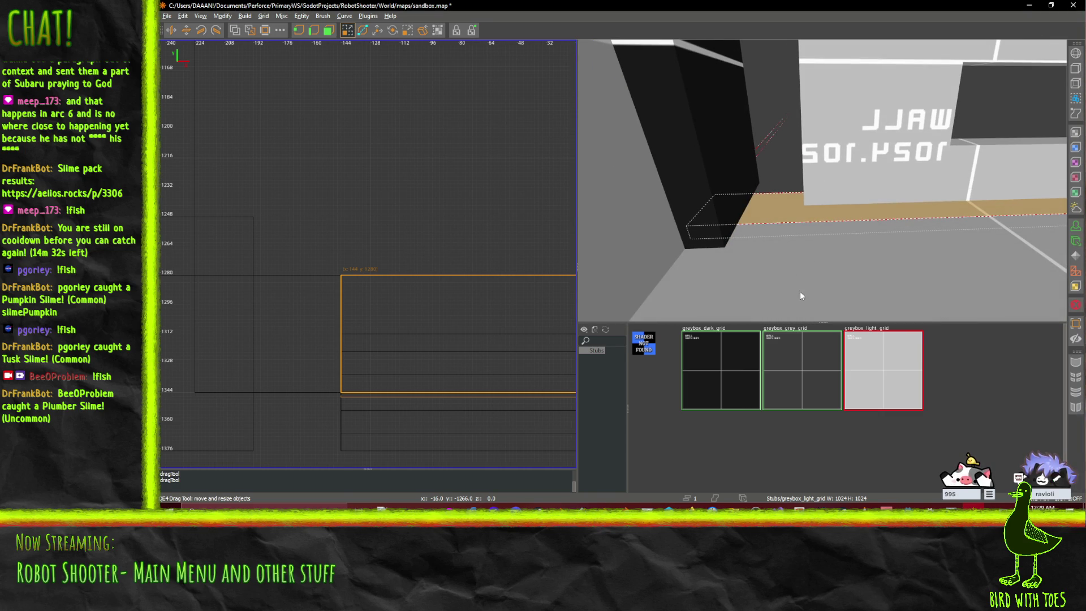
pyautogui.moveTo(491, 234); pyautogui.dragTo(491, 234)
pyautogui.moveTo(310, 295); pyautogui.dragTo(310, 294)
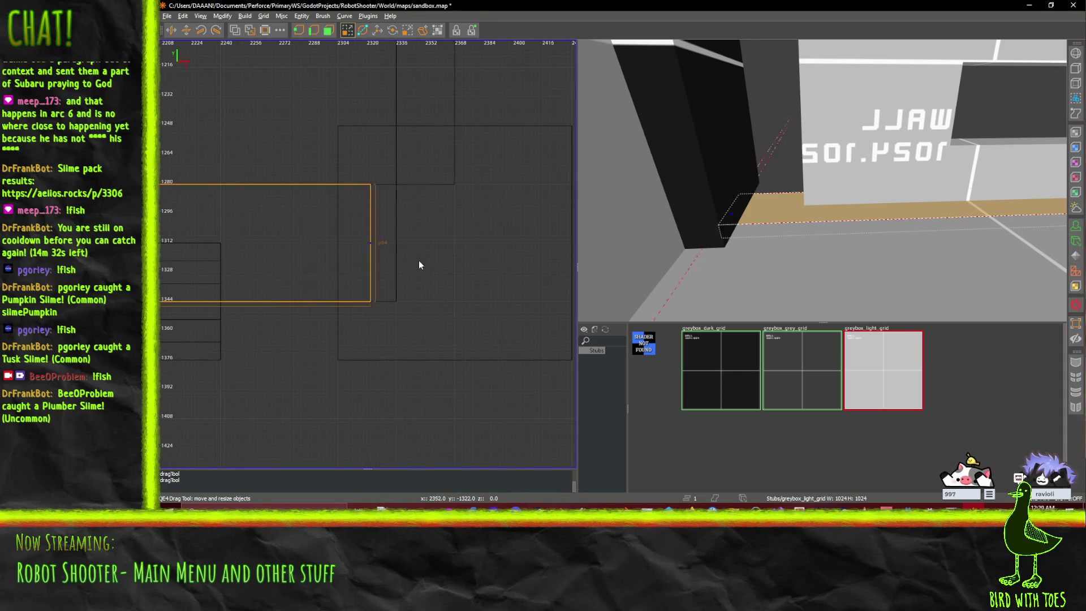
pyautogui.moveTo(282, 263); pyautogui.dragTo(274, 263)
# - Check the shortened trim end against the pillar corner in the 3D and 2D views
pyautogui.scroll(-3, 276, 253)
pyautogui.moveTo(260, 180)
pyautogui.mouseDown()
pyautogui.moveTo(204, 236)
pyautogui.moveTo(373, 227)
pyautogui.moveTo(282, 243)
pyautogui.mouseUp()
pyautogui.scroll(-2, 283, 245)
pyautogui.moveTo(367, 254)
pyautogui.mouseDown()
pyautogui.moveTo(427, 266)
pyautogui.moveTo(414, 223)
pyautogui.moveTo(243, 250)
pyautogui.mouseUp()
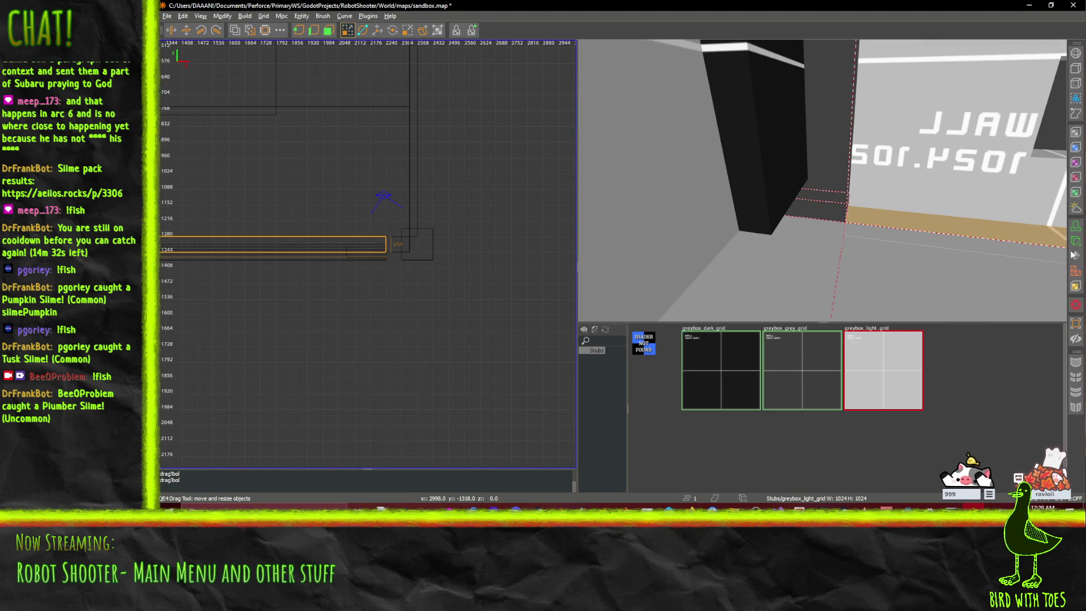
pyautogui.moveTo(951, 228); pyautogui.dragTo(823, 181)
# - Save sandbox.map and move the camera to the wall corner beside the dark pillar
pyautogui.press('a')
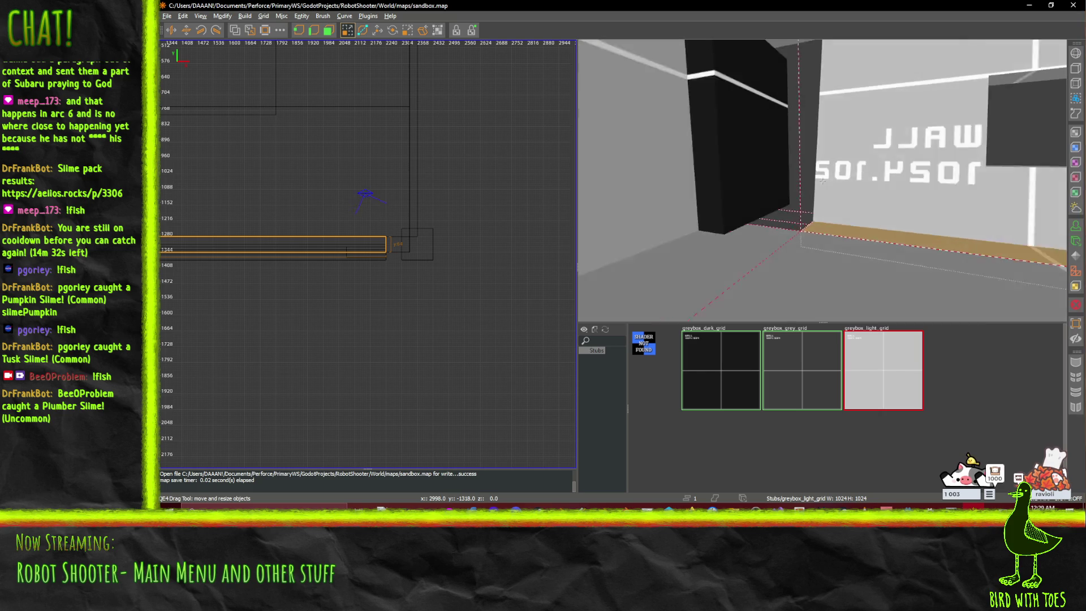
pyautogui.press('a')
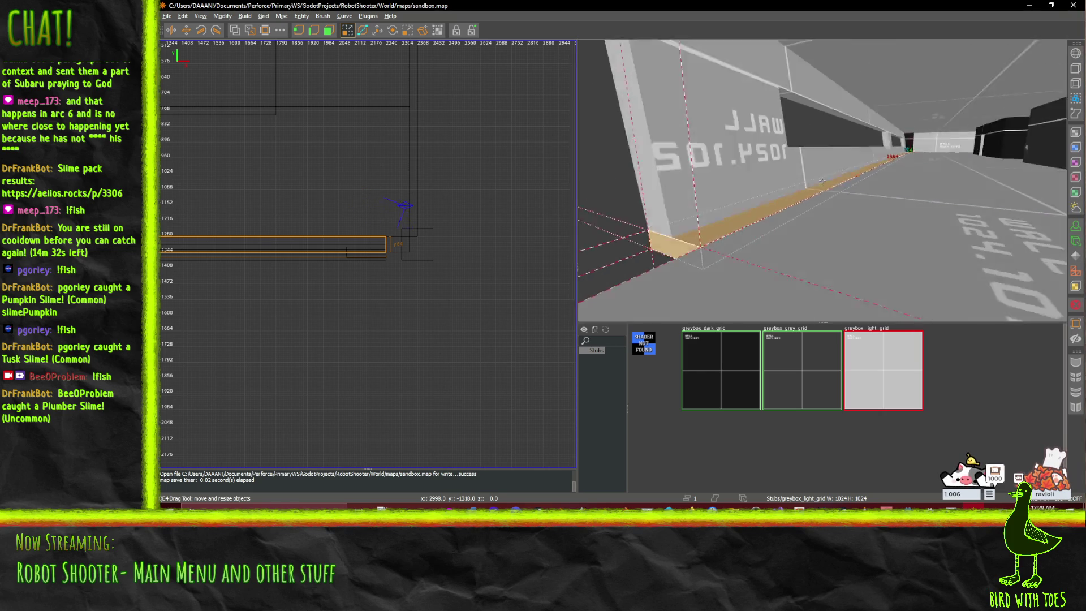
pyautogui.press('a')
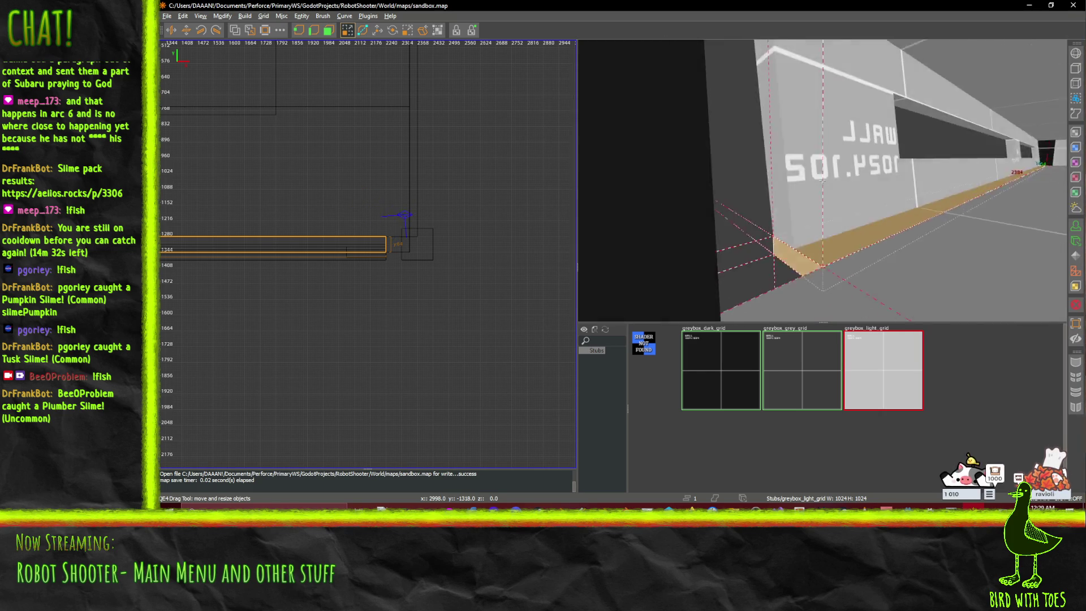
pyautogui.press('w')
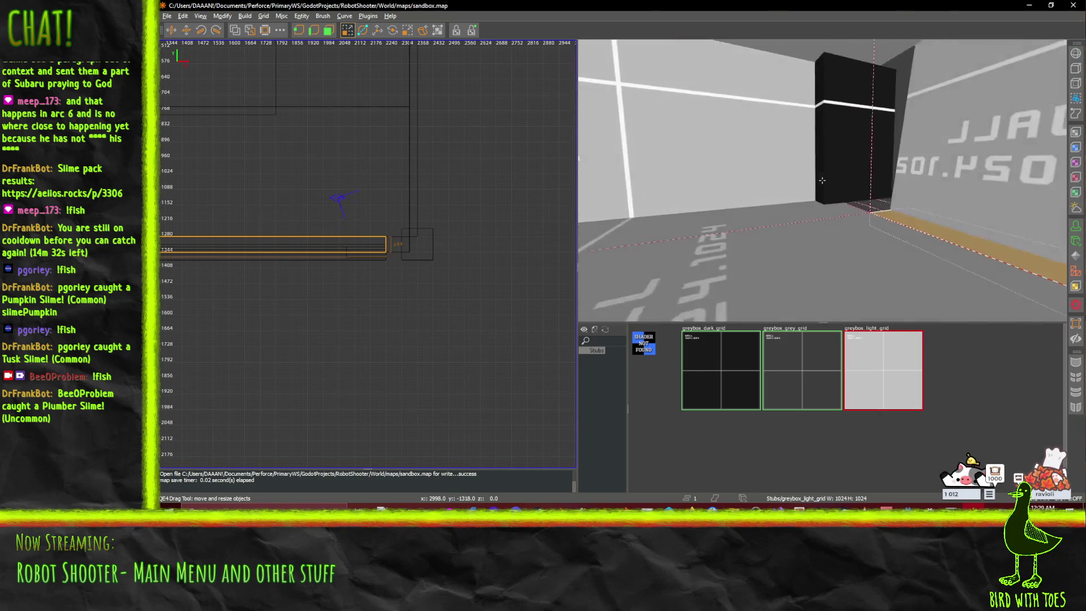
pyautogui.press('a')
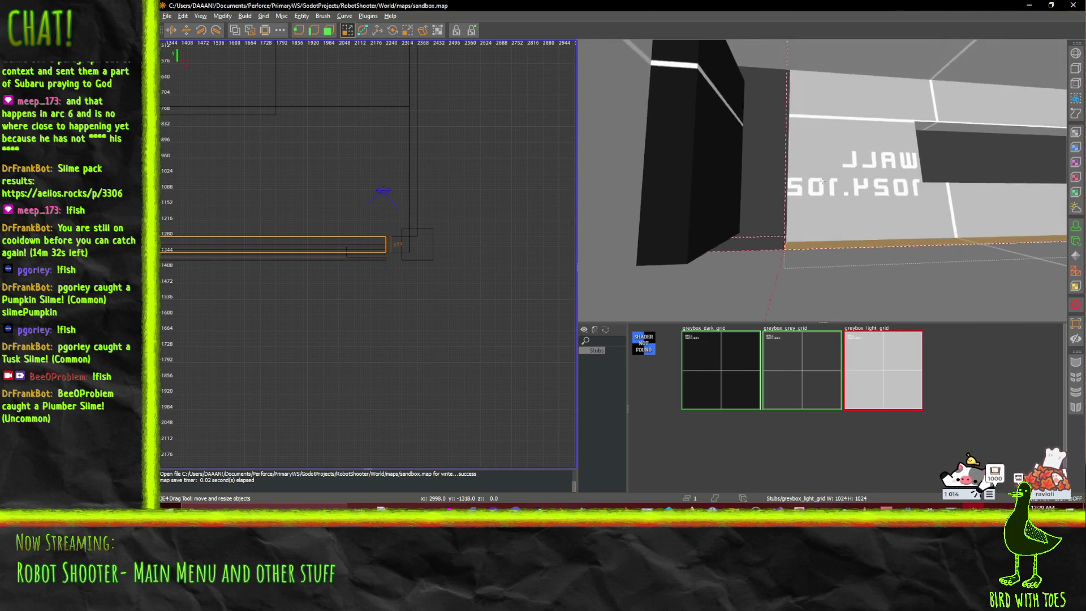
# - Select the three stacked wall brushes by the pillar and pull their end face in slightly
pyautogui.click(776, 174)
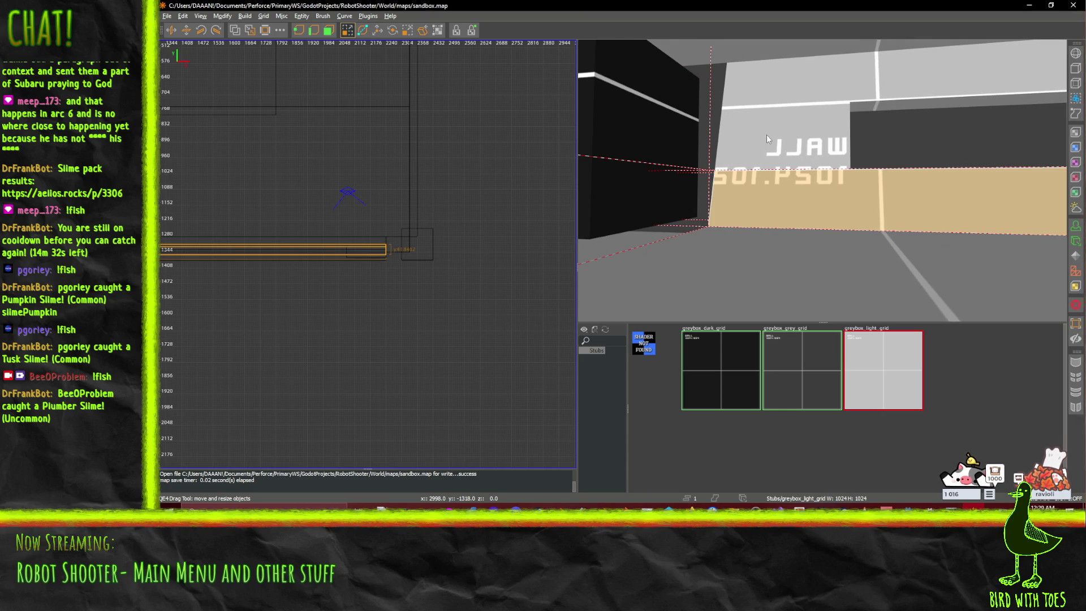
pyautogui.moveTo(777, 119); pyautogui.dragTo(773, 103)
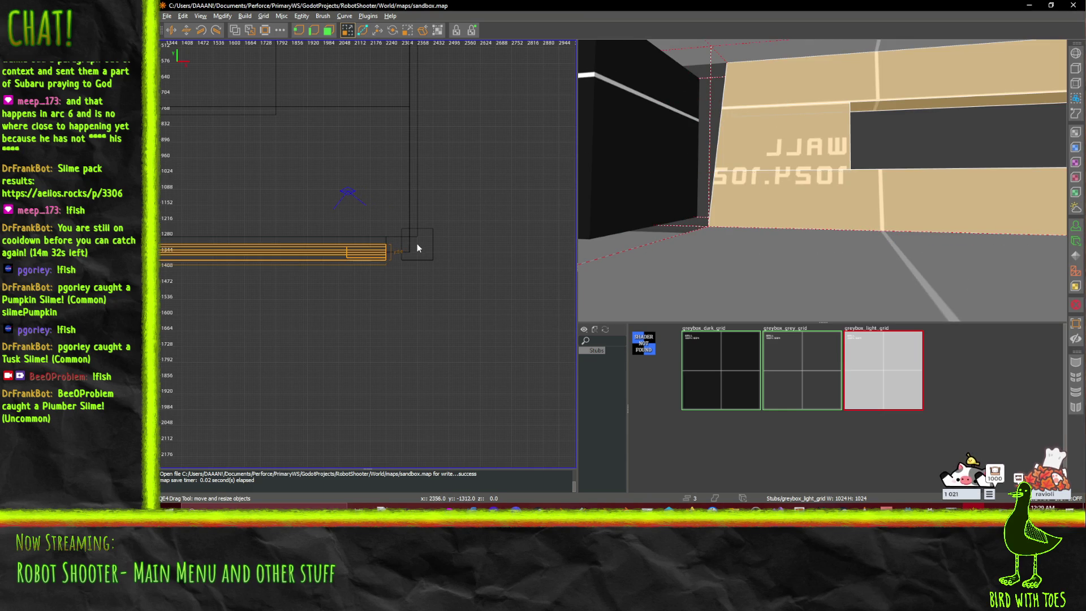
pyautogui.scroll(1, 424, 246)
pyautogui.moveTo(437, 246); pyautogui.dragTo(433, 240)
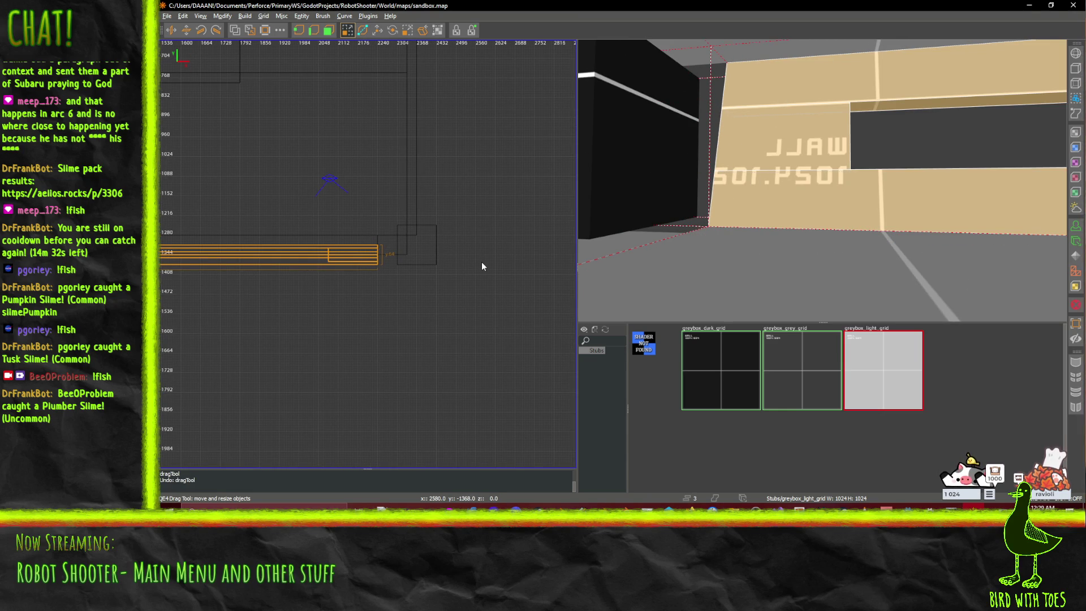
pyautogui.scroll(2, 472, 259)
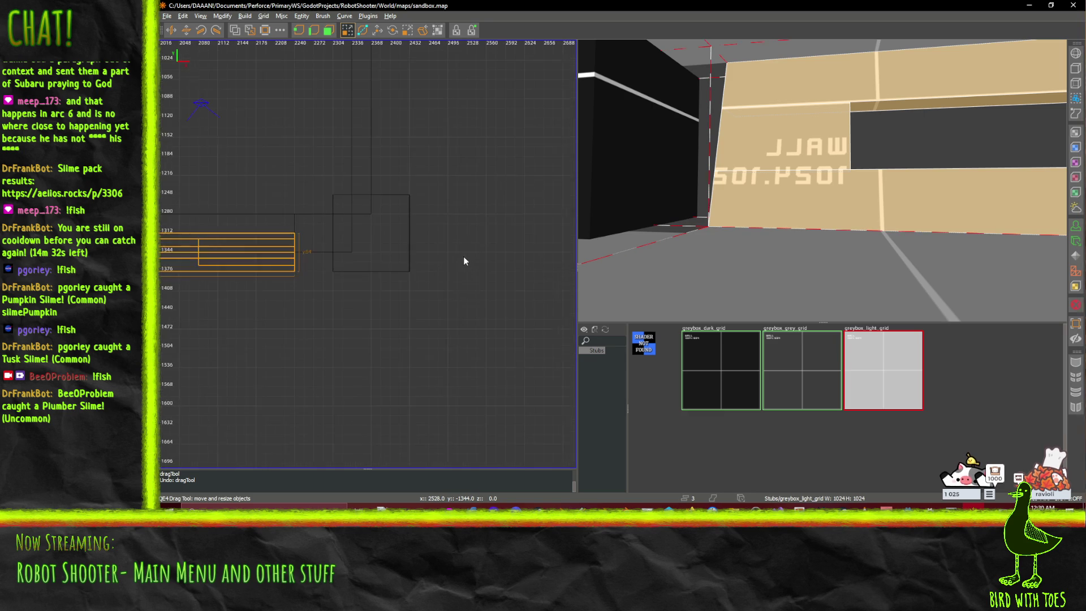
pyautogui.click(439, 259)
pyautogui.rightClick(844, 184)
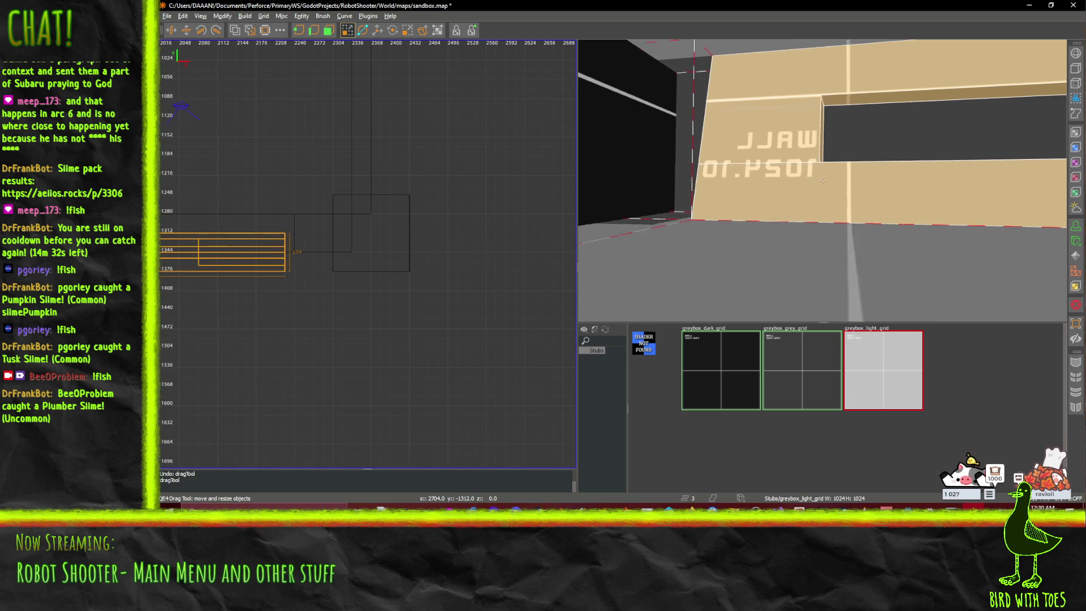
pyautogui.press('Down')
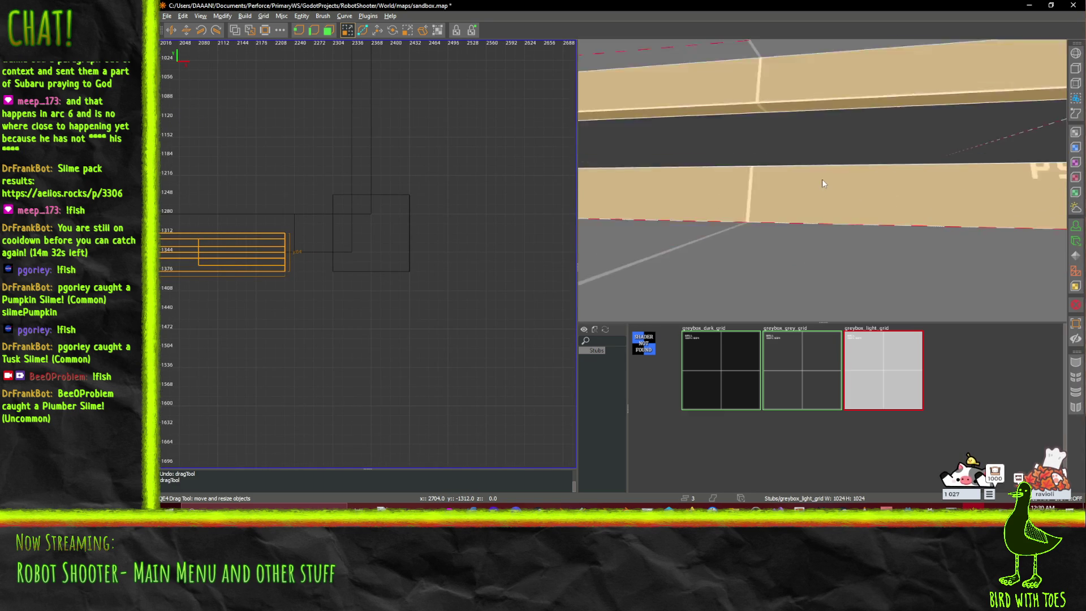